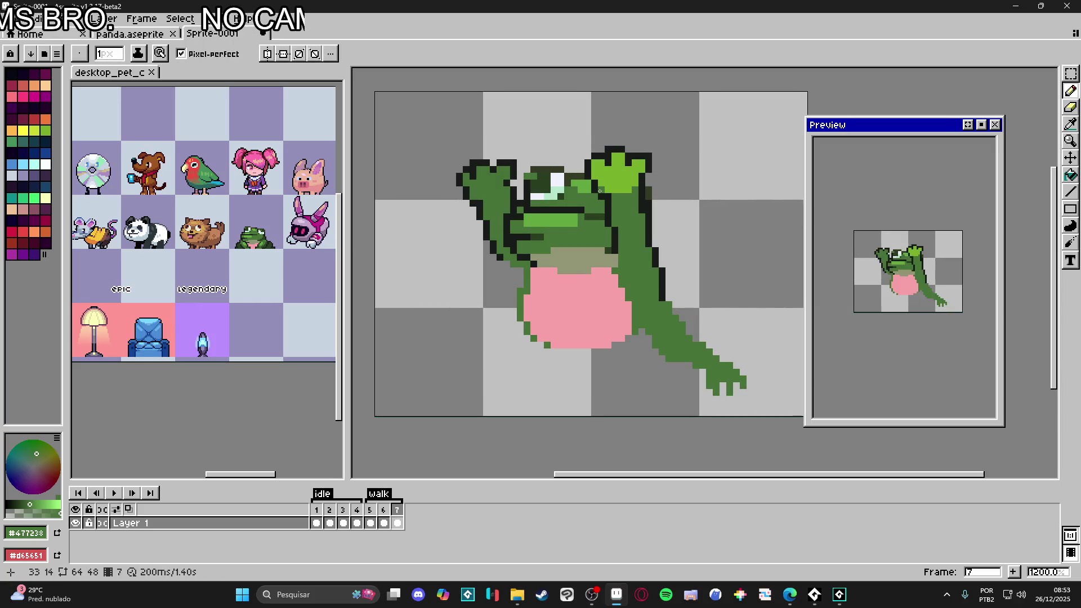
Step: Pencil light green highlights onto the frog's raised hand, reshaping its fingers
{"action": "left_click", "coordinate": [486, 176]}
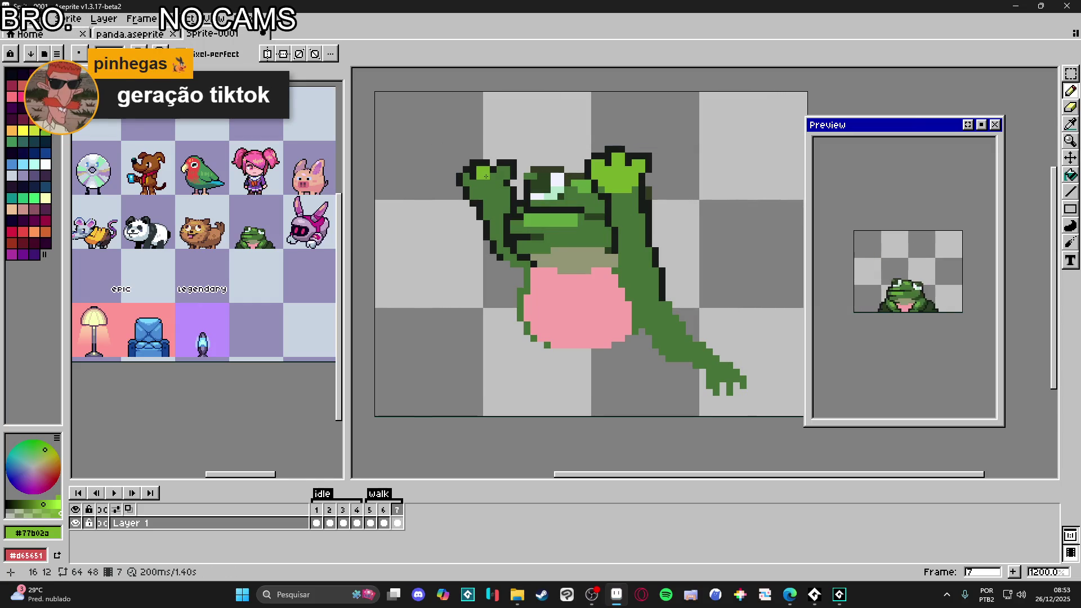
{"action": "left_click", "coordinate": [503, 169]}
{"action": "left_click", "coordinate": [497, 186]}
{"action": "left_click", "coordinate": [467, 180]}
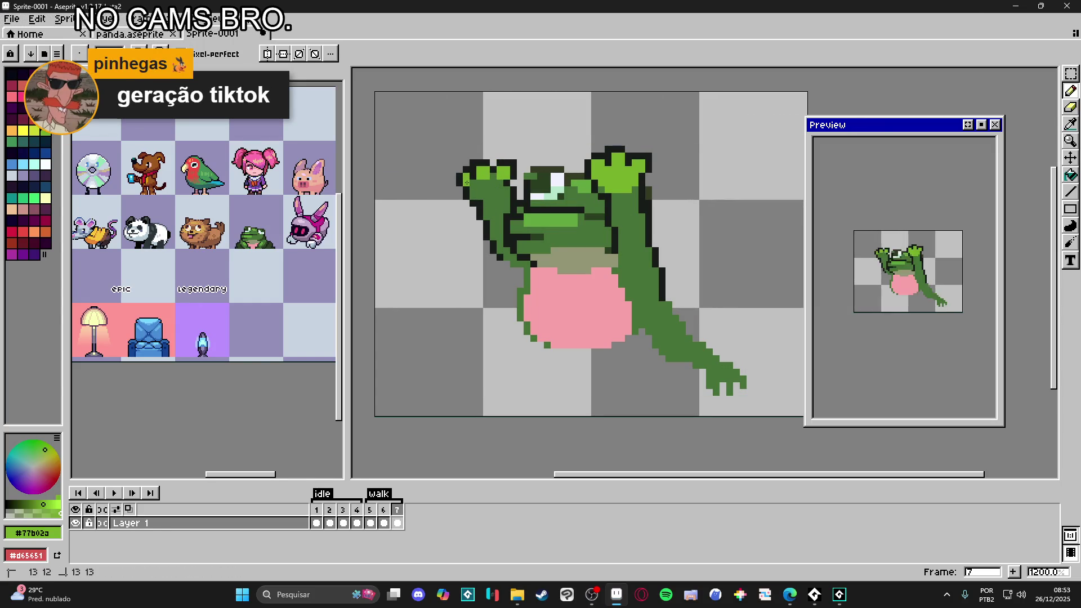
{"action": "scroll", "coordinate": [512, 194], "scroll_direction": "down", "scroll_amount": 2}
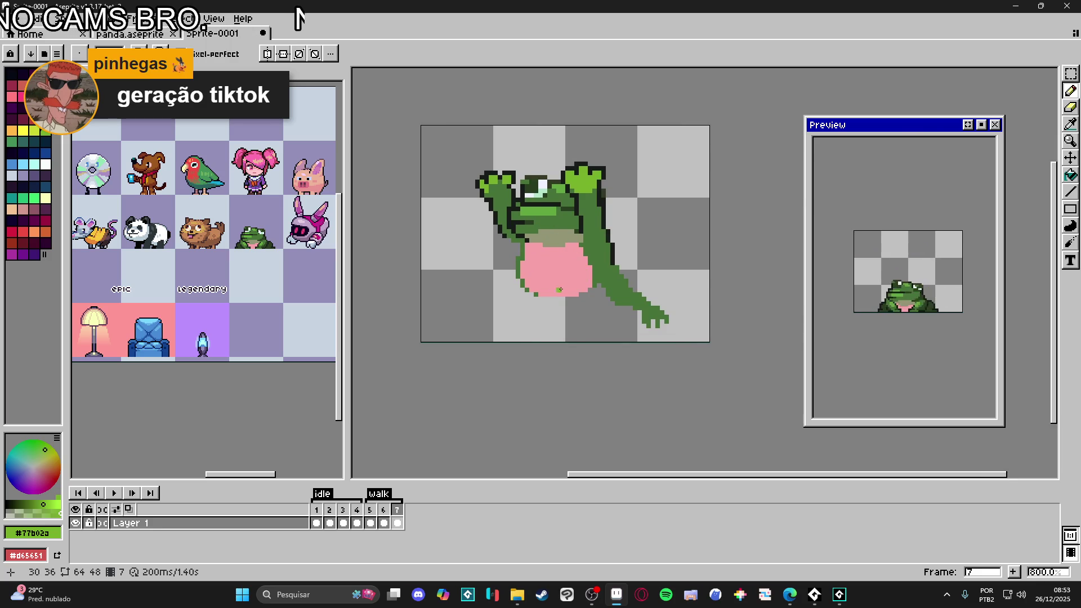
{"action": "scroll", "coordinate": [520, 277], "scroll_direction": "up", "scroll_amount": 3}
Step: Outline the frog's left side in the dark colour, undoing one stray pixel
{"action": "left_click", "coordinate": [521, 241], "text": "alt"}
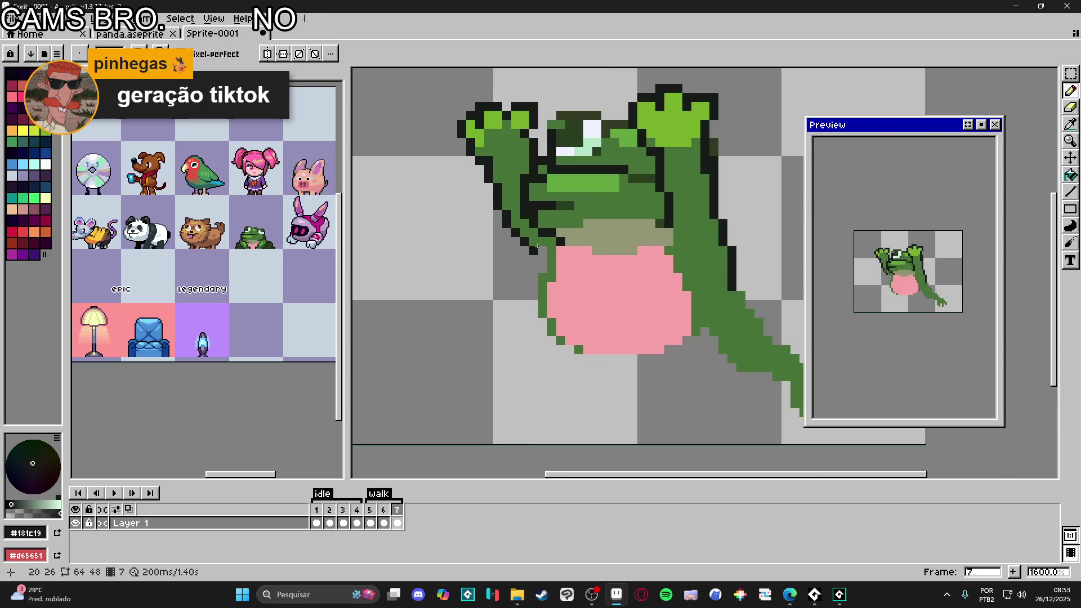
{"action": "left_click", "coordinate": [541, 259]}
{"action": "left_click", "coordinate": [541, 254]}
{"action": "left_click", "coordinate": [538, 269]}
{"action": "mouse_move", "coordinate": [538, 271]}
{"action": "left_mouse_down"}
{"action": "mouse_move", "coordinate": [534, 317]}
{"action": "mouse_move", "coordinate": [567, 349]}
{"action": "left_mouse_up"}
{"action": "left_click", "coordinate": [561, 343]}
{"action": "key", "text": "ctrl+z"}
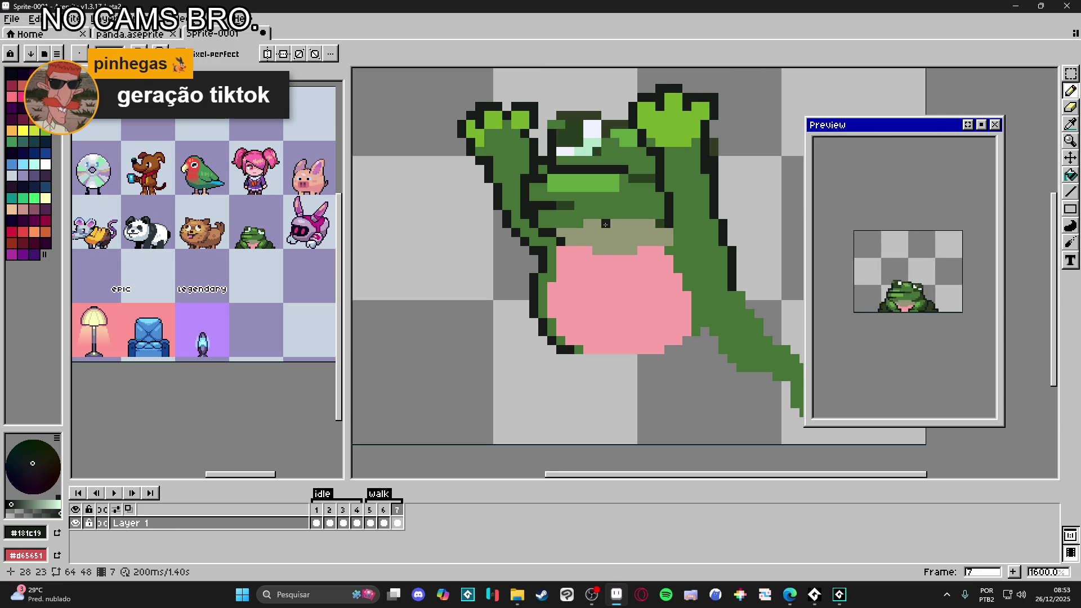
{"action": "scroll", "coordinate": [579, 307], "scroll_direction": "down", "scroll_amount": 3}
{"action": "scroll", "coordinate": [645, 274], "scroll_direction": "up", "scroll_amount": 1}
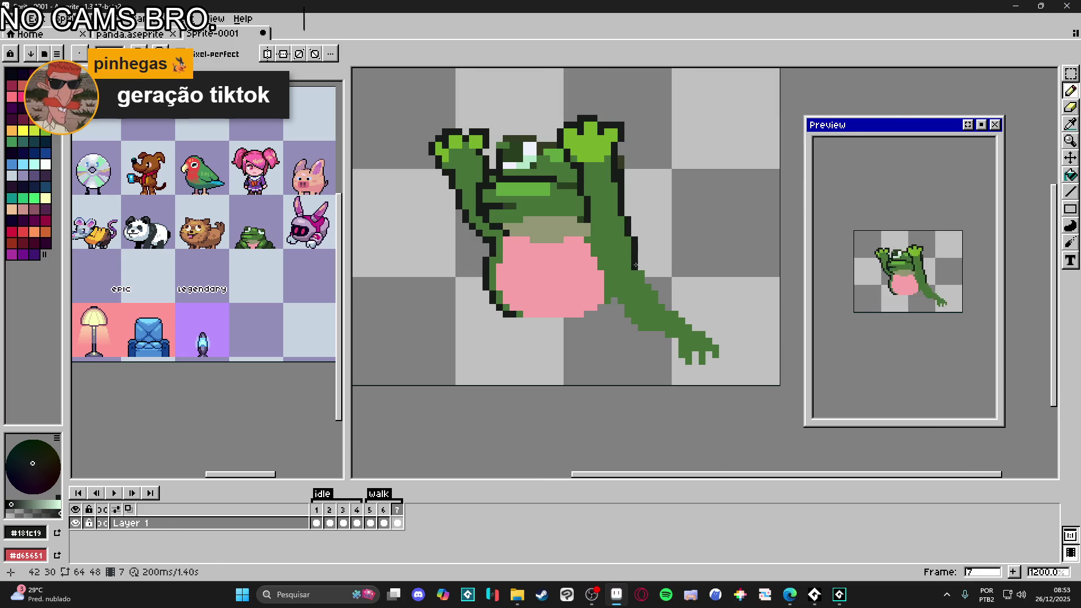
Step: Outline the upper and lower edges of the frog's outstretched arm in dark pixels
{"action": "key", "text": "e"}
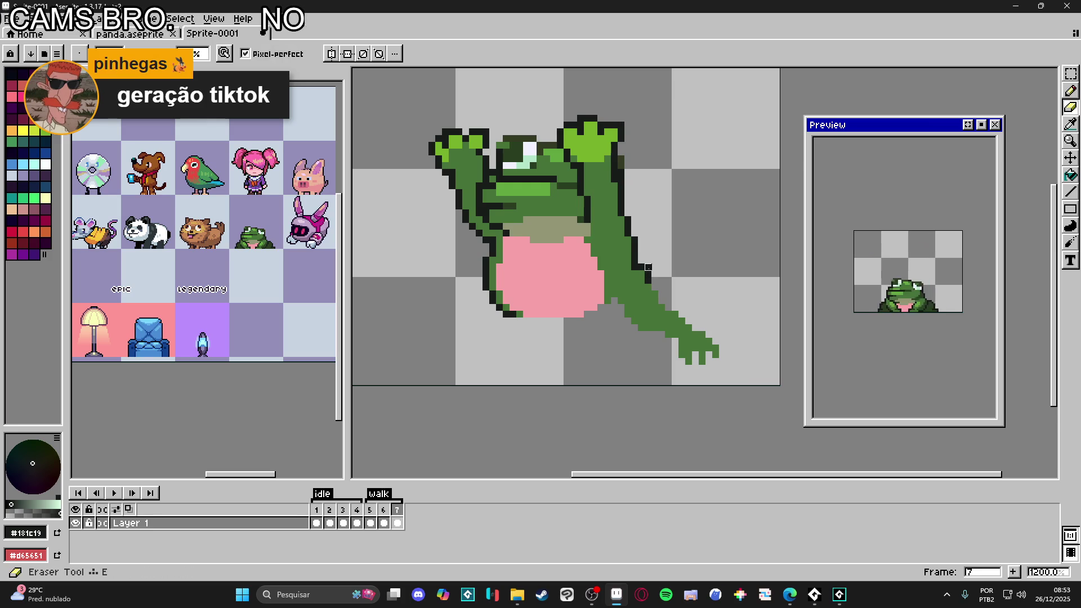
{"action": "key", "text": "b"}
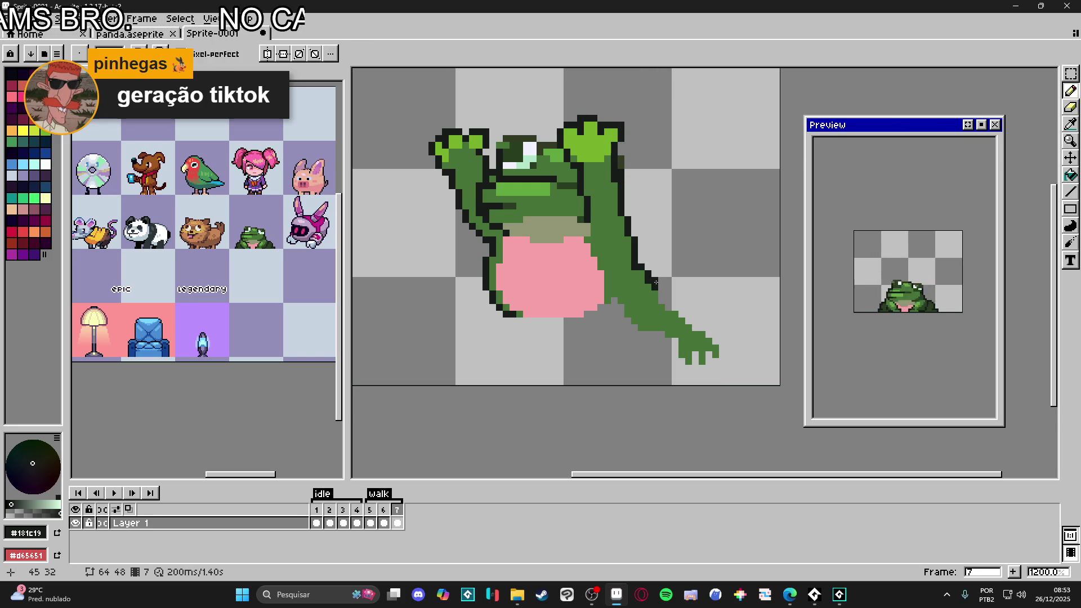
{"action": "left_click", "coordinate": [661, 295]}
{"action": "left_click", "coordinate": [670, 307]}
{"action": "left_click", "coordinate": [676, 308]}
{"action": "left_click", "coordinate": [681, 314]}
{"action": "left_click", "coordinate": [698, 328]}
{"action": "left_click", "coordinate": [708, 336]}
{"action": "left_click", "coordinate": [715, 341]}
Step: Outline the hand's tip, bottom edge, lower-left toe and left edge
{"action": "left_click", "coordinate": [722, 353]}
{"action": "left_click", "coordinate": [715, 362]}
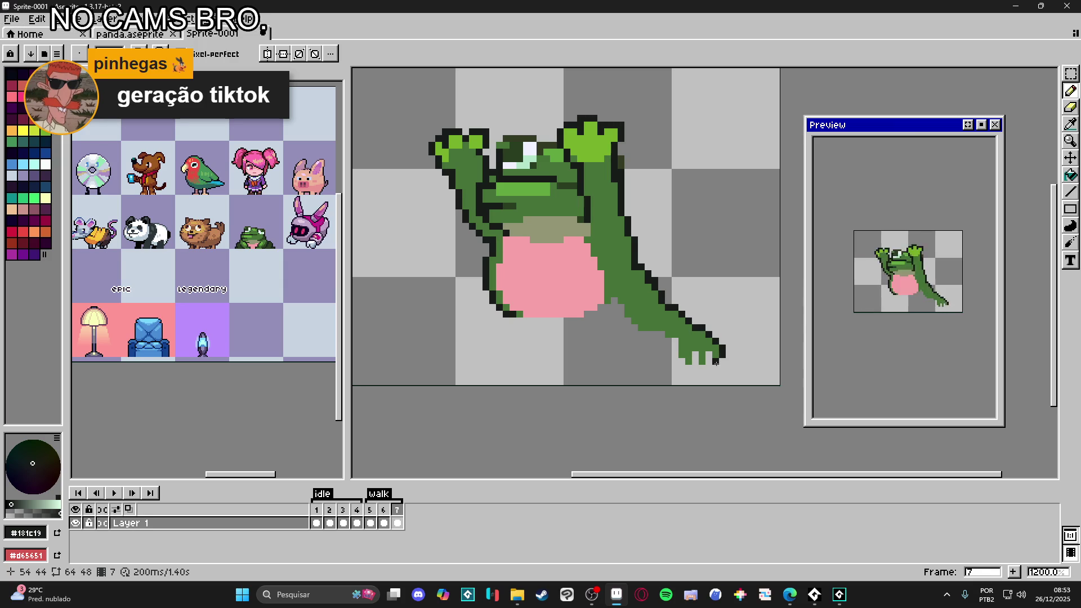
{"action": "left_click", "coordinate": [722, 362]}
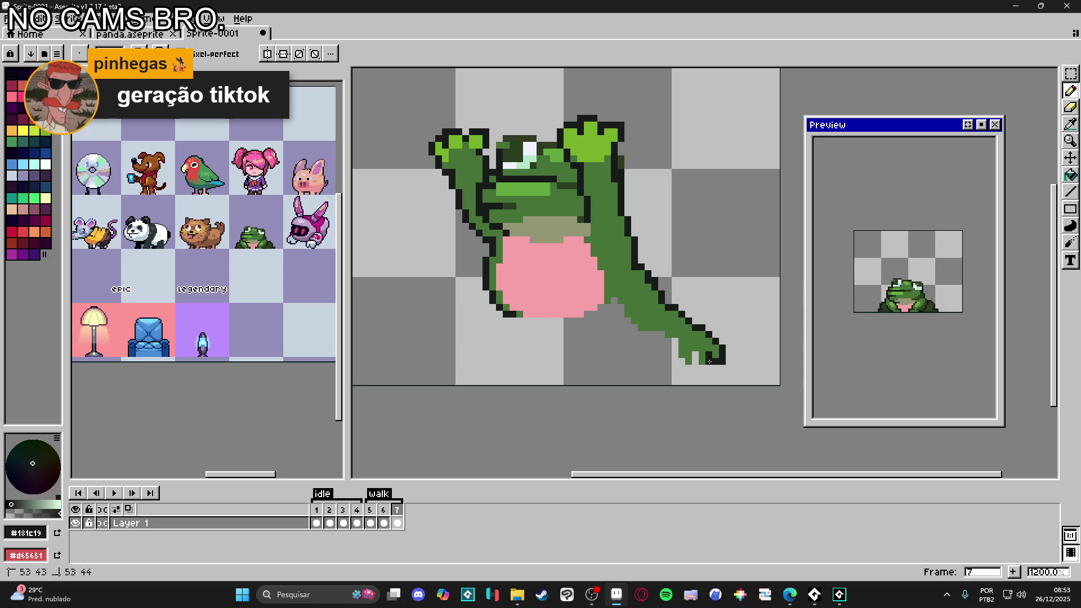
{"action": "left_click", "coordinate": [703, 368]}
{"action": "left_click", "coordinate": [695, 369]}
{"action": "left_click", "coordinate": [695, 361]}
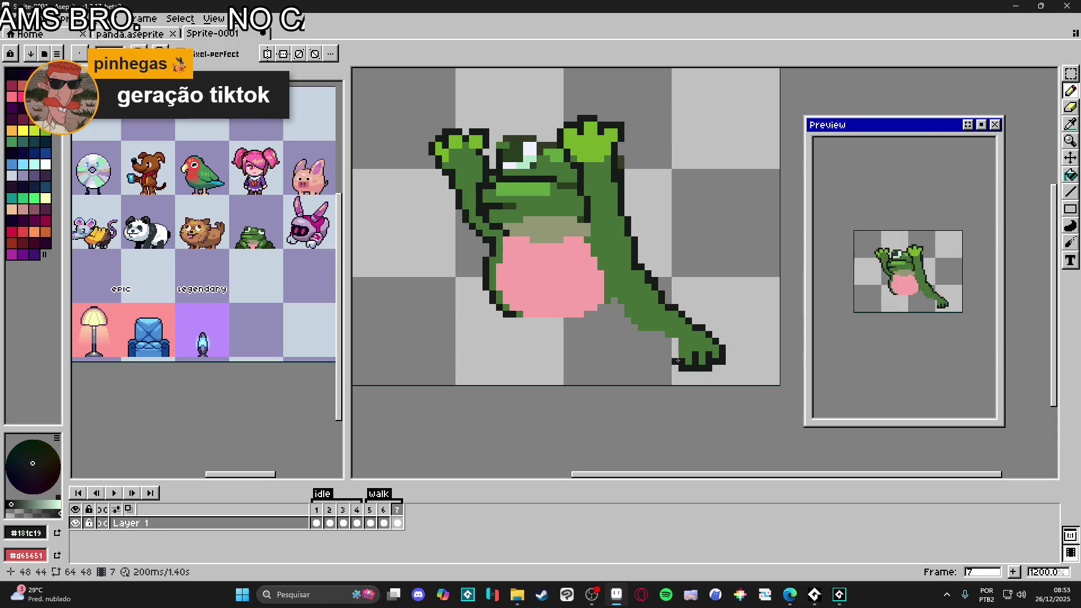
{"action": "left_click_drag", "start_coordinate": [680, 361], "coordinate": [674, 343]}
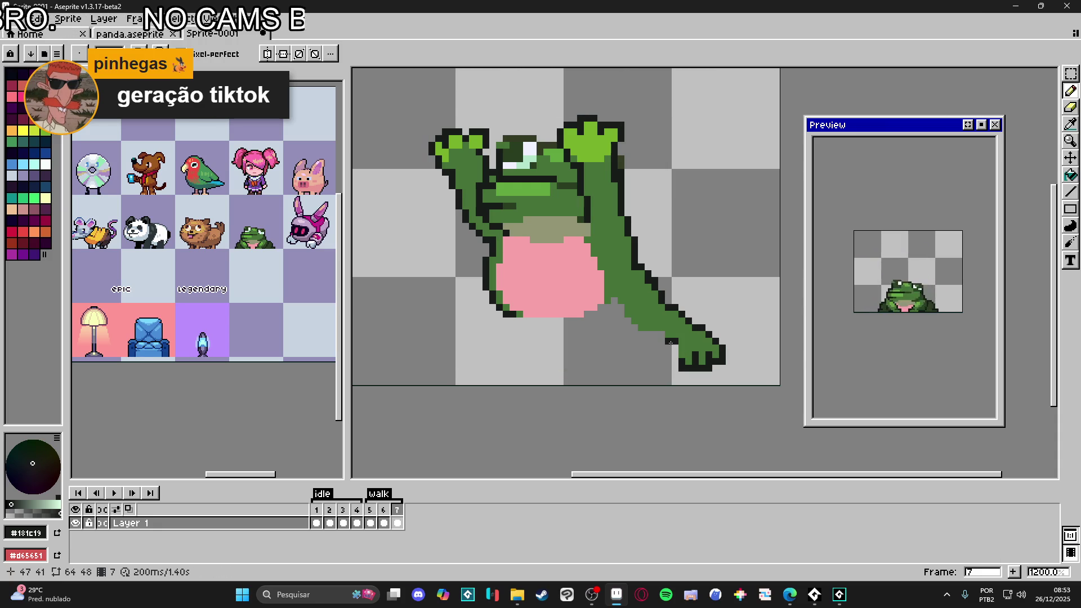
Step: Outline the arm's inner edge and draw a dark line under the pink belly
{"action": "mouse_move", "coordinate": [670, 342]}
{"action": "left_mouse_down"}
{"action": "mouse_move", "coordinate": [669, 363]}
{"action": "mouse_move", "coordinate": [633, 355]}
{"action": "left_mouse_up"}
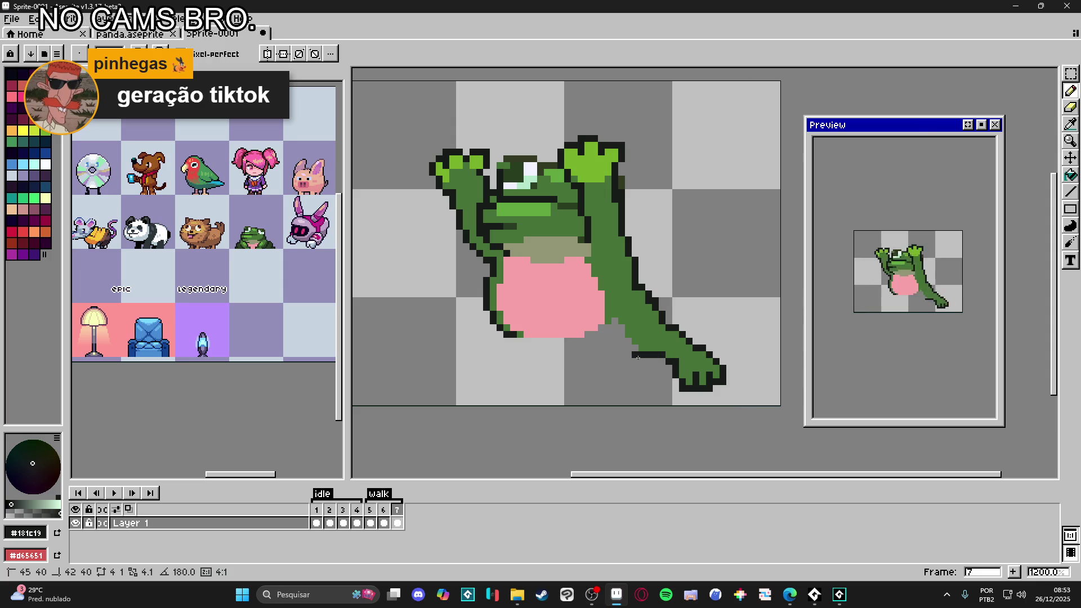
{"action": "left_click", "coordinate": [622, 335]}
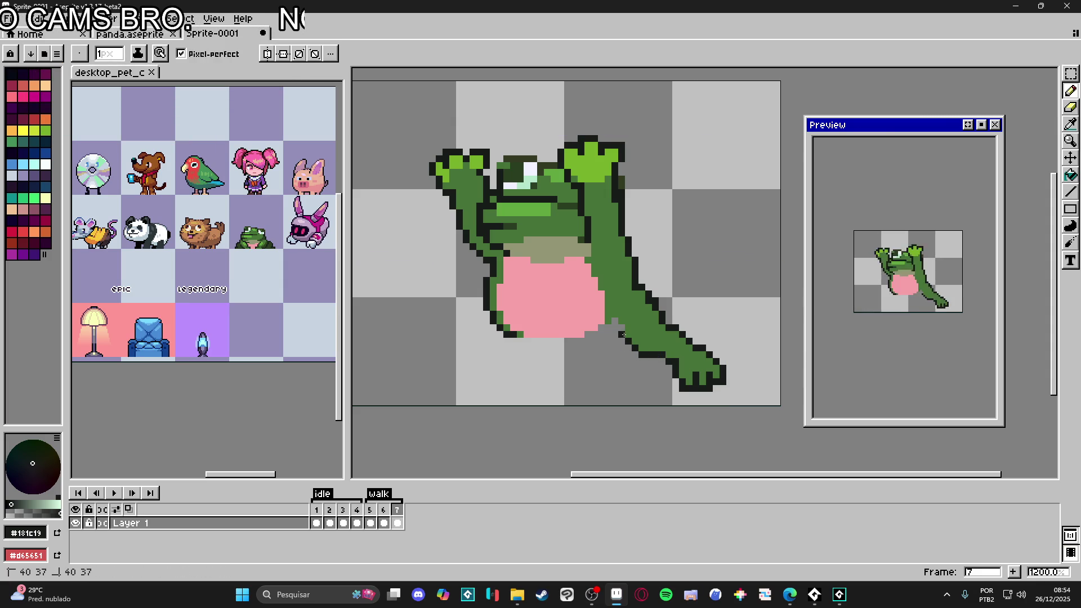
{"action": "left_click", "coordinate": [622, 328]}
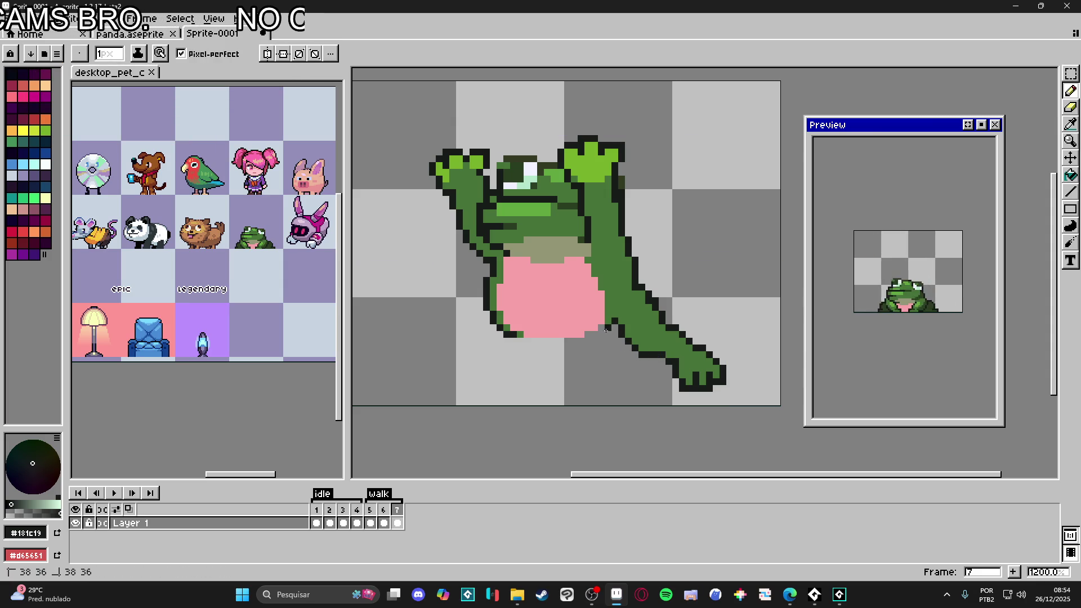
{"action": "left_click_drag", "start_coordinate": [607, 329], "coordinate": [605, 329]}
{"action": "key", "text": "ctrl+z"}
{"action": "key", "text": "ctrl+y"}
{"action": "mouse_move", "coordinate": [584, 341]}
{"action": "left_mouse_down"}
{"action": "mouse_move", "coordinate": [511, 340]}
{"action": "mouse_move", "coordinate": [550, 338]}
{"action": "left_mouse_up"}
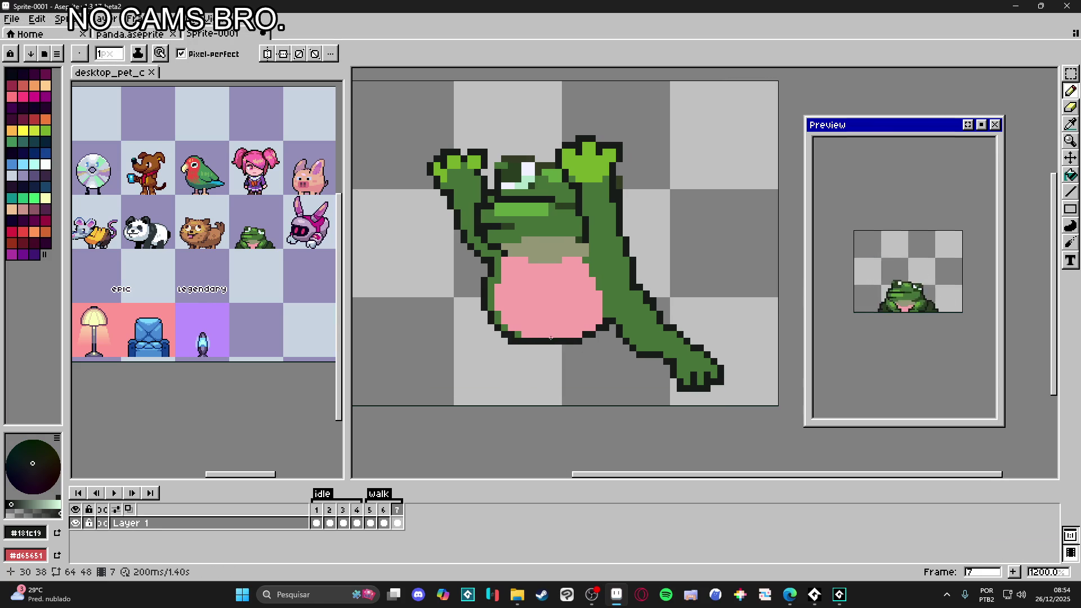
Step: Open the save dialog, move it right, and go up four folder levels from minigame
{"action": "key", "text": "ctrl+s"}
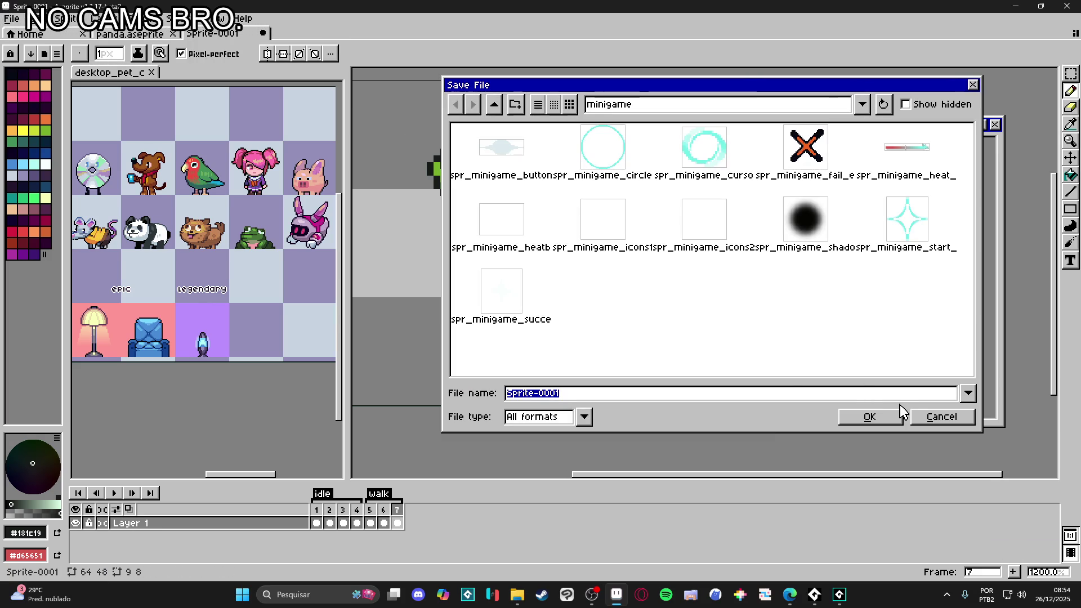
{"action": "mouse_move", "coordinate": [762, 89]}
{"action": "left_mouse_down"}
{"action": "mouse_move", "coordinate": [816, 96]}
{"action": "mouse_move", "coordinate": [806, 96]}
{"action": "left_mouse_up"}
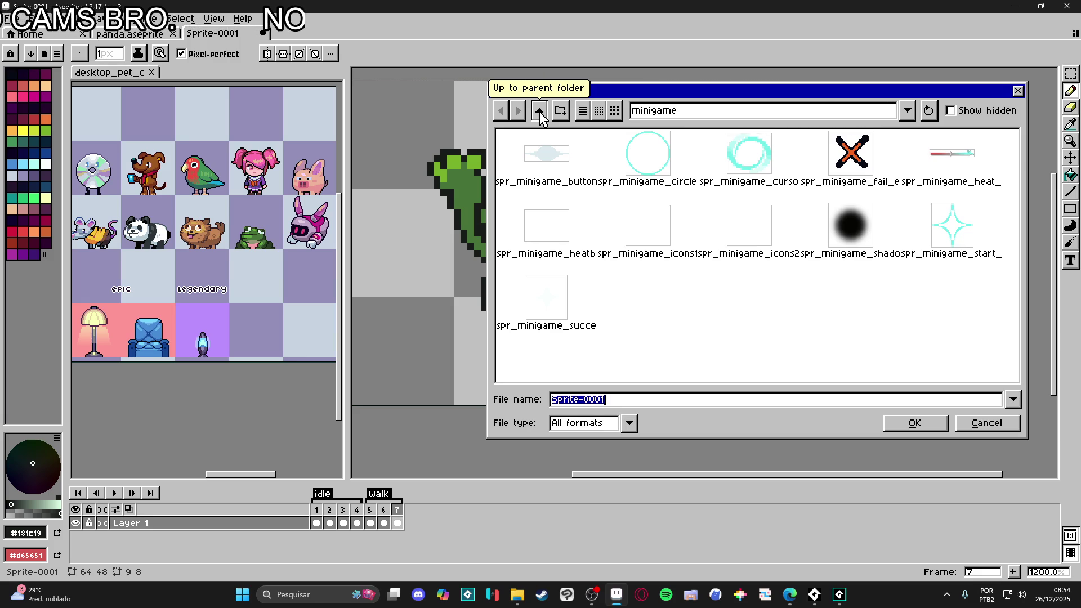
{"action": "left_click", "coordinate": [542, 115]}
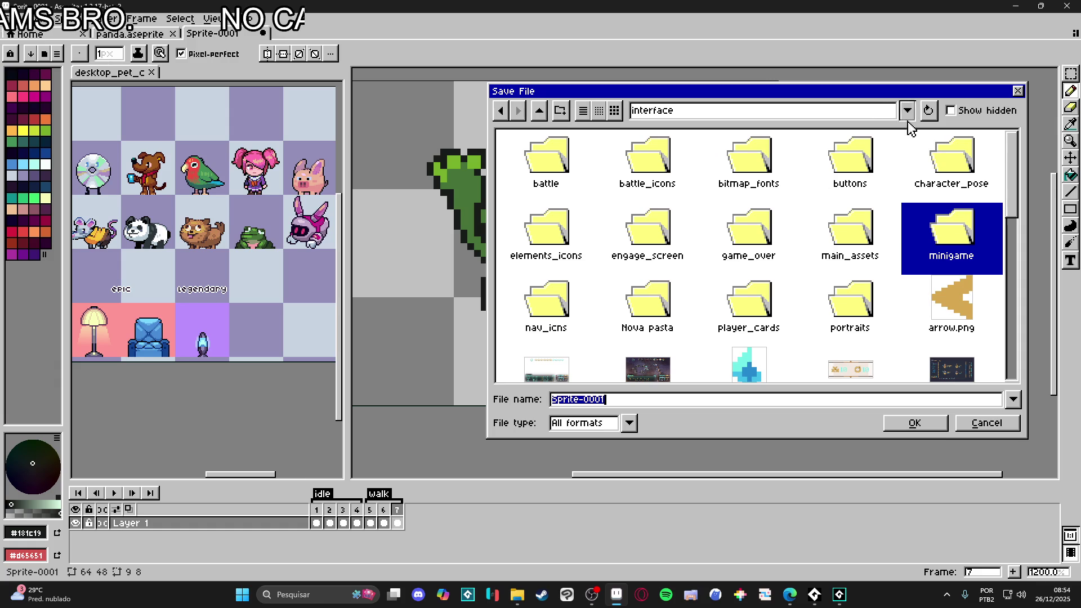
{"action": "left_click", "coordinate": [539, 119]}
{"action": "left_click", "coordinate": [539, 119]}
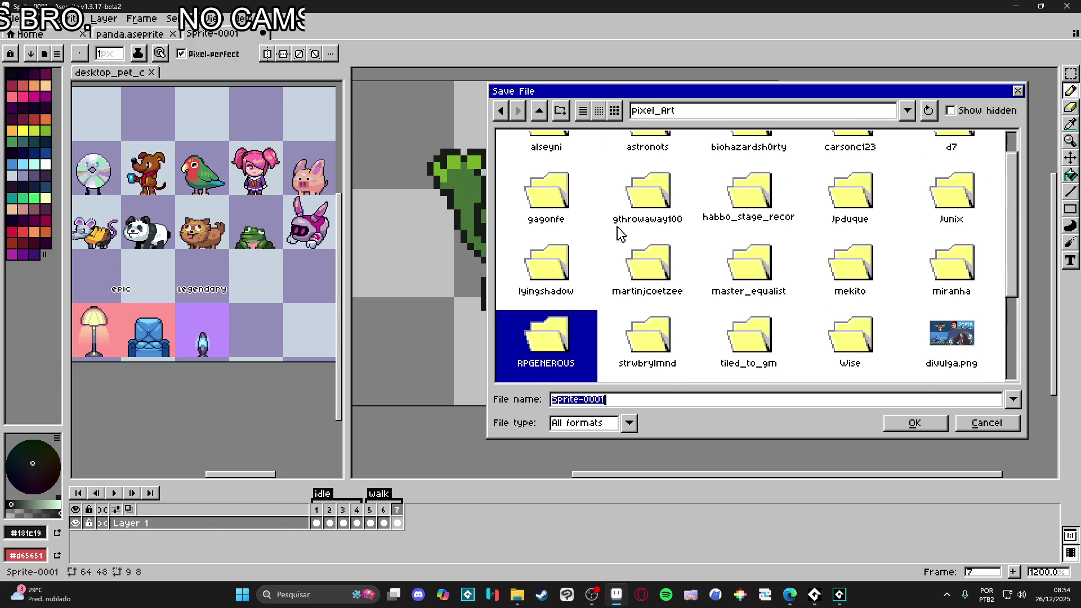
{"action": "left_click", "coordinate": [541, 115]}
{"action": "scroll", "coordinate": [738, 220], "scroll_direction": "up", "scroll_amount": 3}
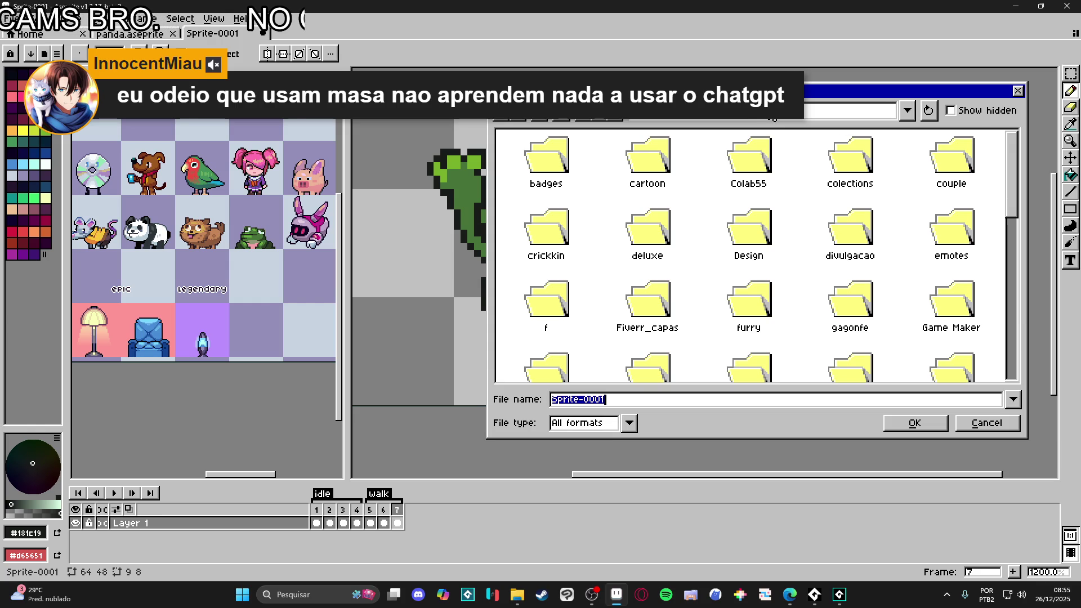
{"action": "key", "text": "super"}
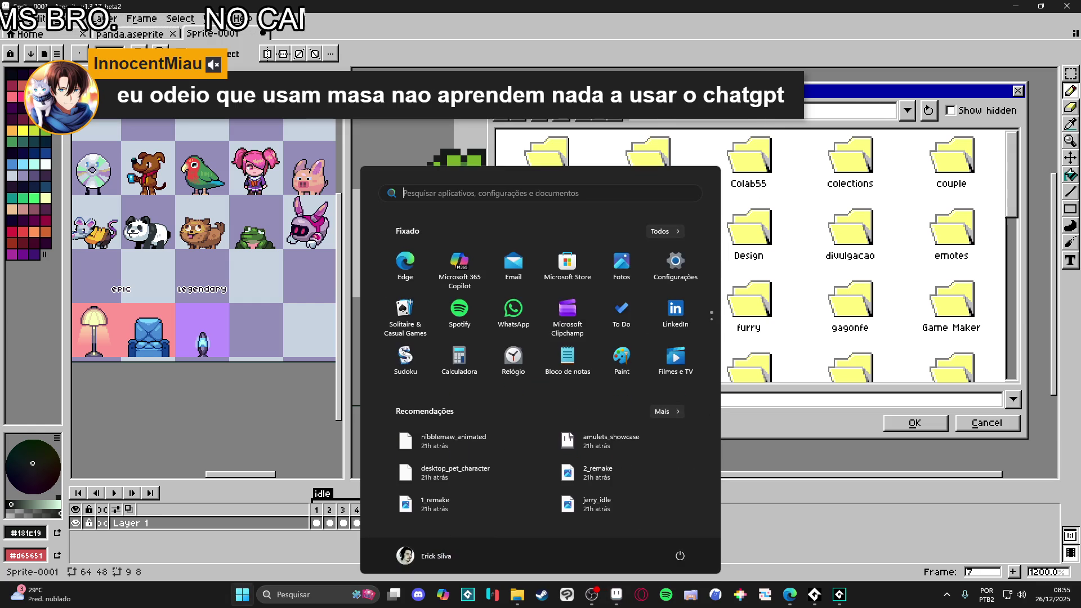
Step: Close the Start menu, then reposition and resize the Save File dialog
{"action": "left_click", "coordinate": [755, 194]}
{"action": "mouse_move", "coordinate": [901, 91]}
{"action": "left_mouse_down"}
{"action": "mouse_move", "coordinate": [933, 101]}
{"action": "mouse_move", "coordinate": [917, 91]}
{"action": "left_mouse_up"}
{"action": "mouse_move", "coordinate": [501, 83]}
{"action": "left_mouse_down"}
{"action": "mouse_move", "coordinate": [657, 83]}
{"action": "mouse_move", "coordinate": [656, 59]}
{"action": "mouse_move", "coordinate": [602, 58]}
{"action": "left_mouse_up"}
{"action": "mouse_move", "coordinate": [738, 68]}
{"action": "left_mouse_down"}
{"action": "mouse_move", "coordinate": [767, 69]}
{"action": "mouse_move", "coordinate": [747, 56]}
{"action": "left_mouse_up"}
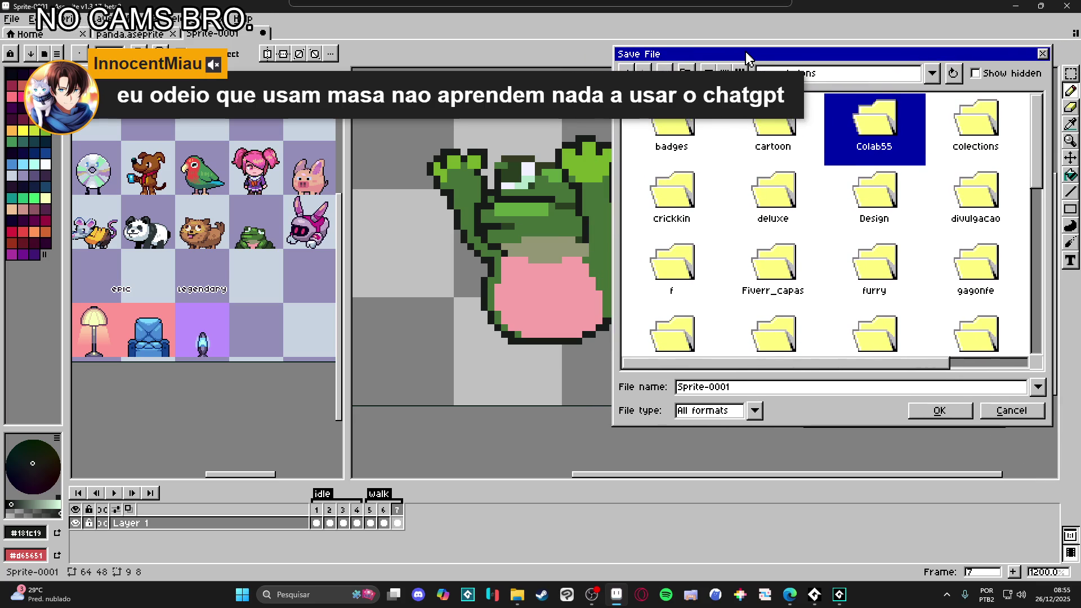
{"action": "scroll", "coordinate": [856, 161], "scroll_direction": "down", "scroll_amount": 1}
{"action": "scroll", "coordinate": [854, 164], "scroll_direction": "up", "scroll_amount": 1}
{"action": "scroll", "coordinate": [862, 169], "scroll_direction": "down", "scroll_amount": 1}
{"action": "scroll", "coordinate": [862, 169], "scroll_direction": "up", "scroll_amount": 1}
{"action": "scroll", "coordinate": [758, 169], "scroll_direction": "down", "scroll_amount": 2}
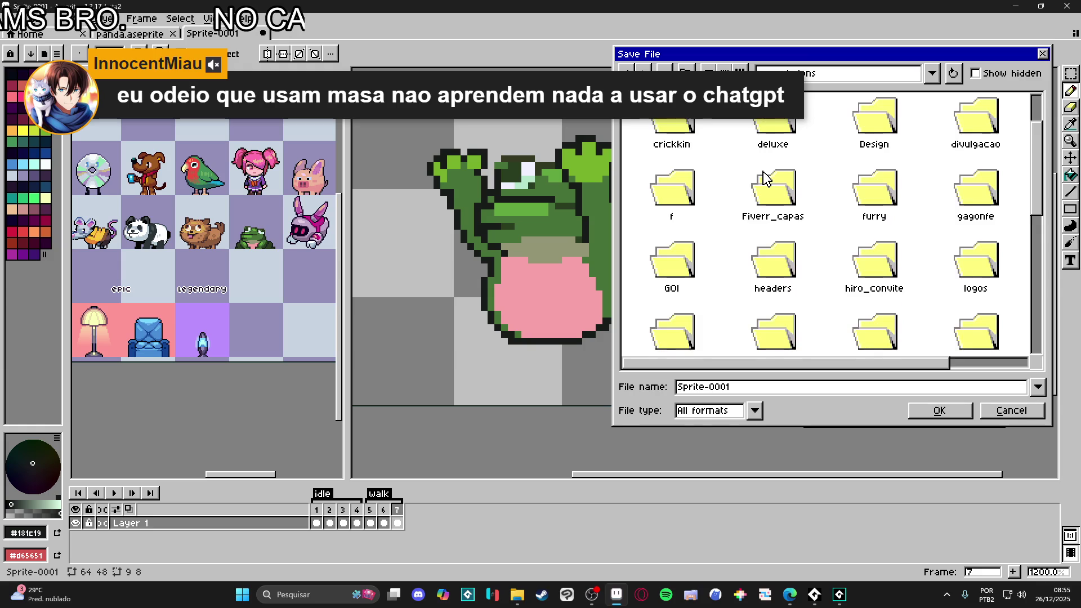
{"action": "scroll", "coordinate": [767, 178], "scroll_direction": "down", "scroll_amount": 5}
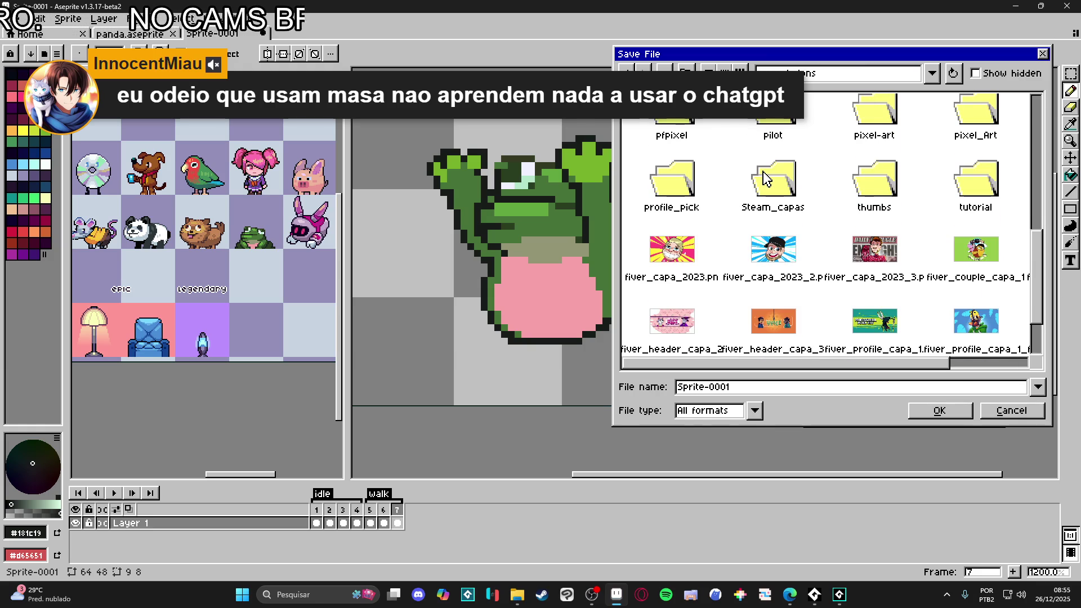
{"action": "scroll", "coordinate": [767, 178], "scroll_direction": "up", "scroll_amount": 10}
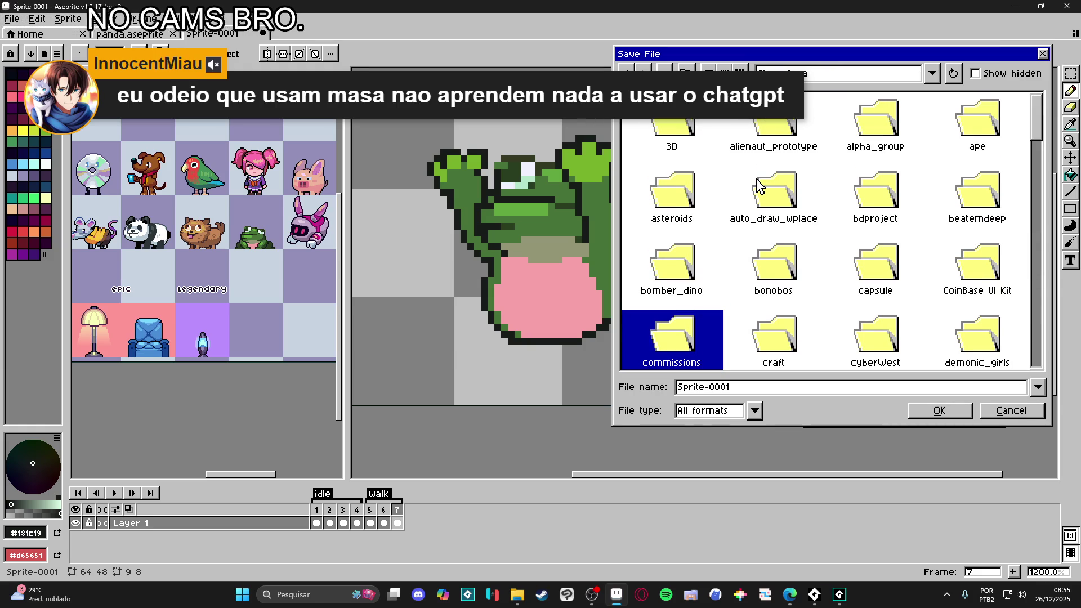
{"action": "scroll", "coordinate": [752, 191], "scroll_direction": "down", "scroll_amount": 3}
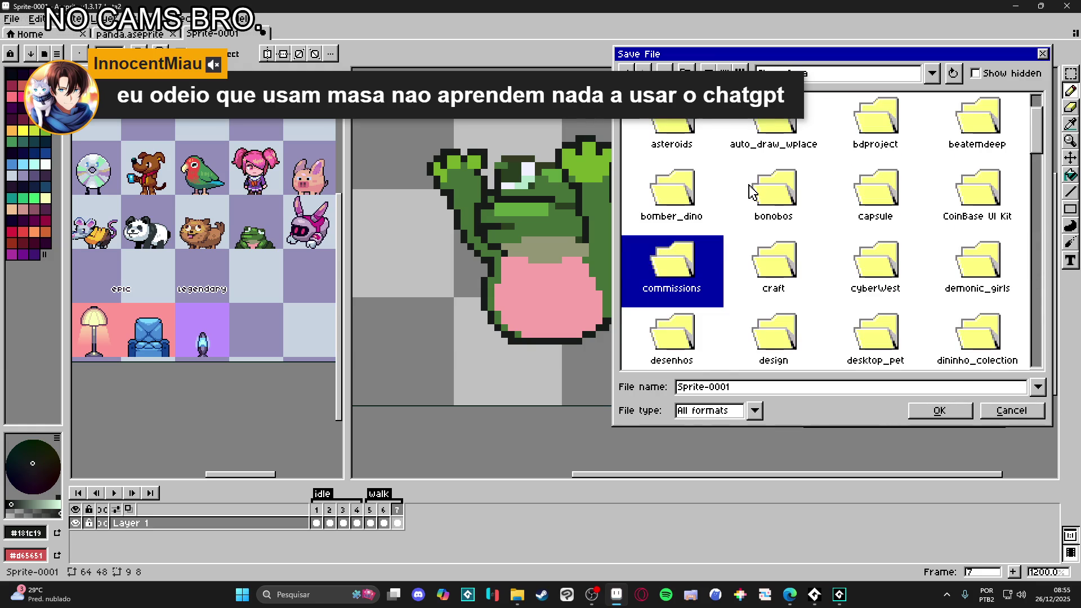
{"action": "scroll", "coordinate": [751, 192], "scroll_direction": "up", "scroll_amount": 3}
Step: Browse into the desktop_pet folder and then its characters folder
{"action": "left_click", "coordinate": [699, 136]}
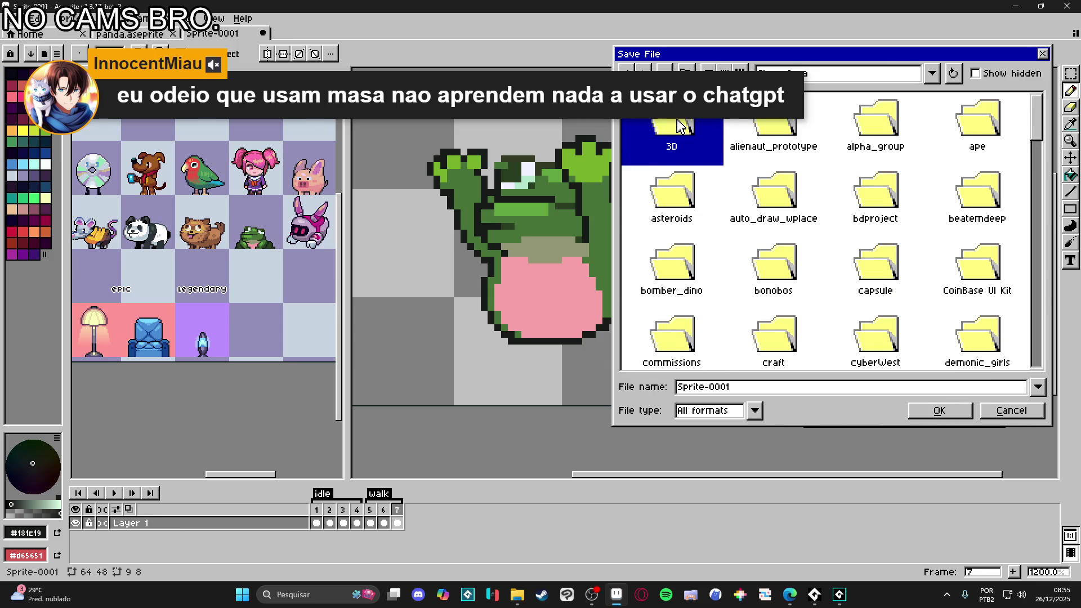
{"action": "key", "text": "d"}
{"action": "scroll", "coordinate": [901, 290], "scroll_direction": "down", "scroll_amount": 1}
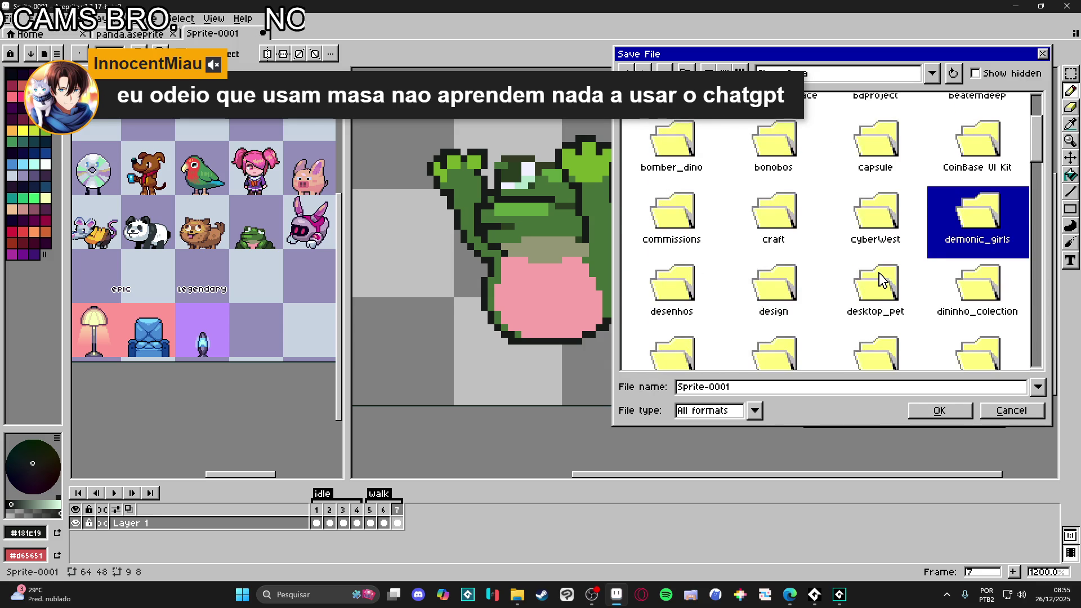
{"action": "scroll", "coordinate": [880, 282], "scroll_direction": "down", "scroll_amount": 1}
{"action": "double_click", "coordinate": [870, 265]}
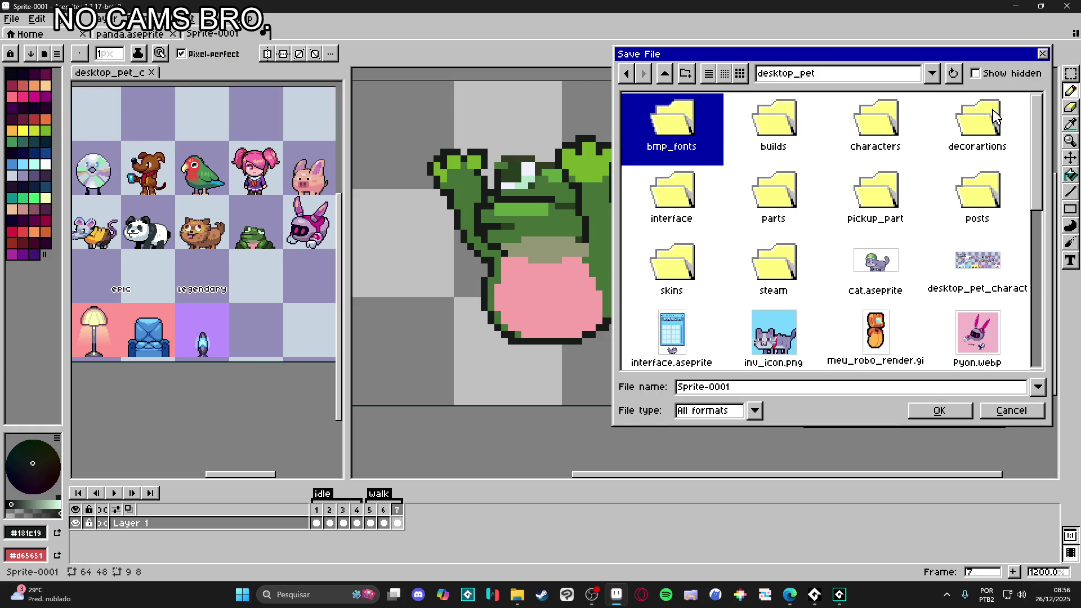
{"action": "double_click", "coordinate": [865, 129]}
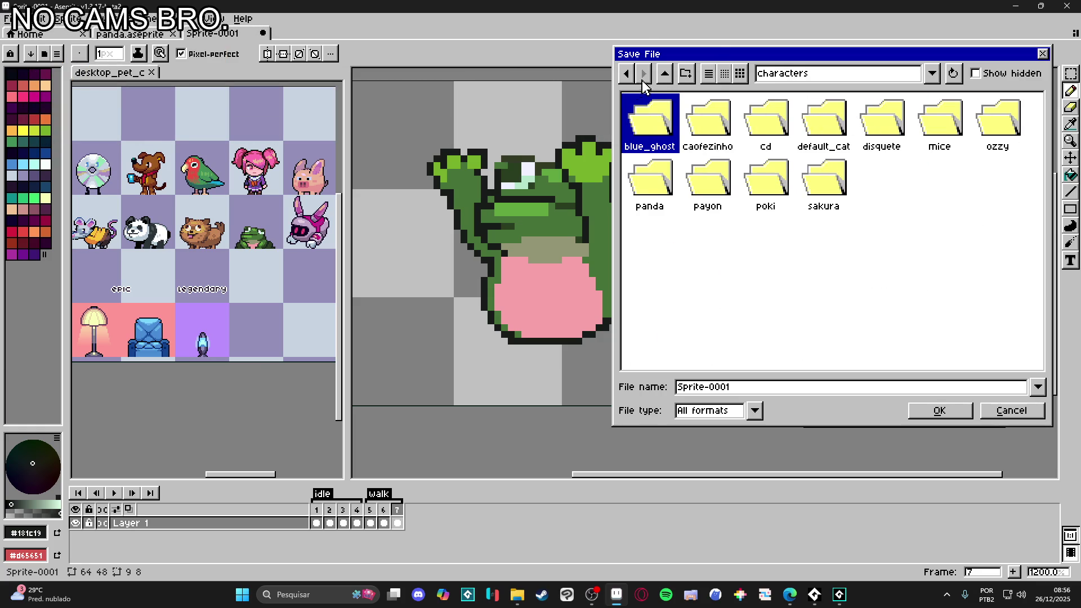
Step: Create a new folder named frog inside characters and open it
{"action": "left_click", "coordinate": [864, 183]}
{"action": "left_click", "coordinate": [686, 73]}
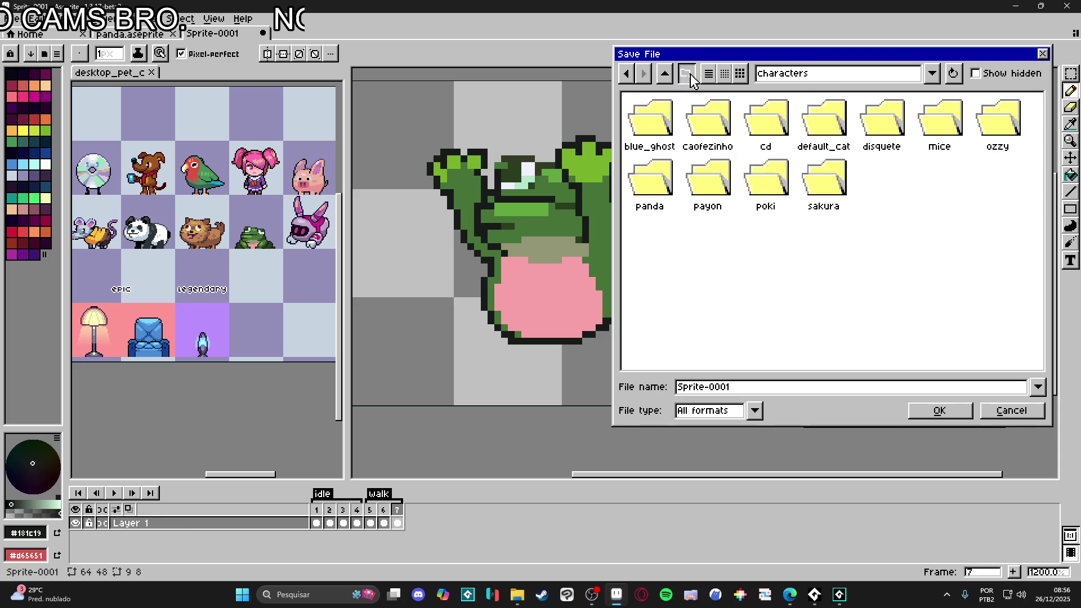
{"action": "type", "text": "frog"}
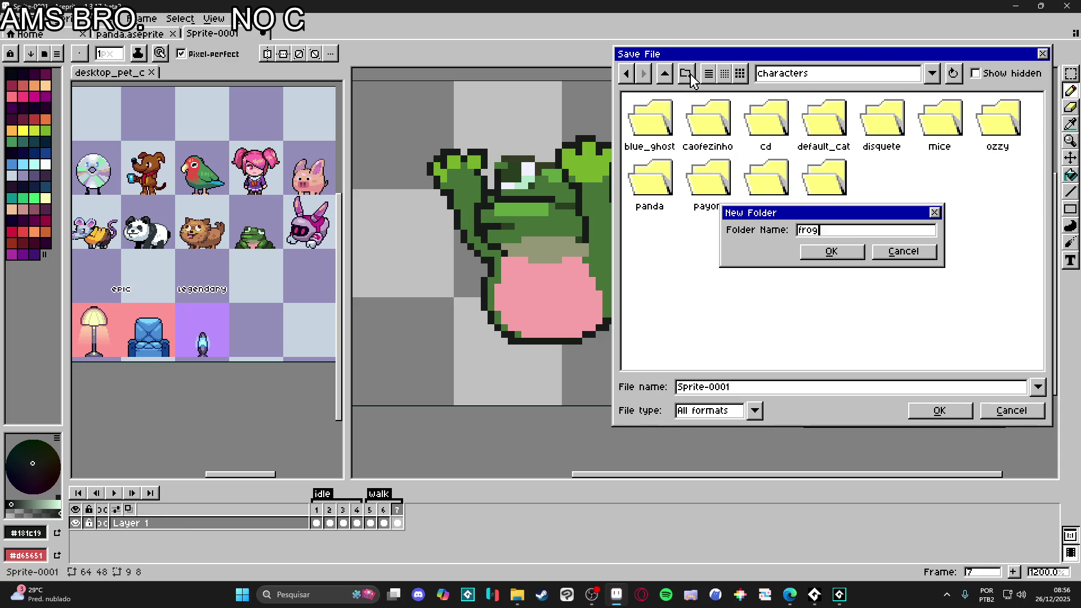
{"action": "key", "text": "Return"}
Step: Name the file frog and save the sprite as frog.aseprite
{"action": "double_click", "coordinate": [755, 388]}
{"action": "type", "text": "spr_fro"}
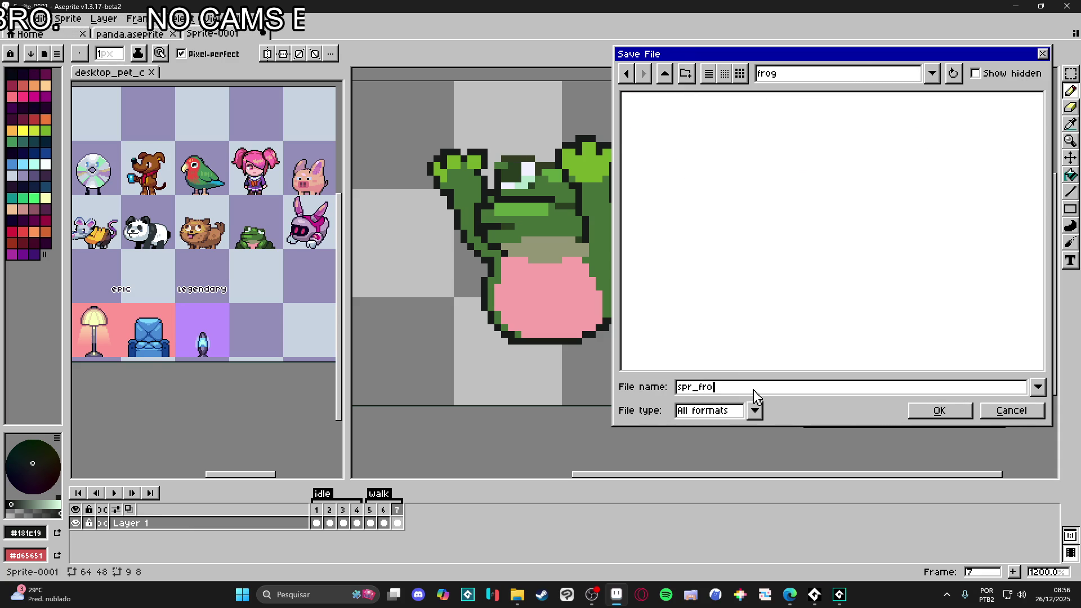
{"action": "double_click", "coordinate": [755, 389]}
{"action": "type", "text": "spr_"}
{"action": "double_click", "coordinate": [755, 389]}
{"action": "type", "text": "d"}
{"action": "key", "text": "BackSpace"}
{"action": "type", "text": "frog"}
{"action": "key", "text": "Return"}
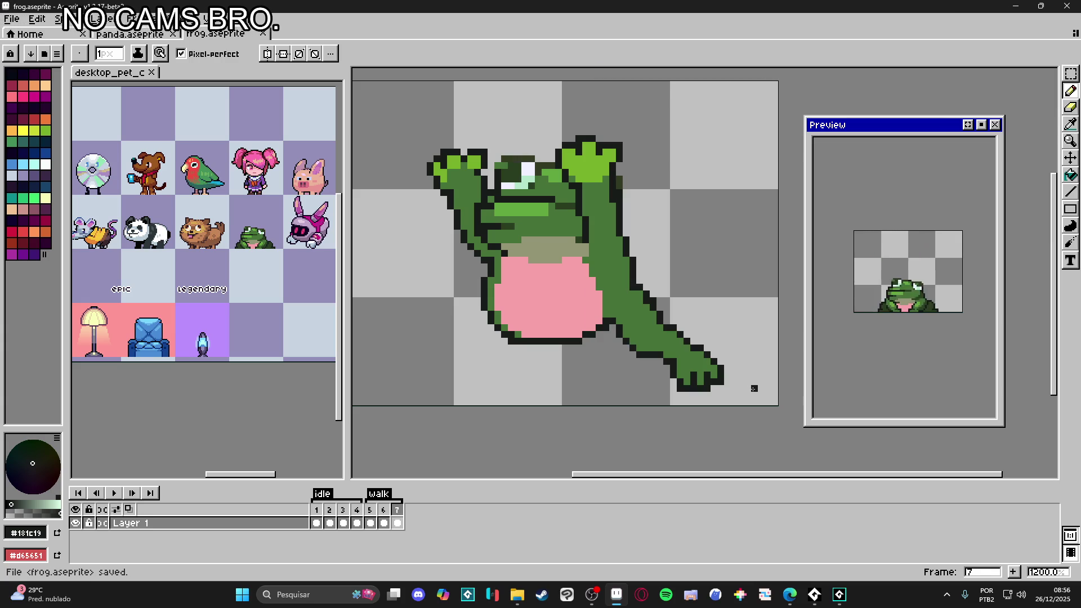
Step: Marquee-select the frog's lower-right foot area and move it into place
{"action": "scroll", "coordinate": [625, 369], "scroll_direction": "down", "scroll_amount": 1}
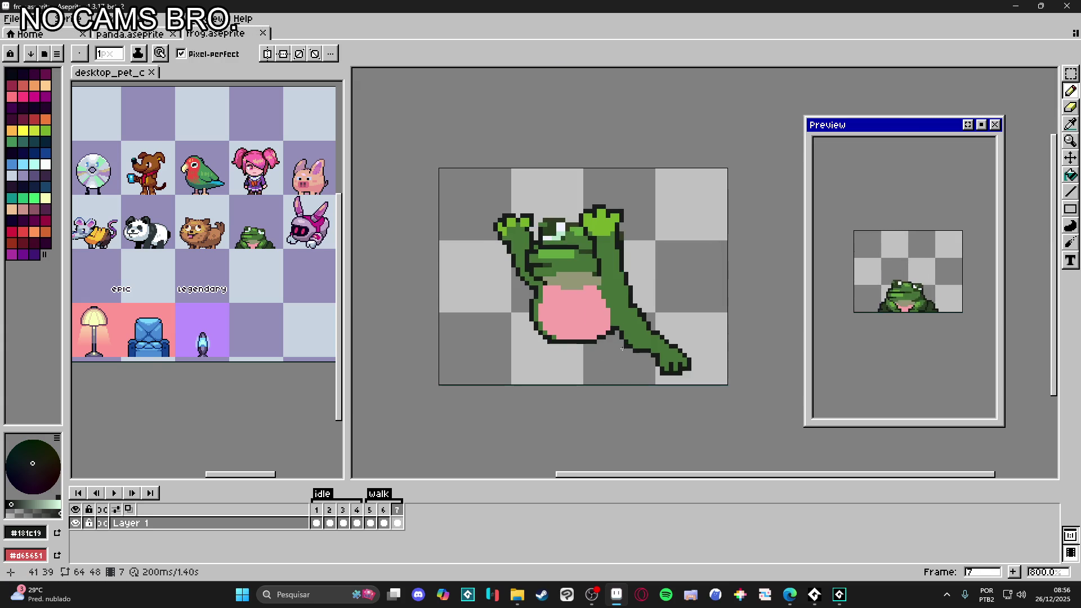
{"action": "scroll", "coordinate": [603, 355], "scroll_direction": "up", "scroll_amount": 1}
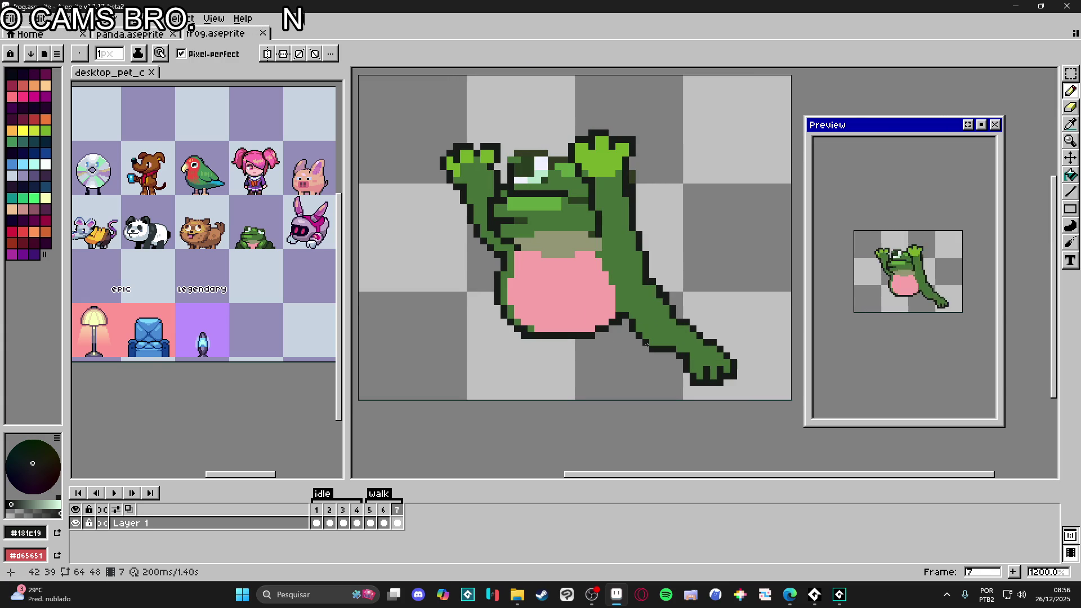
{"action": "key", "text": "v"}
{"action": "key", "text": "m"}
{"action": "left_click_drag", "start_coordinate": [750, 393], "coordinate": [627, 284]}
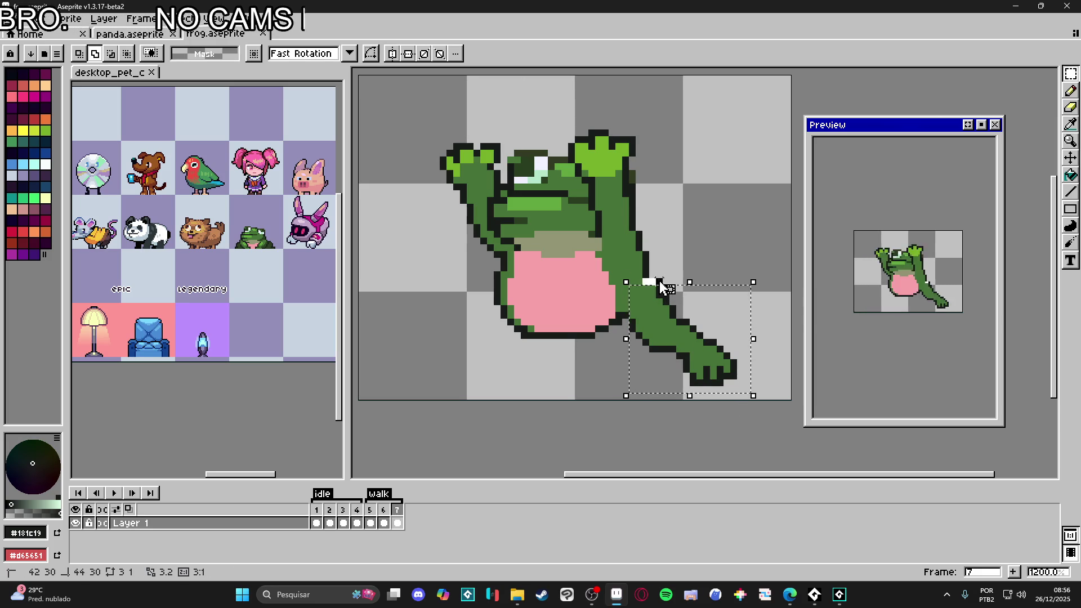
{"action": "left_click", "coordinate": [611, 250]}
Step: Eyedrop the frog's mid-green and bucket-fill the two light fingertip spots
{"action": "key", "text": "b"}
{"action": "scroll", "coordinate": [546, 214], "scroll_direction": "up", "scroll_amount": 1}
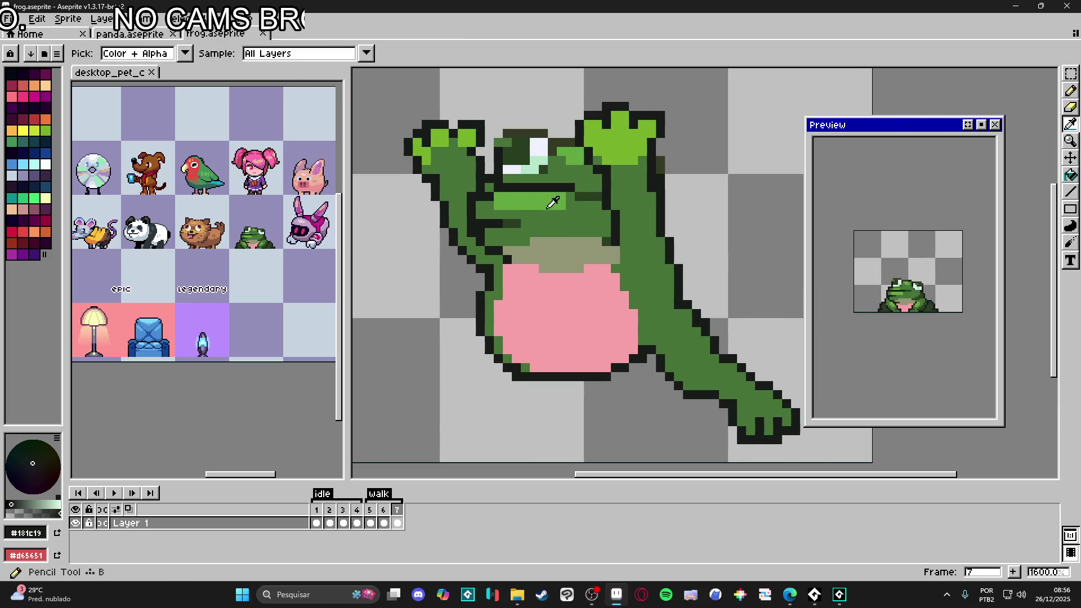
{"action": "left_click", "coordinate": [546, 214], "text": "alt"}
{"action": "key", "text": "g"}
{"action": "left_click", "coordinate": [439, 139]}
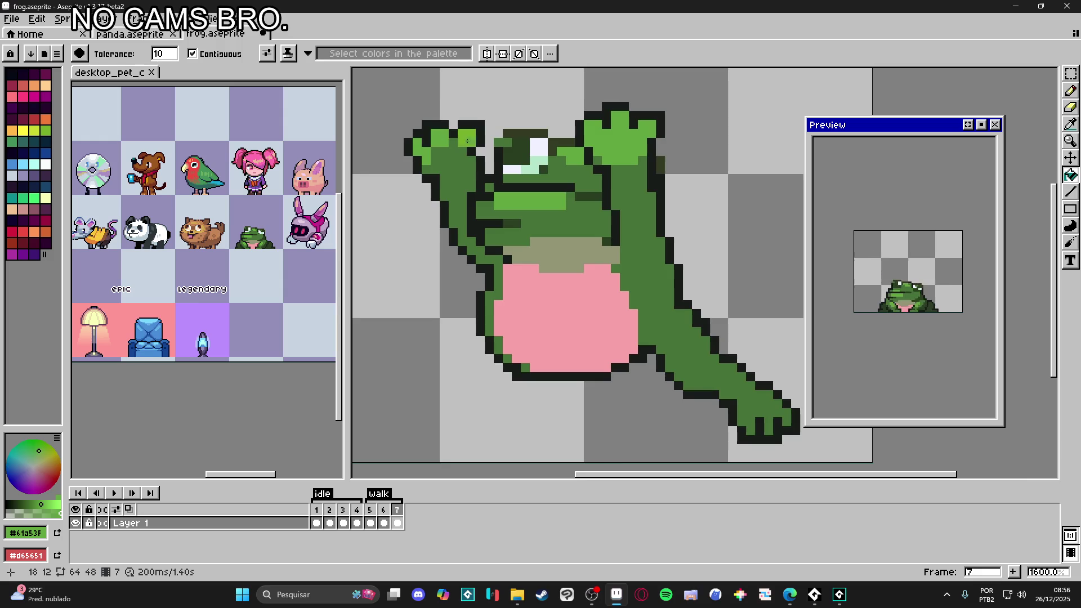
{"action": "left_click", "coordinate": [465, 138]}
{"action": "scroll", "coordinate": [445, 145], "scroll_direction": "down", "scroll_amount": 3}
Step: Select and repose the lower-right arm, commit it, and add a new Layer 2
{"action": "key", "text": "v"}
{"action": "key", "text": "m"}
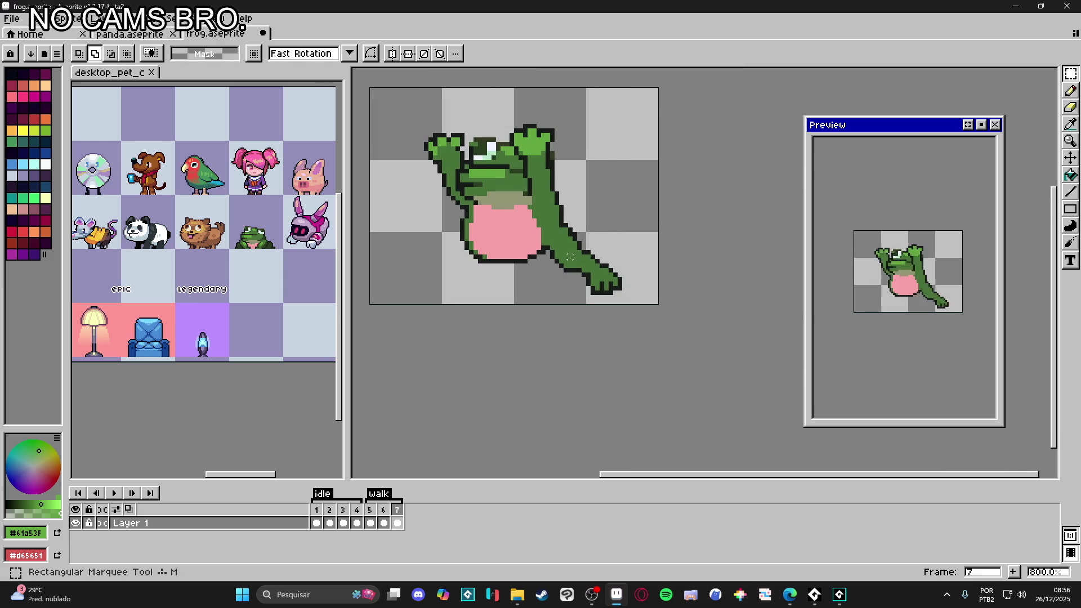
{"action": "scroll", "coordinate": [579, 263], "scroll_direction": "up", "scroll_amount": 1}
{"action": "mouse_move", "coordinate": [539, 237]}
{"action": "left_mouse_down"}
{"action": "mouse_move", "coordinate": [705, 329]}
{"action": "mouse_move", "coordinate": [555, 204]}
{"action": "left_mouse_up"}
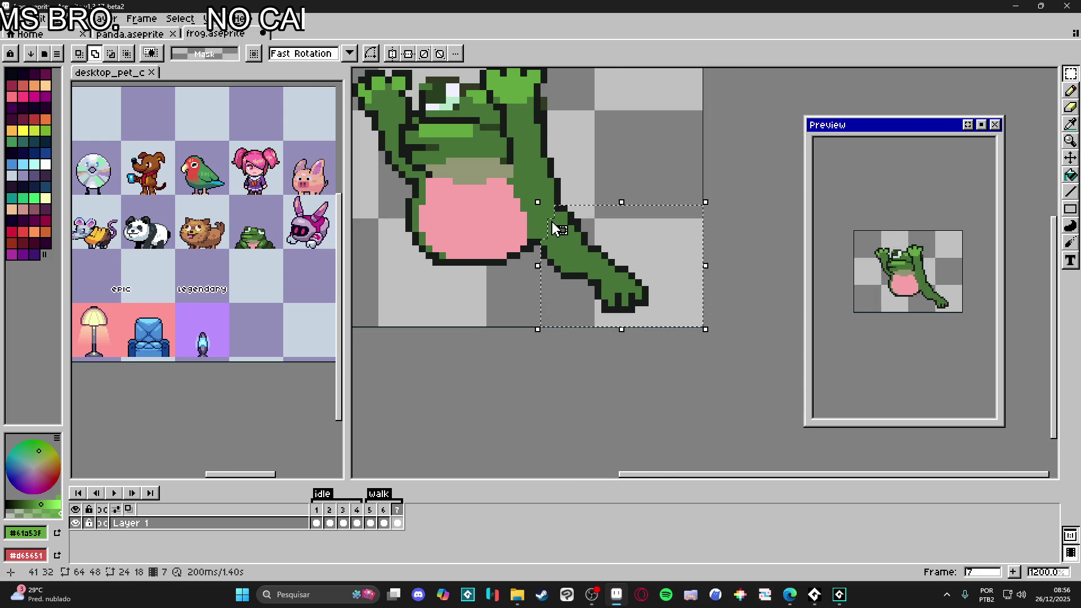
{"action": "scroll", "coordinate": [555, 229], "scroll_direction": "up", "scroll_amount": 2}
{"action": "scroll", "coordinate": [566, 276], "scroll_direction": "down", "scroll_amount": 5}
{"action": "key", "text": "ctrl+d"}
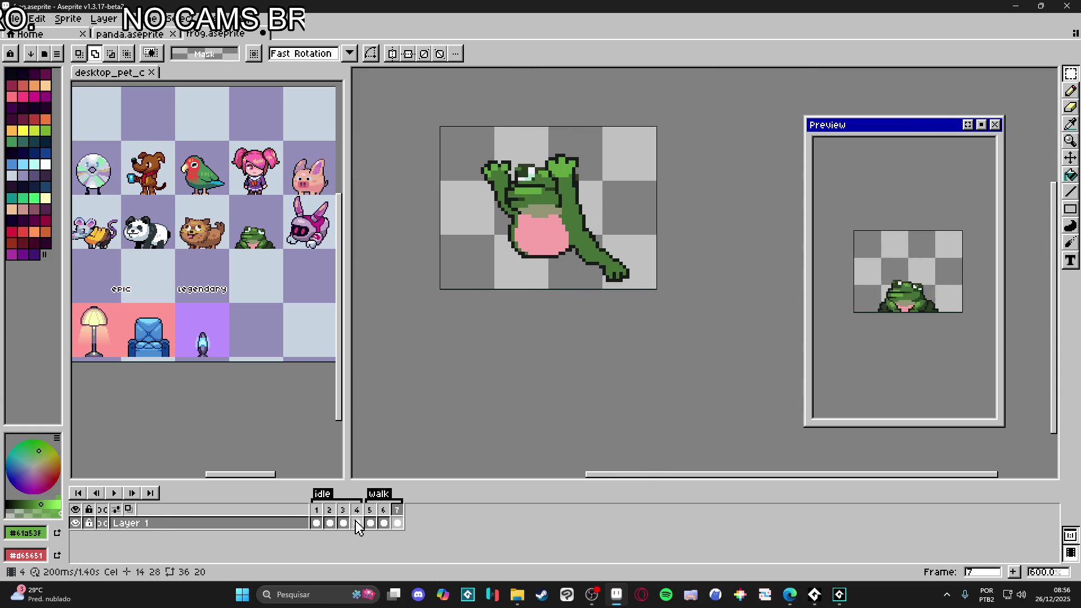
{"action": "key", "text": "shift+n"}
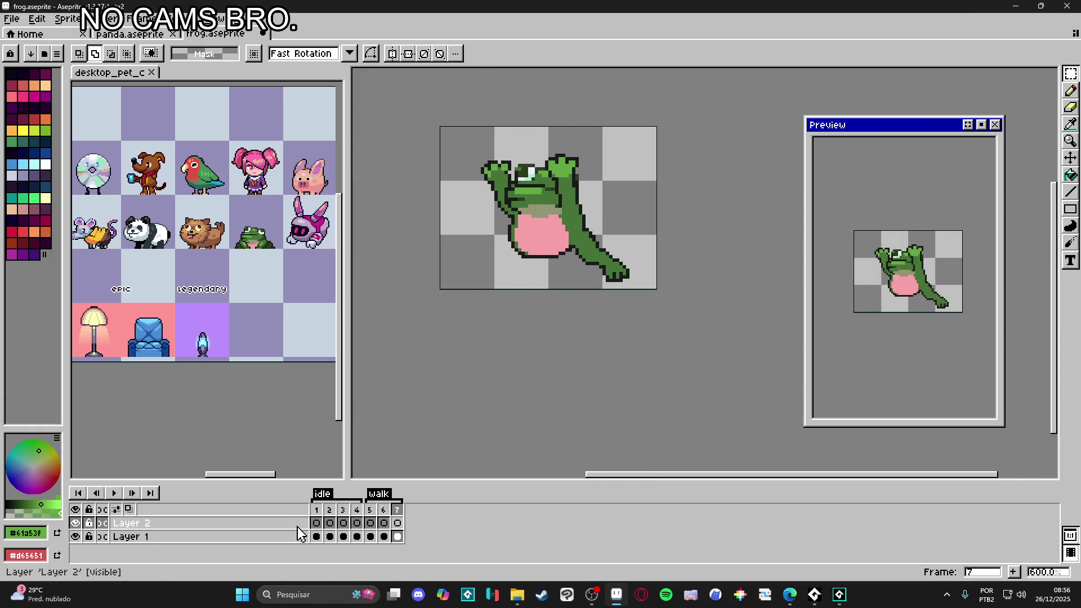
Step: Move Layer 2 below Layer 1 and make its frame 7 active
{"action": "left_click", "coordinate": [304, 523]}
{"action": "mouse_move", "coordinate": [314, 539]}
{"action": "left_mouse_down"}
{"action": "mouse_move", "coordinate": [302, 550]}
{"action": "mouse_move", "coordinate": [307, 541]}
{"action": "left_mouse_up"}
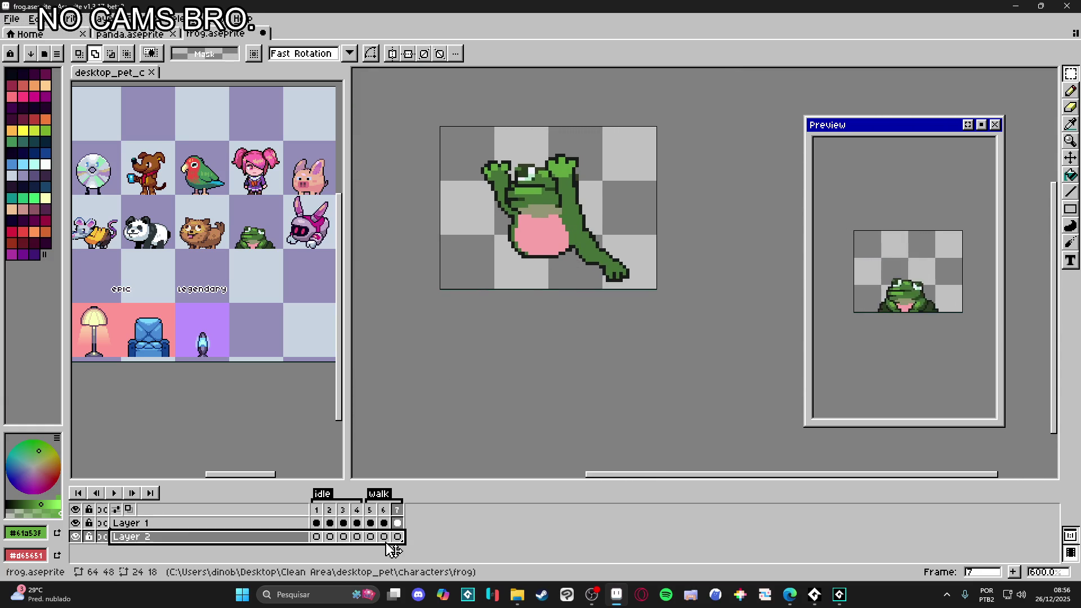
{"action": "left_click", "coordinate": [398, 536]}
Step: Paste the sitting frog onto Layer 2, shift it left, and skew it sideways
{"action": "key", "text": "ctrl+v"}
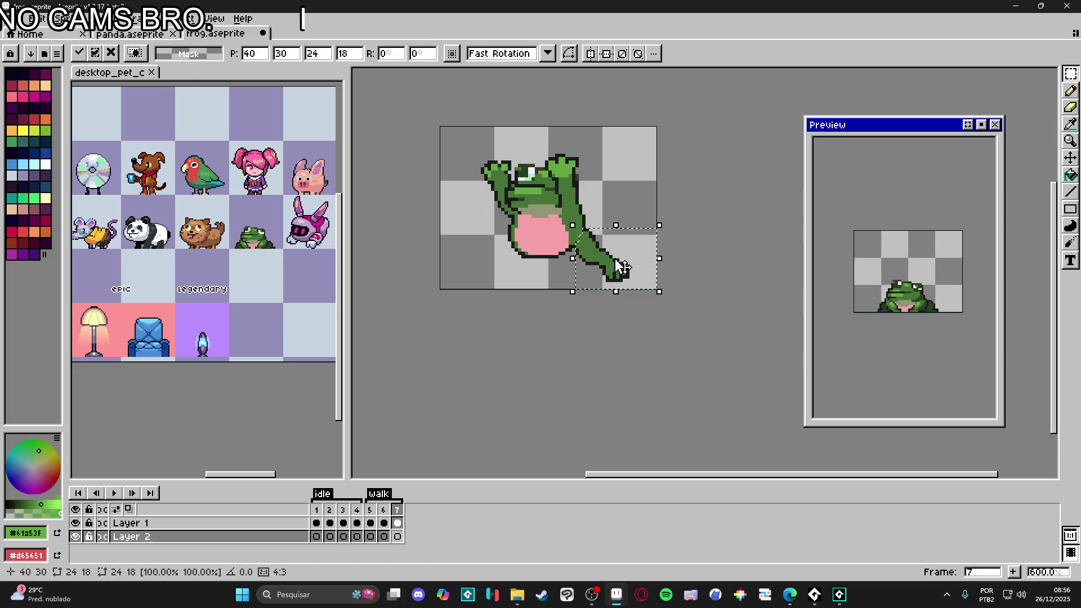
{"action": "left_click_drag", "start_coordinate": [614, 262], "coordinate": [568, 267]}
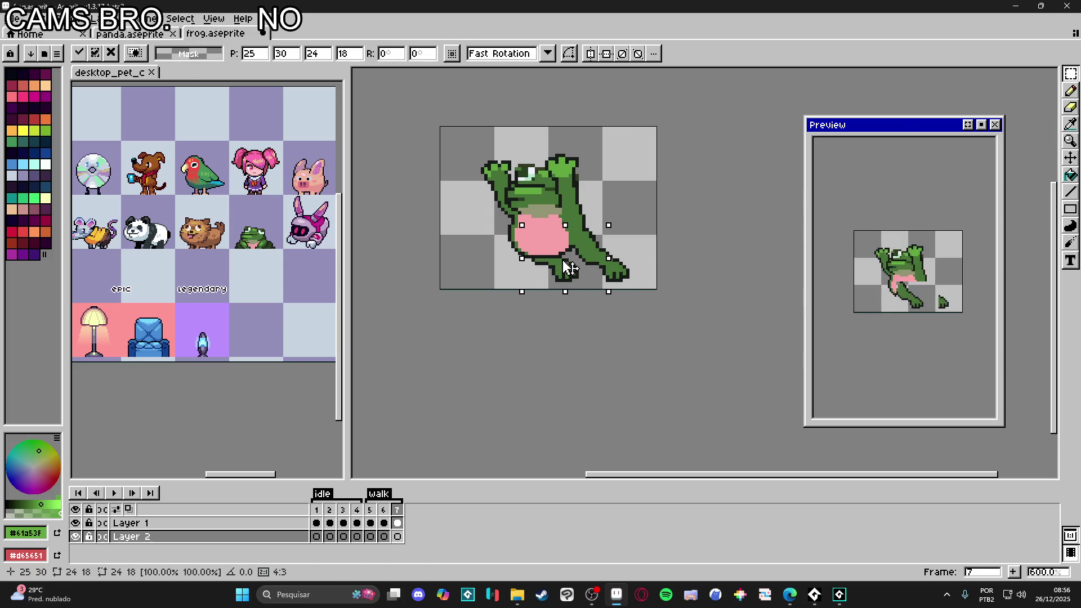
{"action": "left_click_drag", "start_coordinate": [569, 268], "coordinate": [533, 277]}
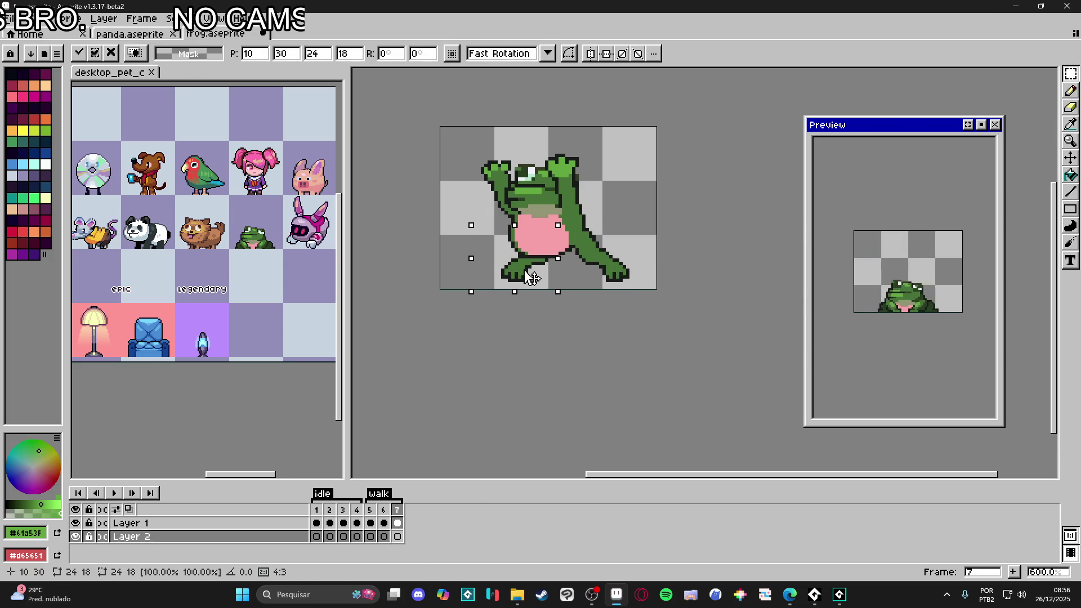
{"action": "key", "text": "Right"}
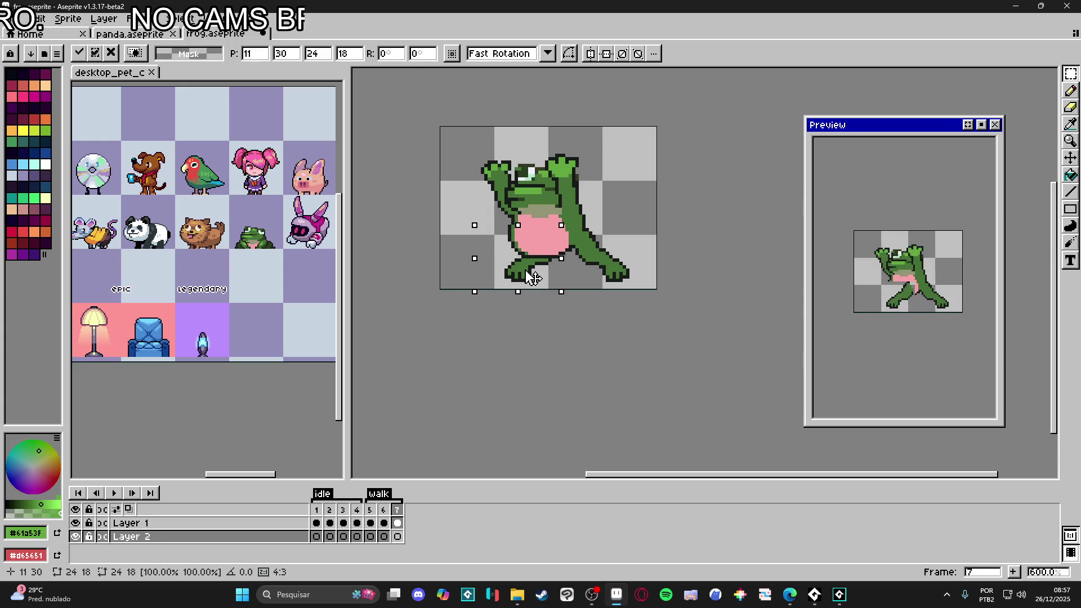
{"action": "mouse_move", "coordinate": [523, 219]}
{"action": "left_mouse_down"}
{"action": "mouse_move", "coordinate": [485, 224]}
{"action": "mouse_move", "coordinate": [537, 233]}
{"action": "mouse_move", "coordinate": [658, 289]}
{"action": "left_mouse_up"}
{"action": "key", "text": "Return"}
Step: Paste a copy of the arm, move it, and slant it into the left leg
{"action": "key", "text": "ctrl+c"}
{"action": "key", "text": "ctrl+v"}
{"action": "left_click_drag", "start_coordinate": [511, 271], "coordinate": [522, 273]}
{"action": "key", "text": "Return"}
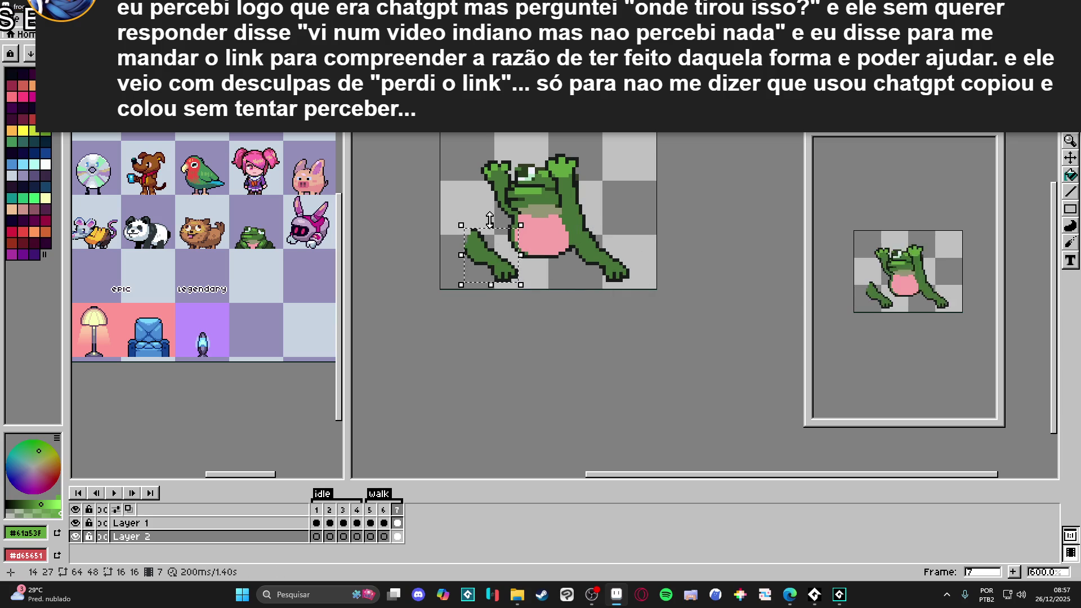
{"action": "mouse_move", "coordinate": [492, 225]}
{"action": "left_mouse_down"}
{"action": "mouse_move", "coordinate": [522, 215]}
{"action": "mouse_move", "coordinate": [547, 271]}
{"action": "left_mouse_up"}
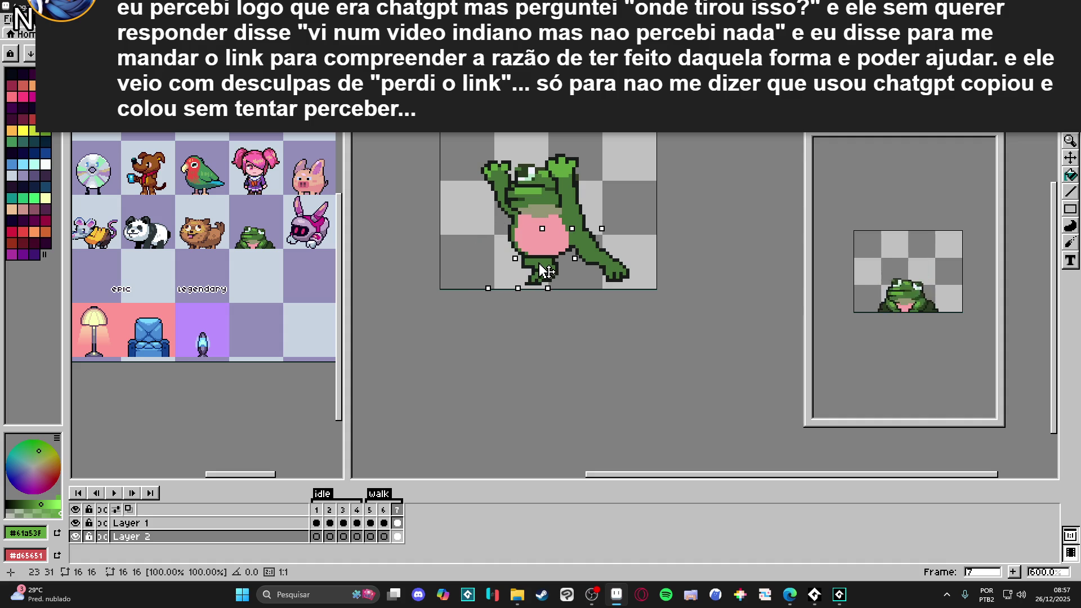
{"action": "key", "text": "Return"}
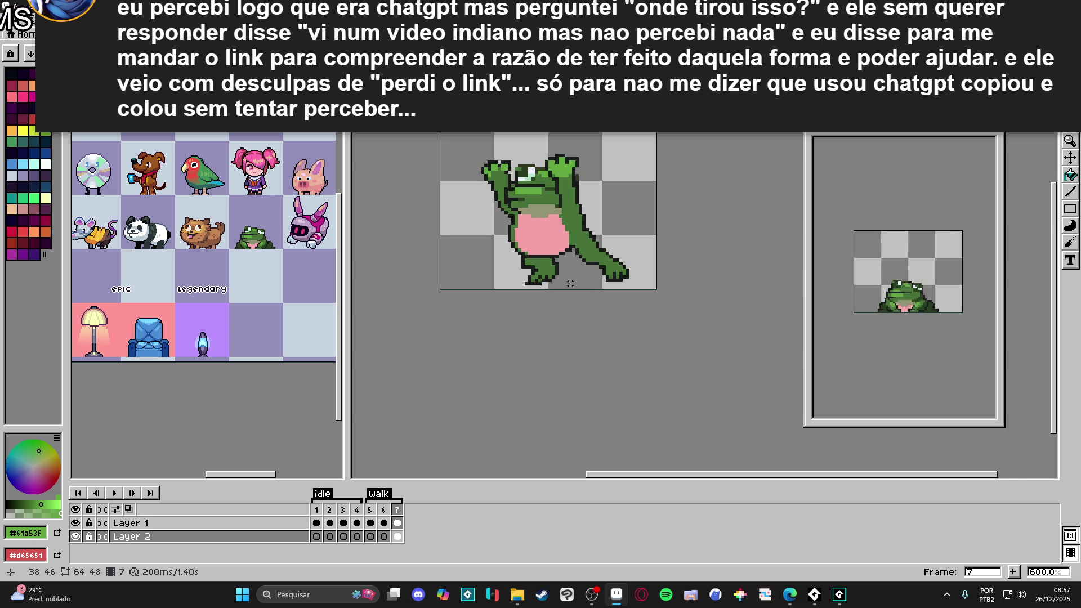
Step: Erase a stray pixel beside the foot and shift the new leg one pixel right
{"action": "scroll", "coordinate": [533, 270], "scroll_direction": "up", "scroll_amount": 3}
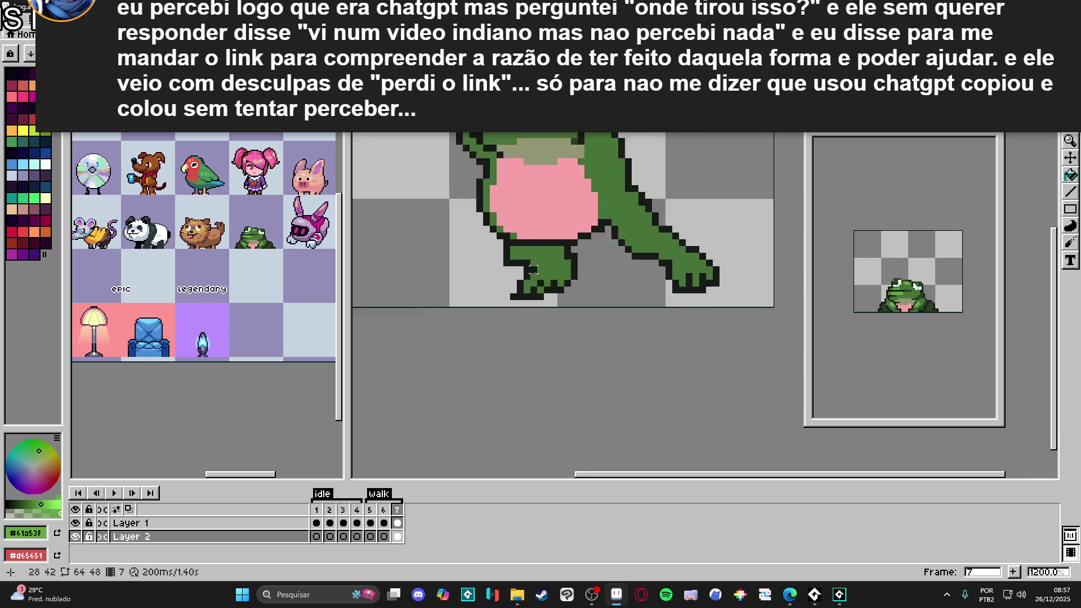
{"action": "key", "text": "e"}
{"action": "left_click", "coordinate": [513, 297]}
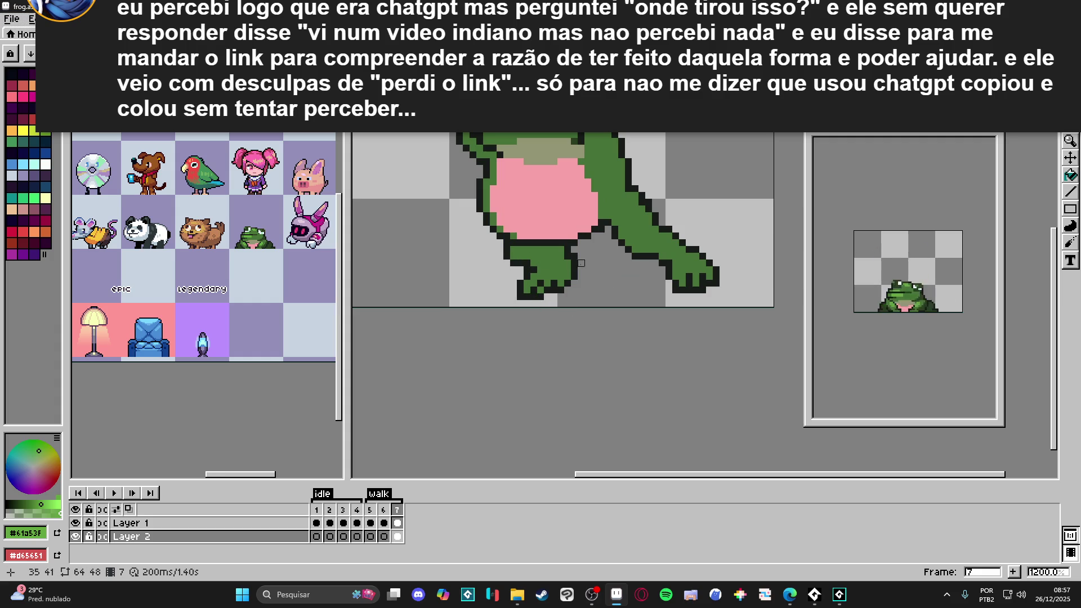
{"action": "key", "text": "m"}
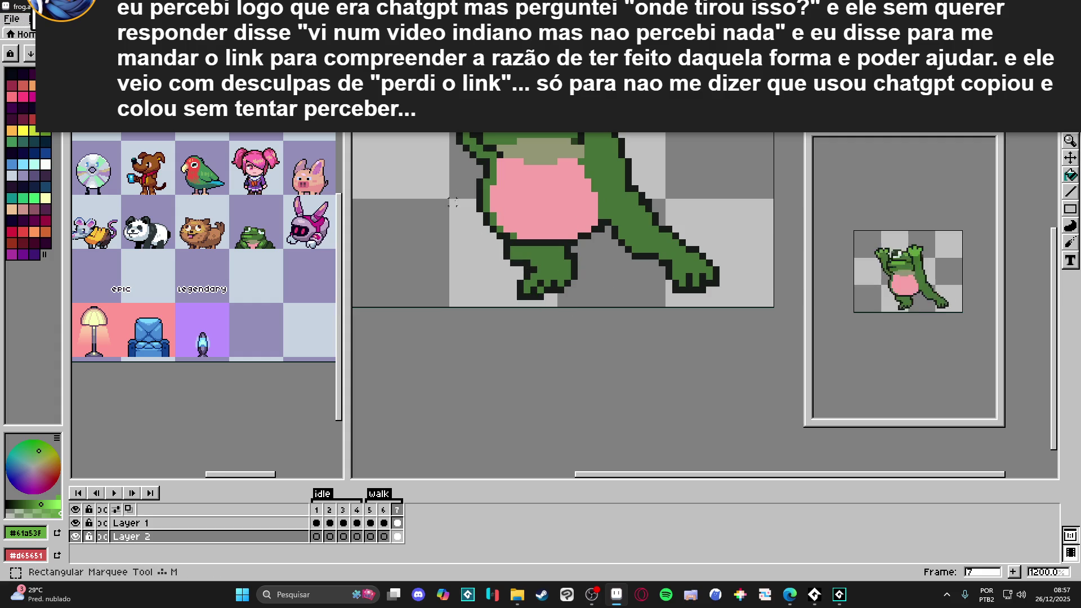
{"action": "mouse_move", "coordinate": [493, 307]}
{"action": "left_mouse_down"}
{"action": "mouse_move", "coordinate": [555, 197]}
{"action": "mouse_move", "coordinate": [567, 196]}
{"action": "left_mouse_up"}
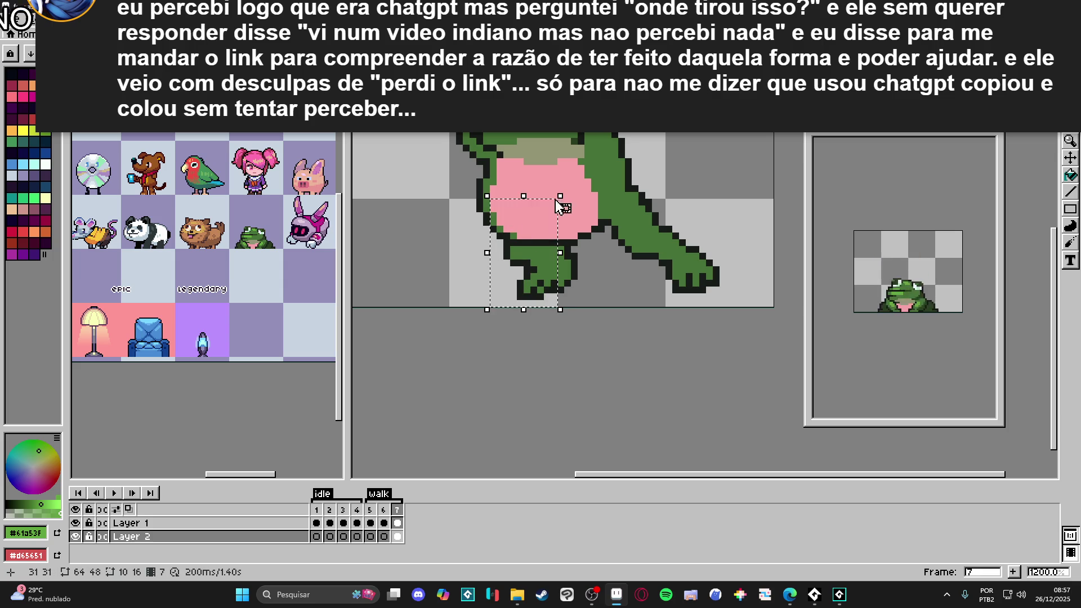
{"action": "left_click_drag", "start_coordinate": [531, 248], "coordinate": [538, 247]}
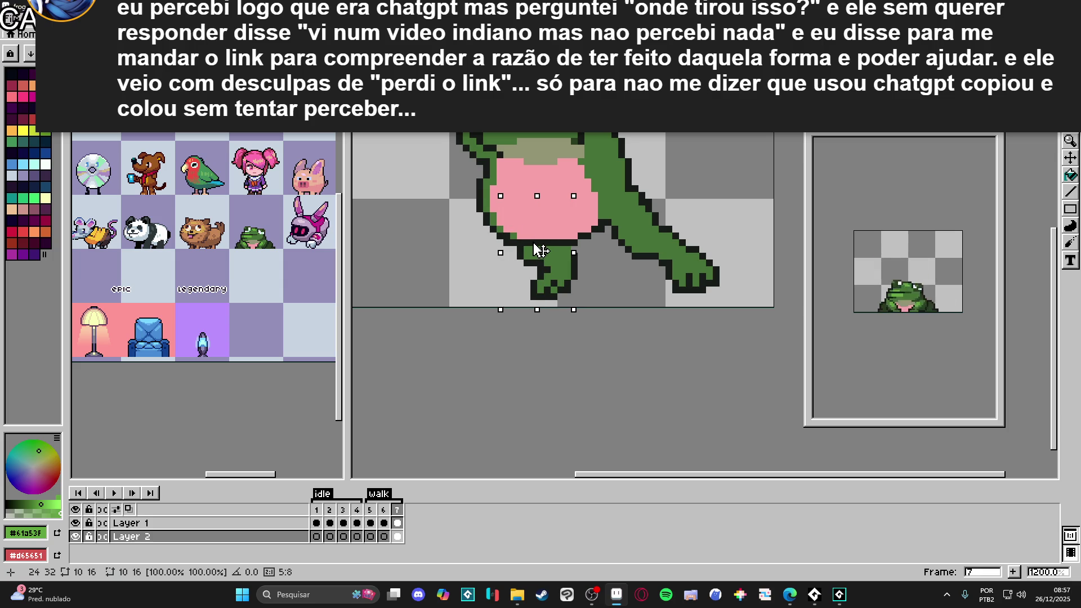
{"action": "key", "text": "ctrl+d"}
{"action": "key", "text": "b"}
{"action": "left_click", "coordinate": [570, 263], "text": "alt"}
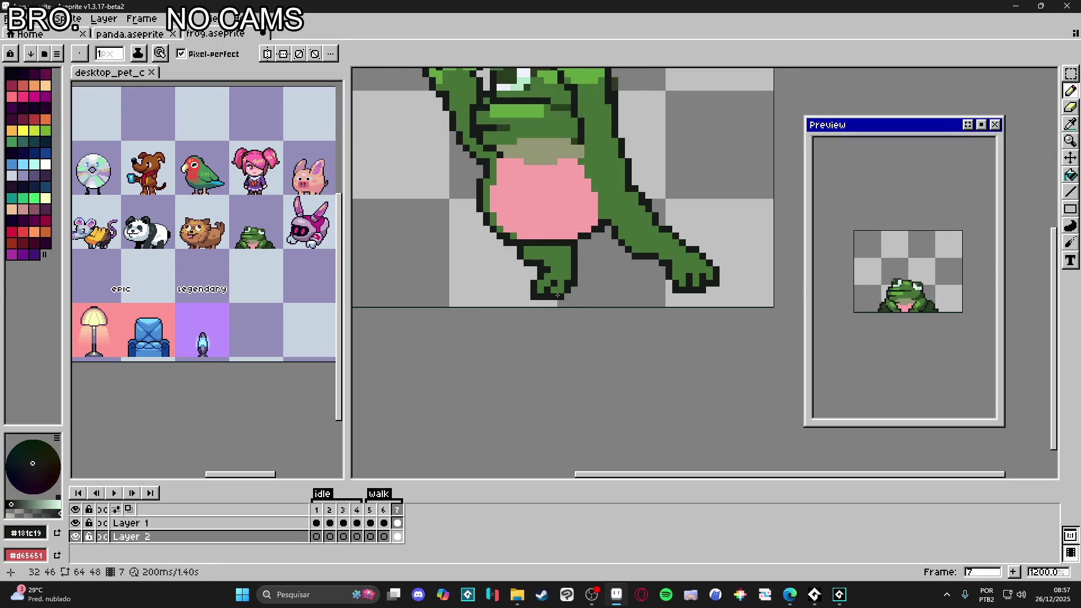
Step: Add dark outline pixels along the left edge of the frog's foot in frame 7
{"action": "left_click", "coordinate": [533, 276]}
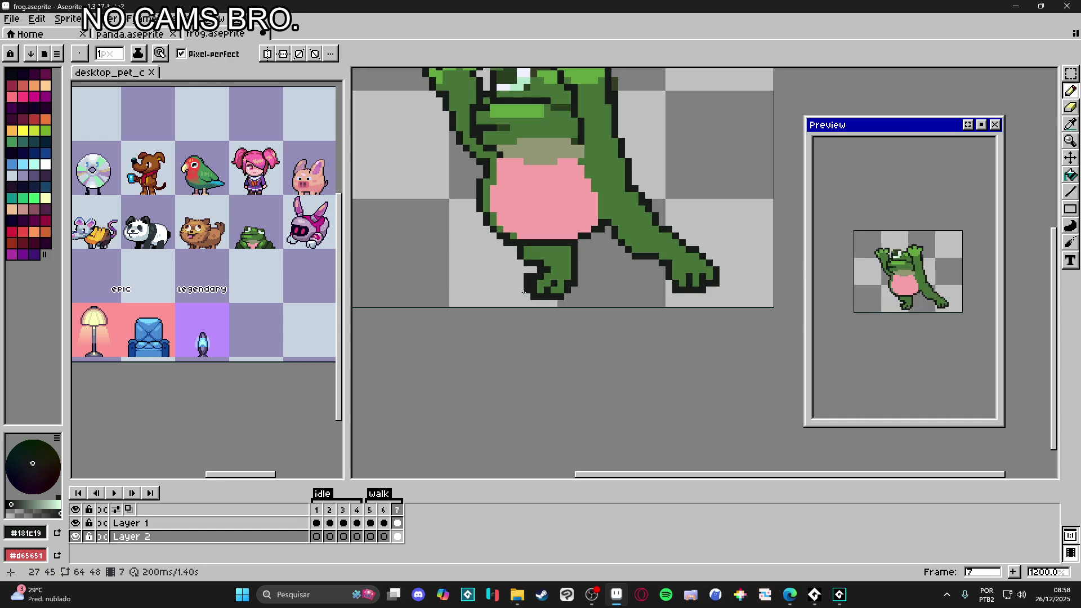
{"action": "left_click", "coordinate": [521, 287]}
{"action": "left_click", "coordinate": [532, 286], "text": "alt"}
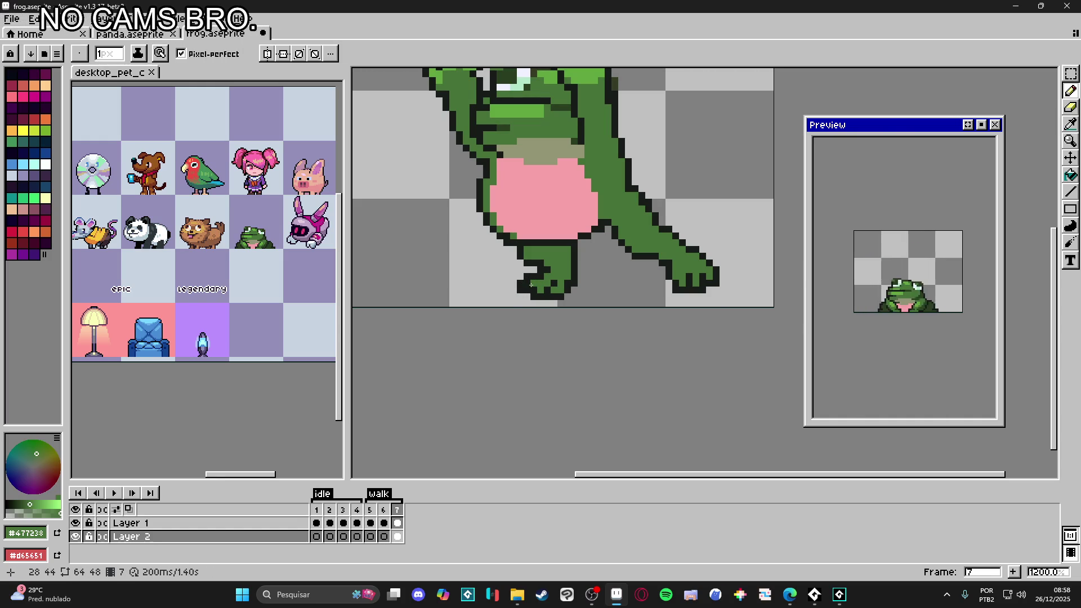
{"action": "scroll", "coordinate": [501, 309], "scroll_direction": "down", "scroll_amount": 4}
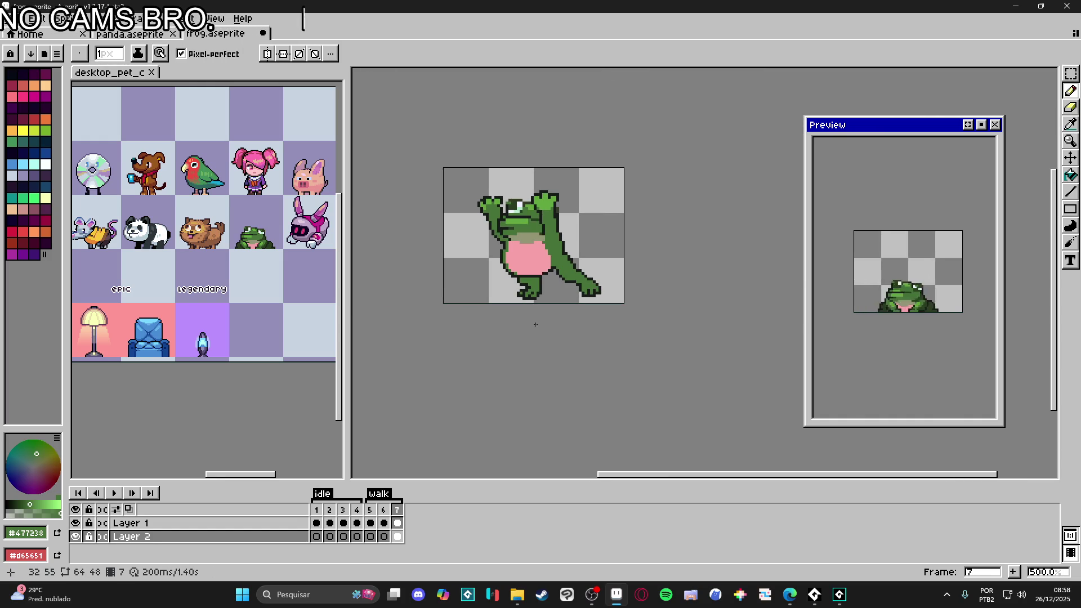
{"action": "scroll", "coordinate": [547, 304], "scroll_direction": "up", "scroll_amount": 5}
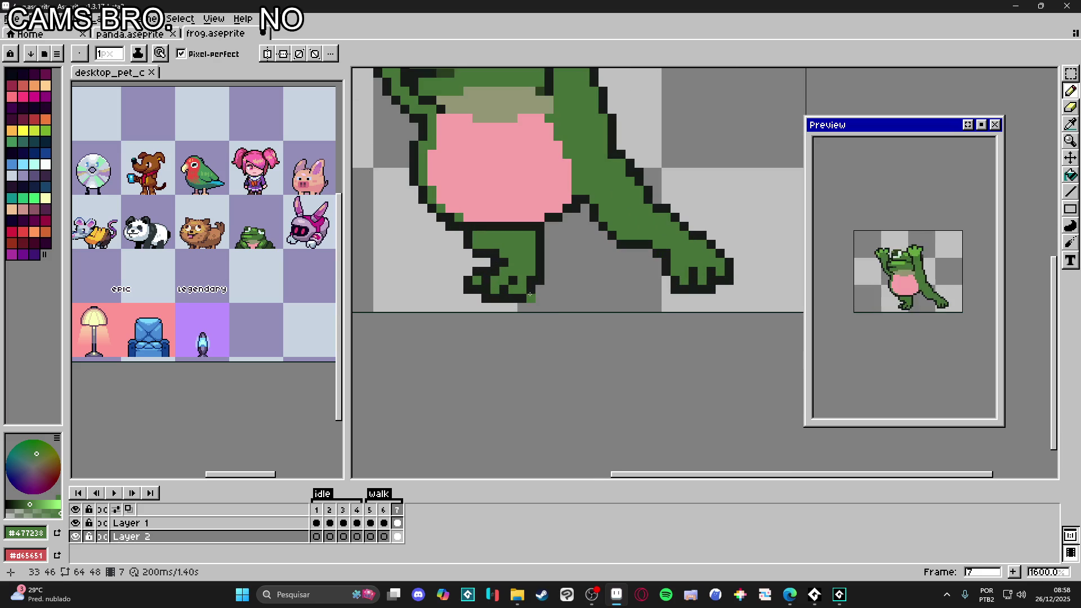
Step: Eyedrop the dark outline and green body colours around the foot and leg, then show the palette presets
{"action": "left_click", "coordinate": [513, 289], "text": "alt"}
{"action": "key", "text": "e"}
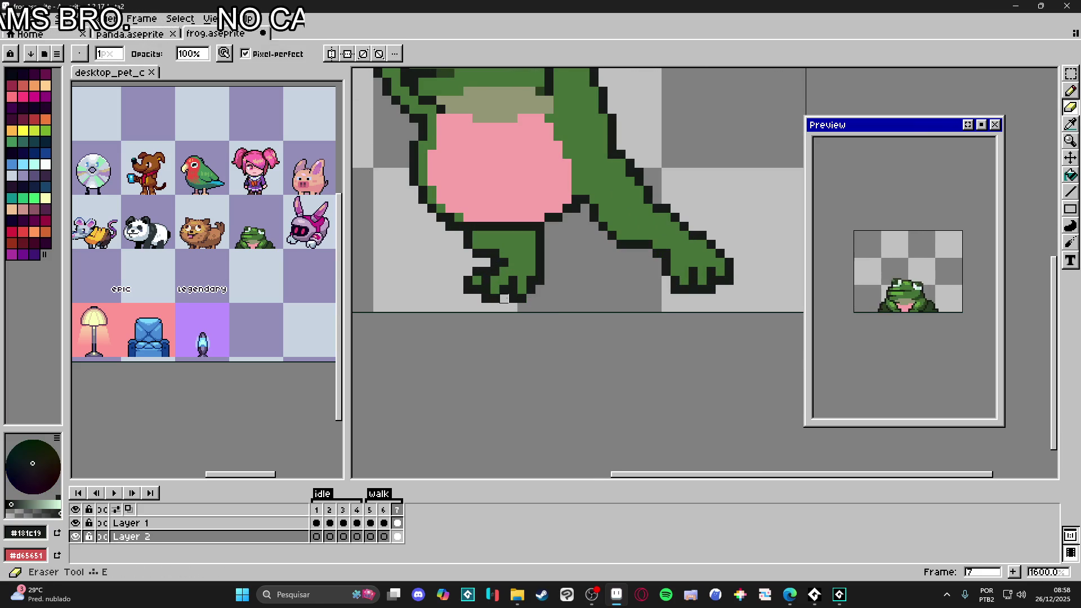
{"action": "key", "text": "b"}
{"action": "left_click", "coordinate": [522, 285], "text": "alt"}
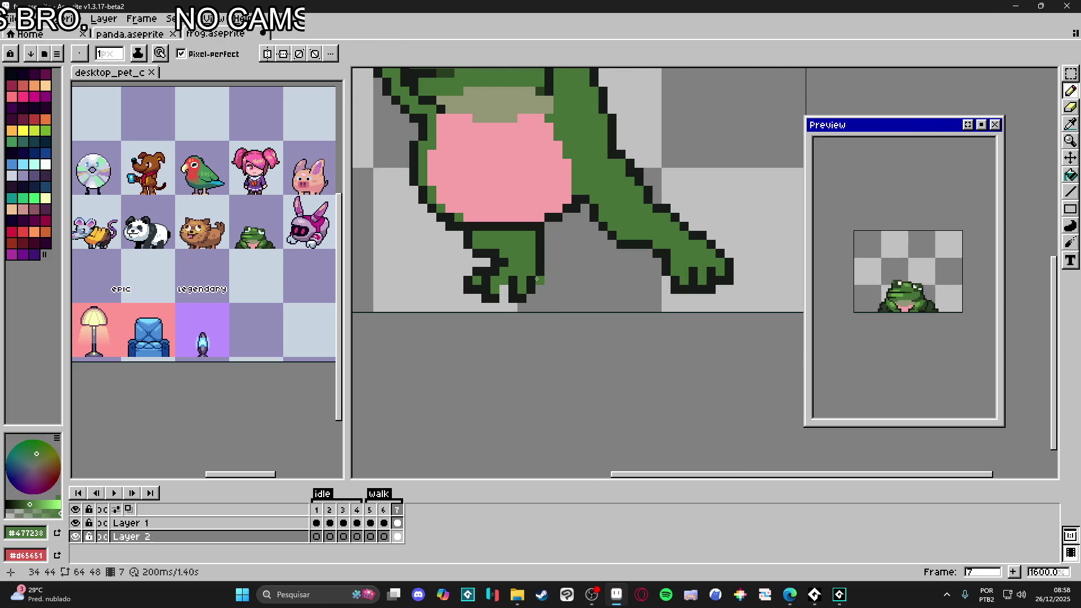
{"action": "left_click", "coordinate": [538, 291], "text": "alt"}
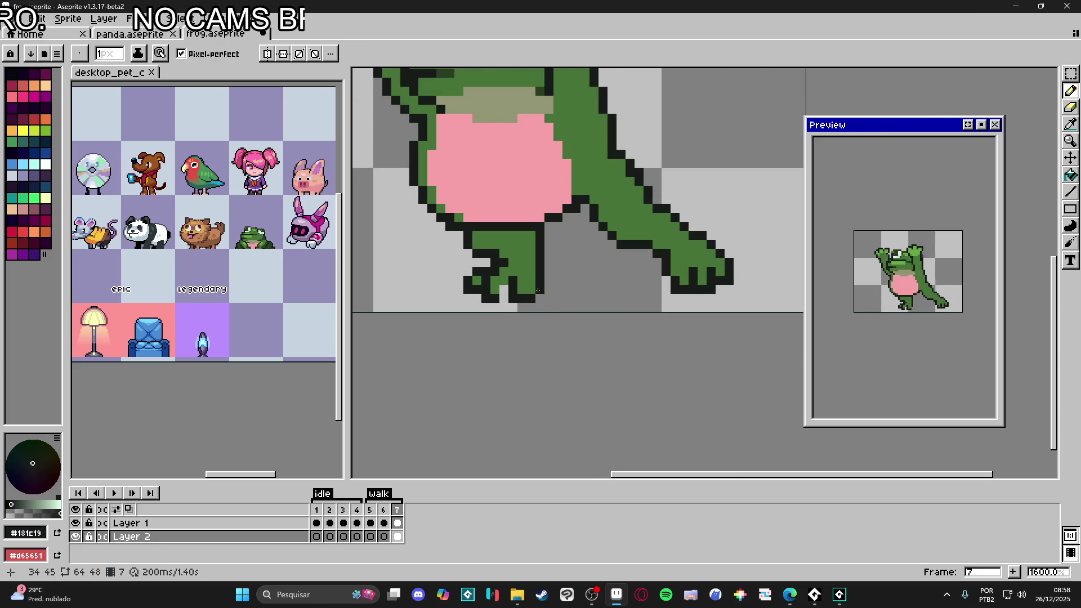
{"action": "left_click", "coordinate": [502, 288], "text": "alt"}
{"action": "scroll", "coordinate": [503, 282], "scroll_direction": "down", "scroll_amount": 3}
{"action": "scroll", "coordinate": [519, 285], "scroll_direction": "up", "scroll_amount": 3}
{"action": "scroll", "coordinate": [524, 302], "scroll_direction": "down", "scroll_amount": 5}
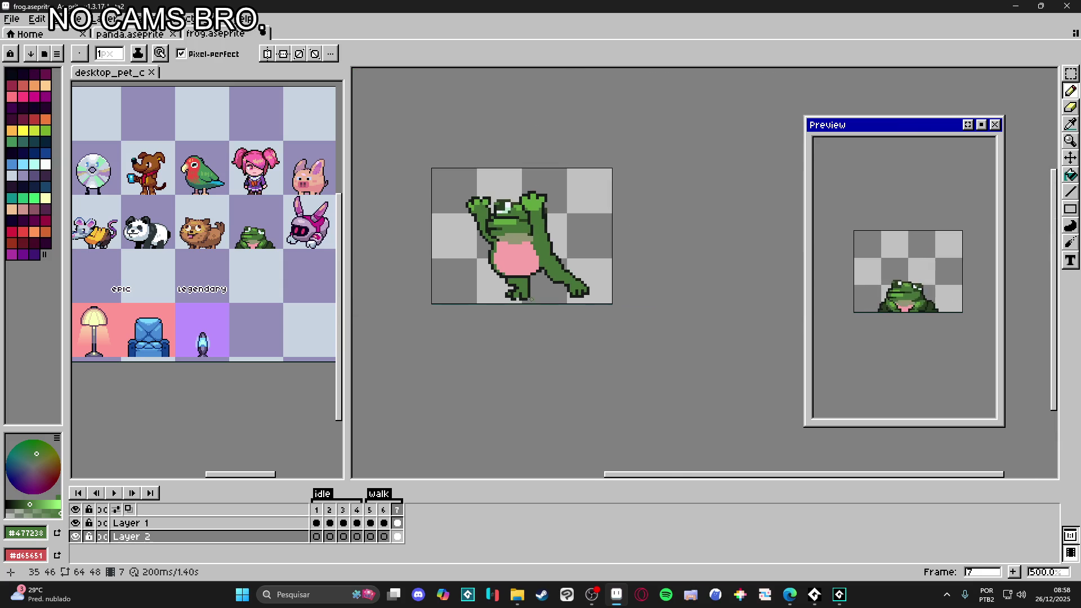
{"action": "scroll", "coordinate": [536, 300], "scroll_direction": "up", "scroll_amount": 4}
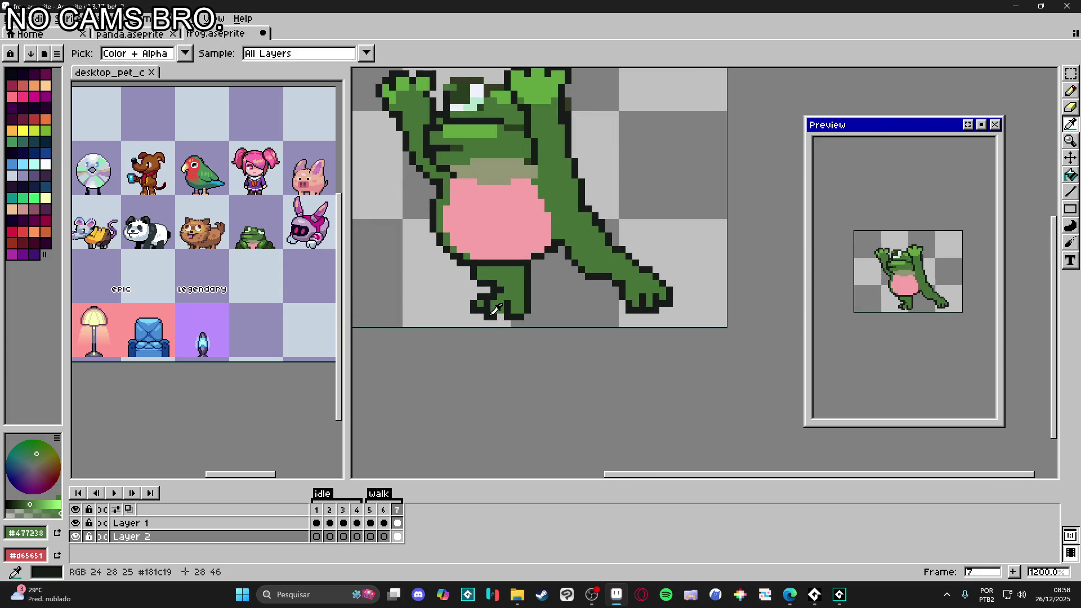
{"action": "left_click", "coordinate": [500, 319], "text": "alt"}
{"action": "left_click", "coordinate": [506, 282], "text": "alt"}
{"action": "scroll", "coordinate": [506, 282], "scroll_direction": "down", "scroll_amount": 2}
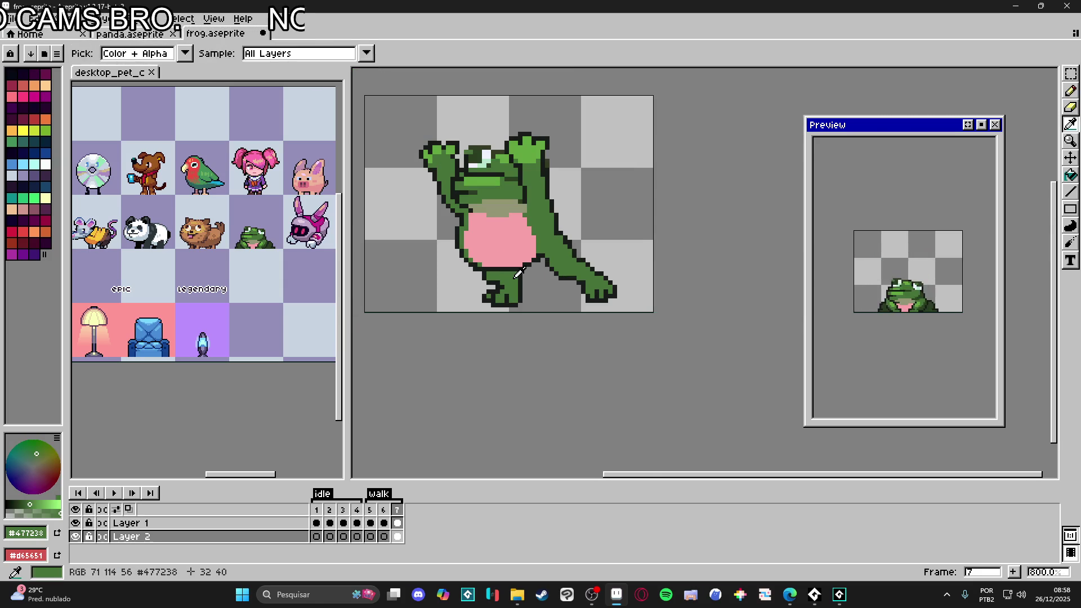
{"action": "left_click", "coordinate": [44, 53]}
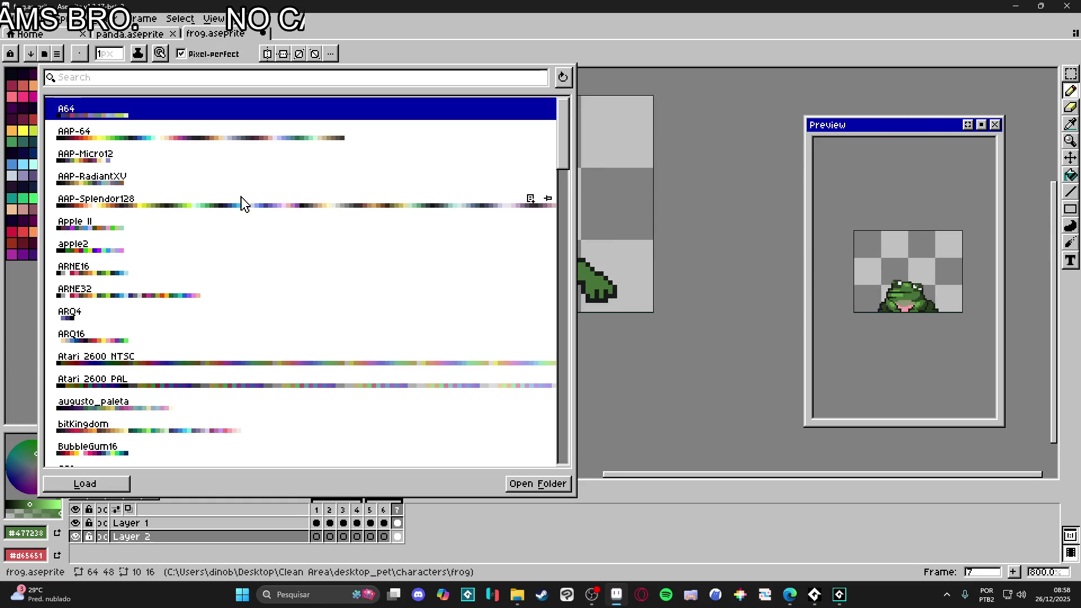
Step: Load a different palette preset and paint-bucket the frog's left leg a darker green
{"action": "left_click", "coordinate": [220, 206]}
{"action": "left_click", "coordinate": [44, 287]}
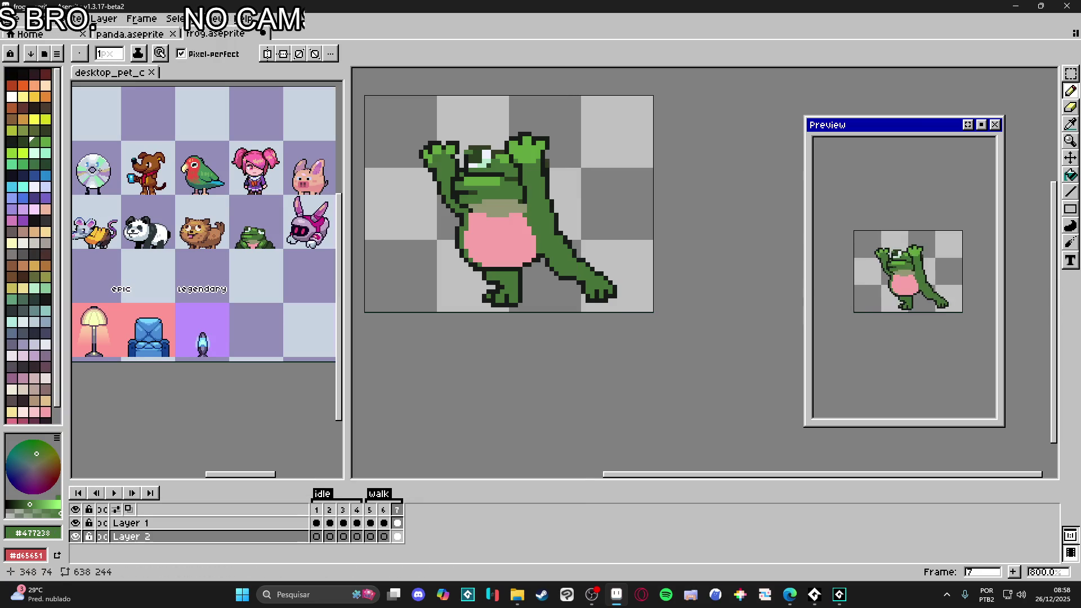
{"action": "left_click", "coordinate": [22, 142]}
{"action": "key", "text": "g"}
{"action": "left_click", "coordinate": [504, 289]}
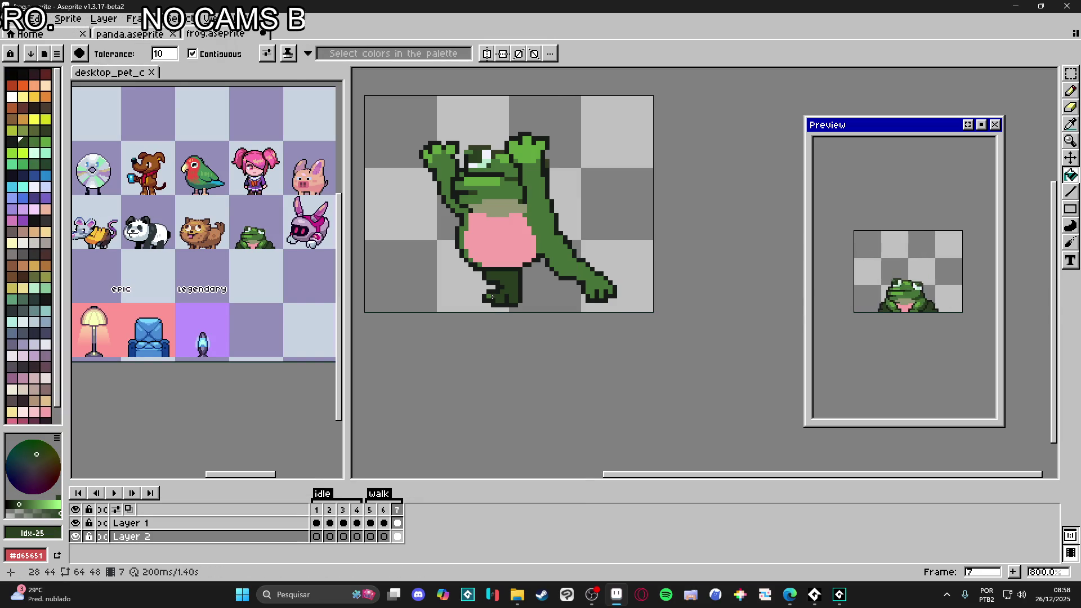
Step: Erase a few pixels beside the belly, sample the pink belly colour, and switch to Layer 1
{"action": "scroll", "coordinate": [529, 296], "scroll_direction": "up", "scroll_amount": 2}
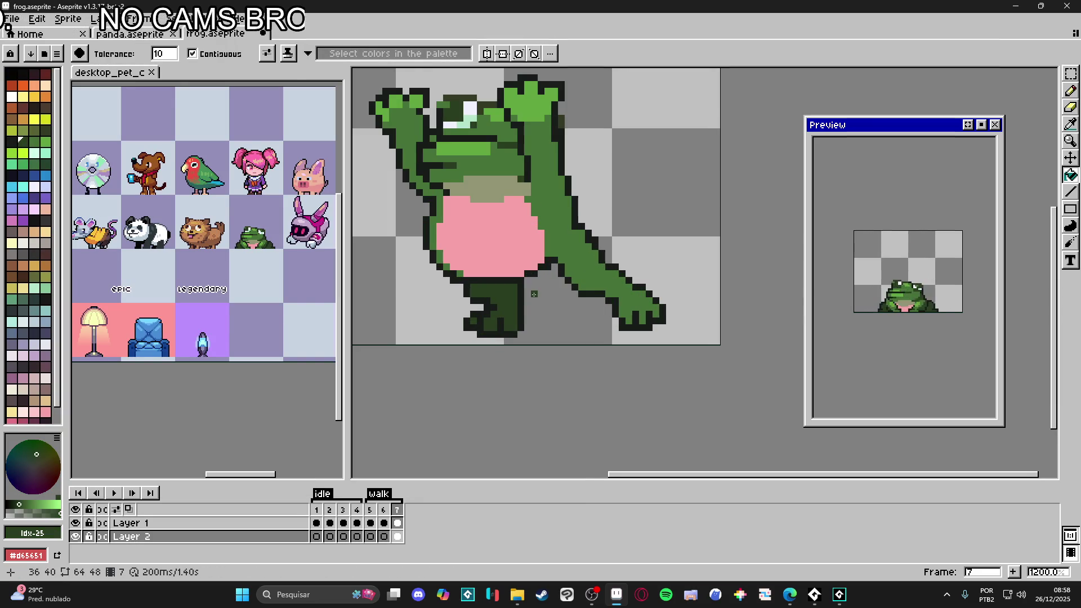
{"action": "key", "text": "b"}
{"action": "left_click", "coordinate": [520, 292], "text": "alt"}
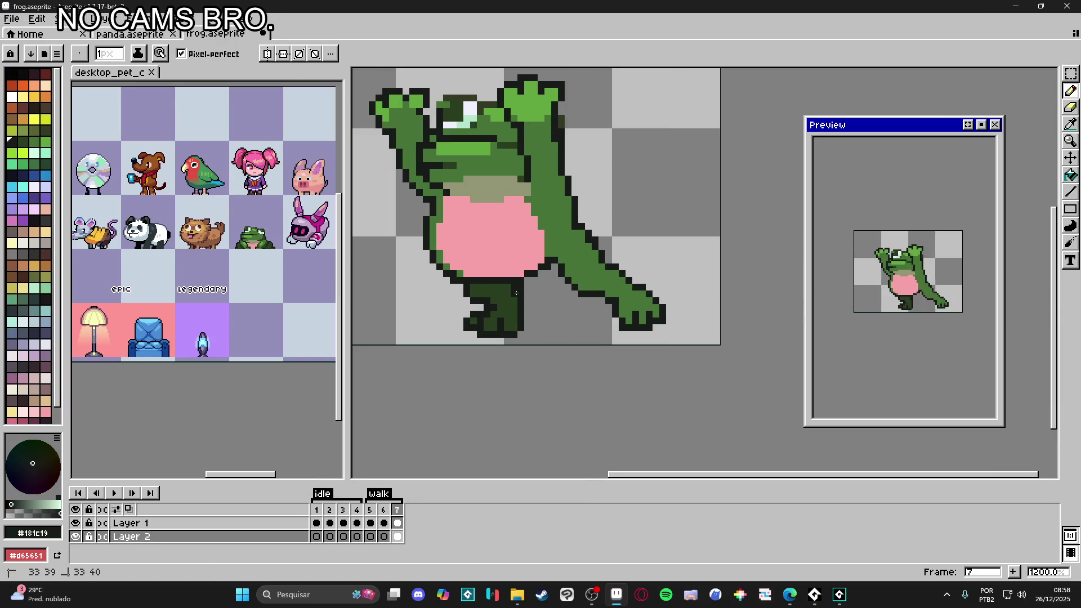
{"action": "key", "text": "e"}
{"action": "scroll", "coordinate": [540, 296], "scroll_direction": "down", "scroll_amount": 3}
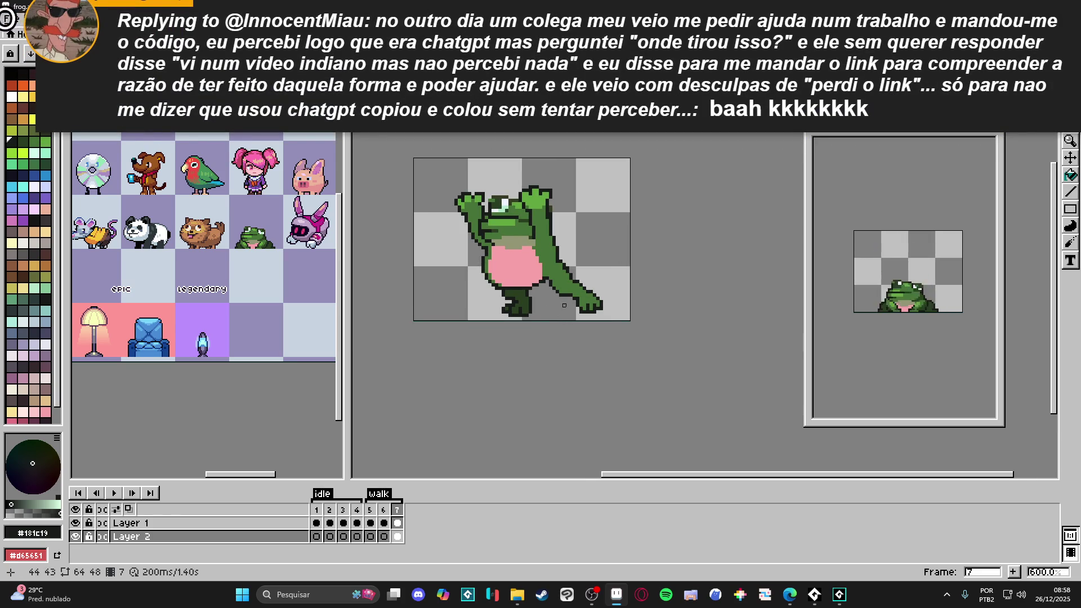
{"action": "left_click_drag", "start_coordinate": [561, 285], "coordinate": [573, 281]}
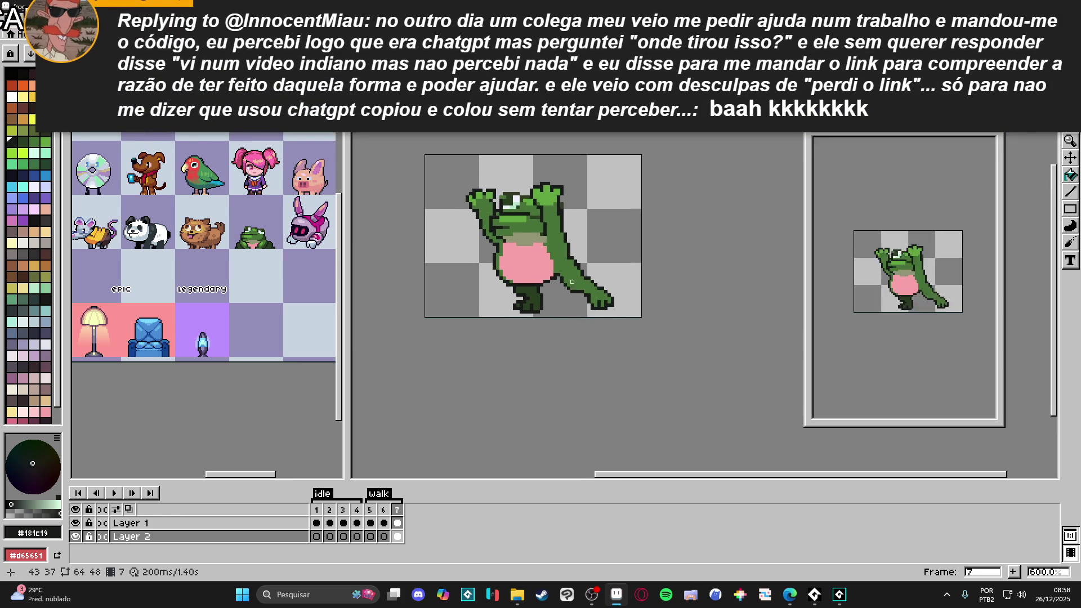
{"action": "scroll", "coordinate": [531, 267], "scroll_direction": "up", "scroll_amount": 3}
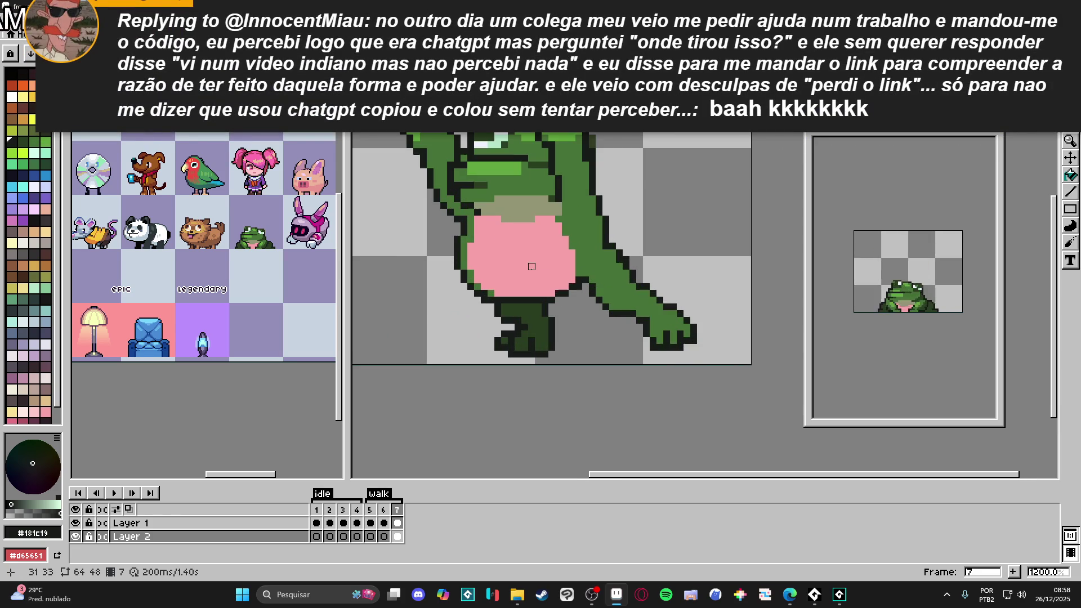
{"action": "left_click", "coordinate": [579, 267], "text": "alt"}
{"action": "left_click", "coordinate": [561, 256], "text": "ctrl"}
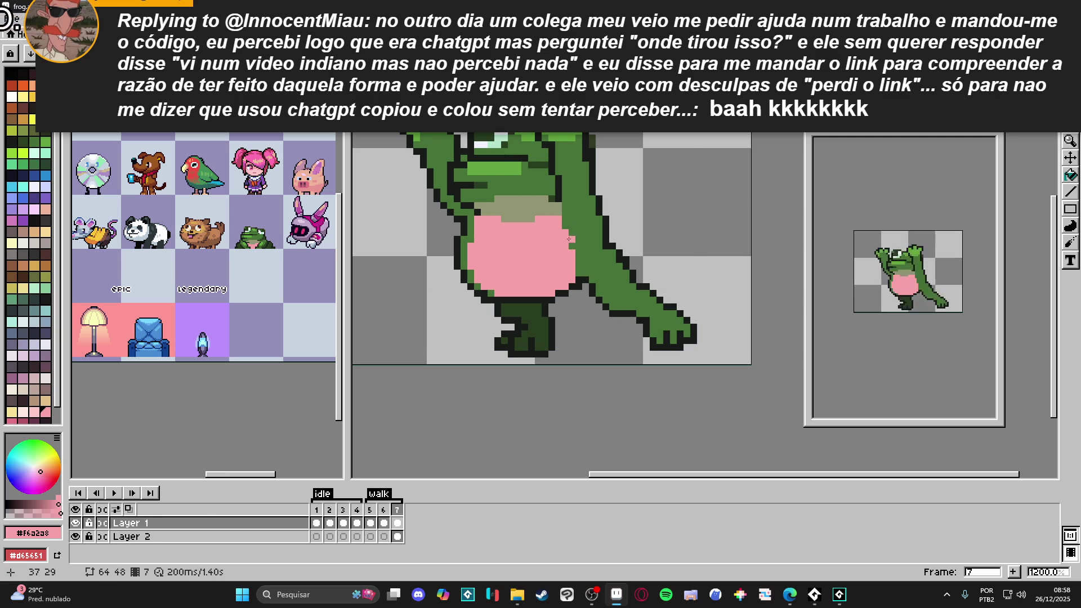
Step: Narrow the pink belly by painting green down its left edge in frame 7
{"action": "left_click", "coordinate": [467, 246], "text": "alt"}
{"action": "left_click_drag", "start_coordinate": [466, 245], "coordinate": [478, 278]}
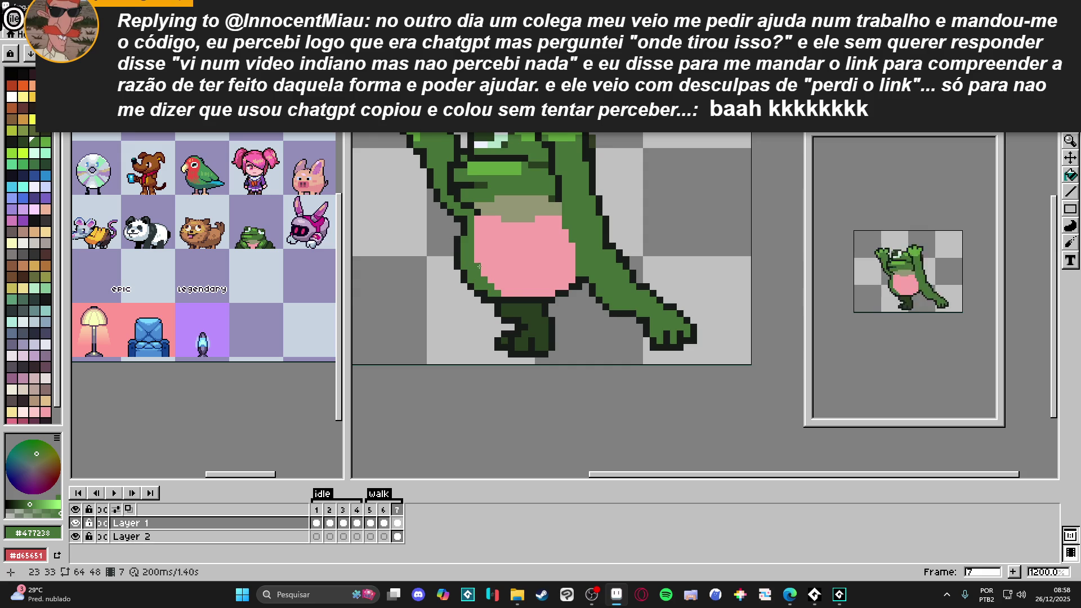
{"action": "scroll", "coordinate": [505, 293], "scroll_direction": "down", "scroll_amount": 2}
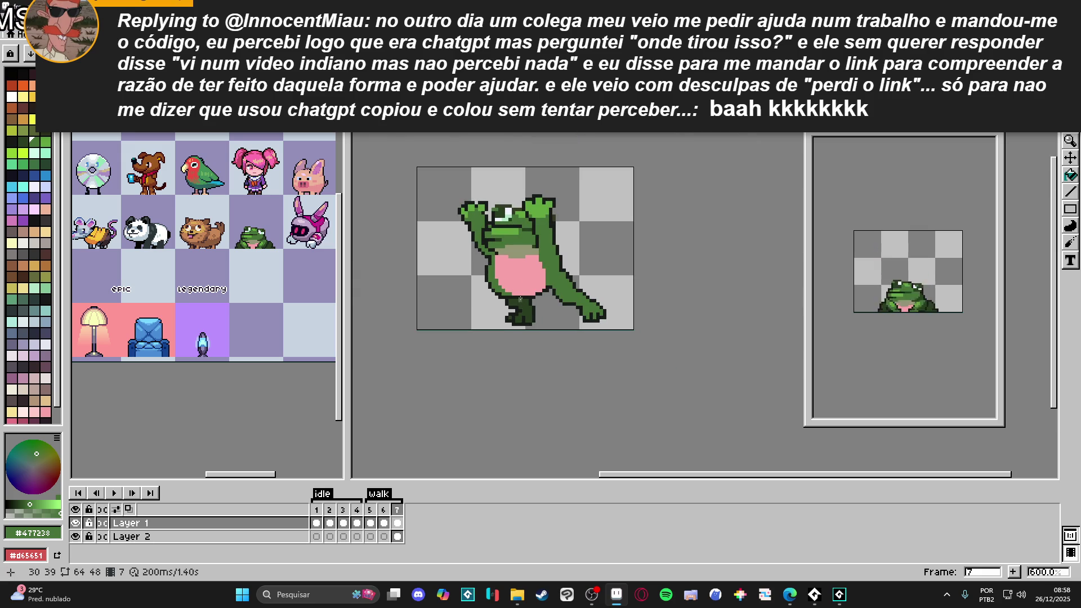
{"action": "scroll", "coordinate": [510, 290], "scroll_direction": "up", "scroll_amount": 2}
{"action": "left_click", "coordinate": [483, 275], "text": "alt"}
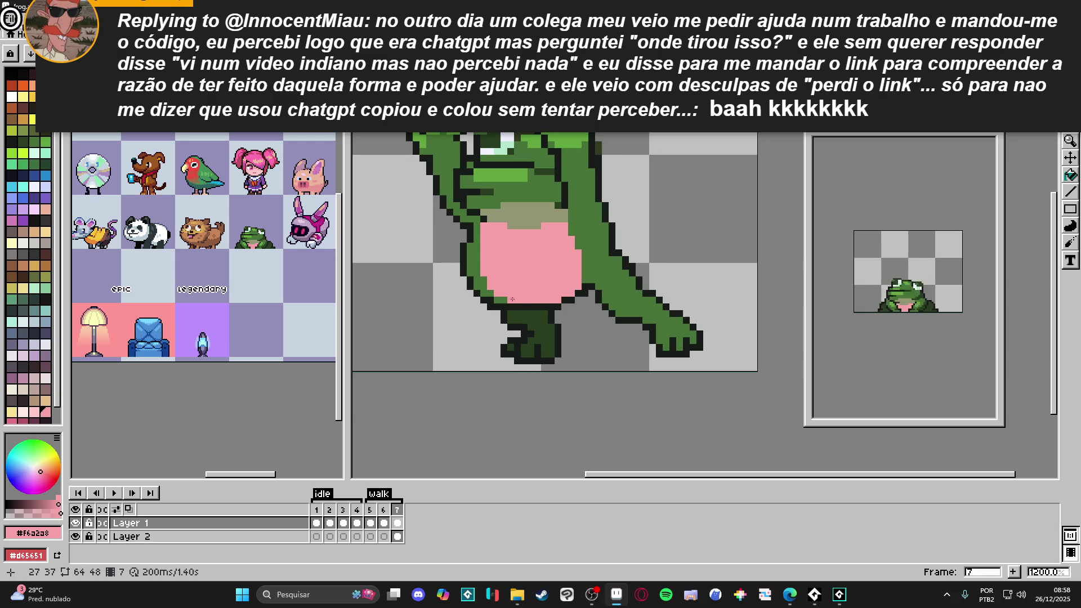
{"action": "scroll", "coordinate": [528, 299], "scroll_direction": "down", "scroll_amount": 2}
{"action": "left_click_drag", "start_coordinate": [511, 279], "coordinate": [519, 296]}
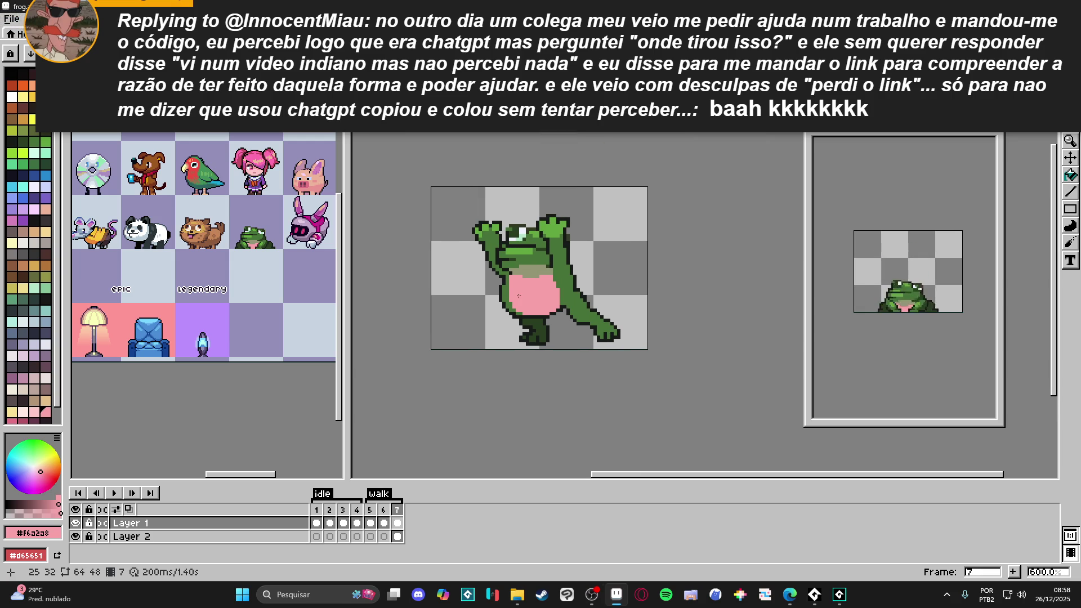
{"action": "left_click_drag", "start_coordinate": [554, 342], "coordinate": [536, 319]}
Step: Shade the left arm's outline with dark green pixels
{"action": "left_click", "coordinate": [484, 249], "text": "alt"}
{"action": "scroll", "coordinate": [484, 248], "scroll_direction": "up", "scroll_amount": 4}
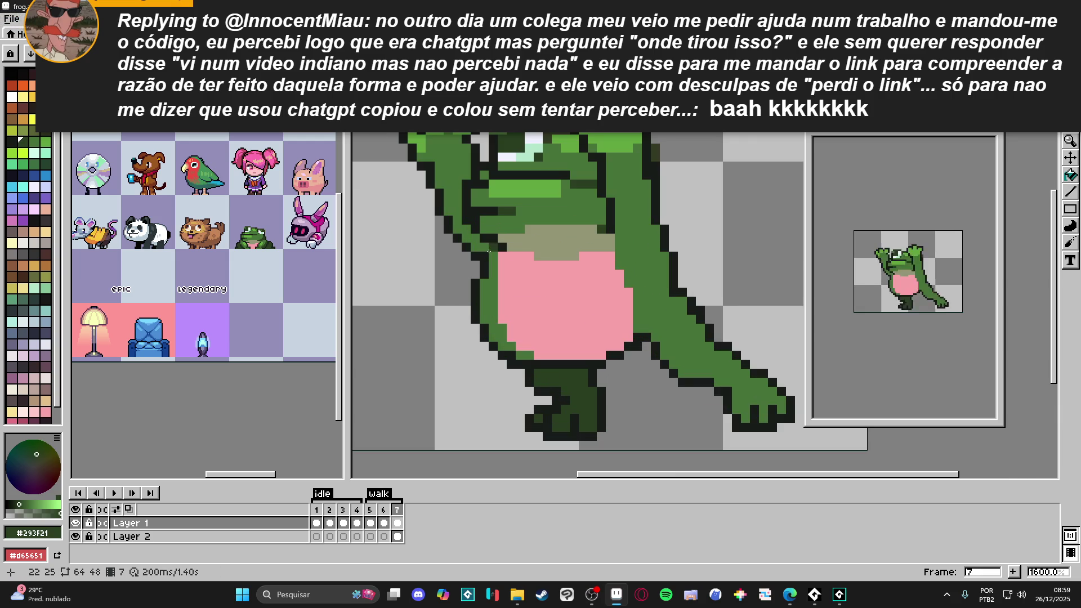
{"action": "left_click", "coordinate": [475, 247]}
{"action": "left_click", "coordinate": [466, 232]}
{"action": "left_click", "coordinate": [459, 229]}
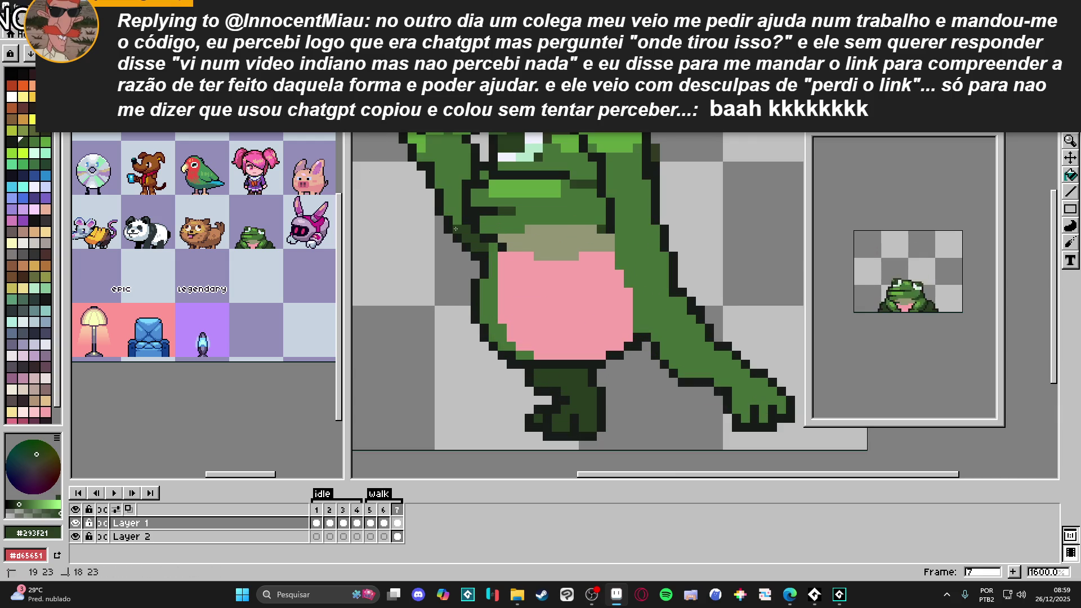
{"action": "left_click", "coordinate": [454, 208]}
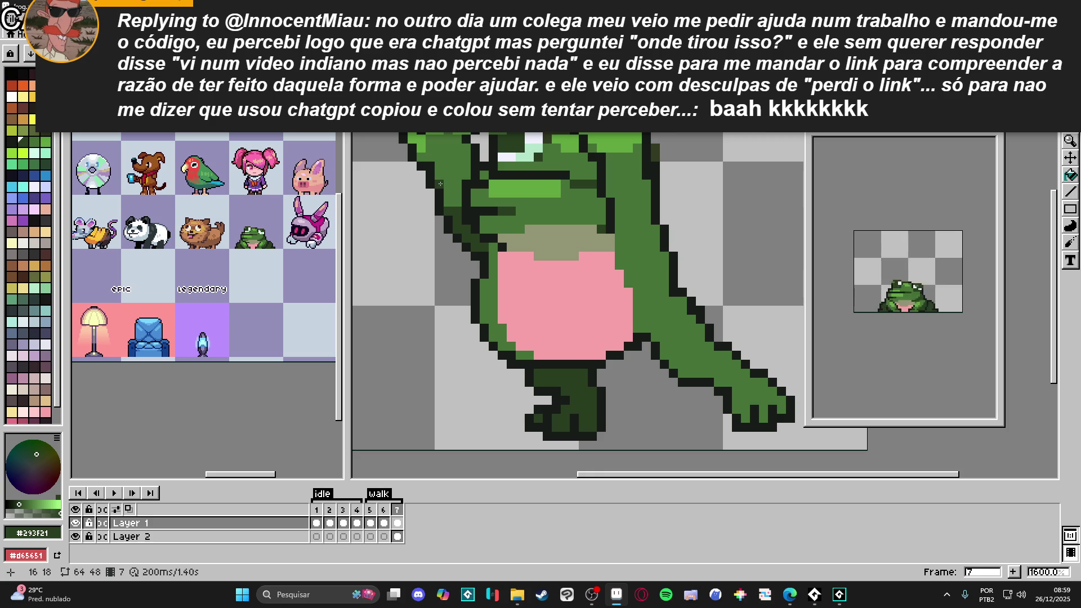
{"action": "scroll", "coordinate": [533, 276], "scroll_direction": "down", "scroll_amount": 3}
{"action": "scroll", "coordinate": [542, 231], "scroll_direction": "up", "scroll_amount": 3}
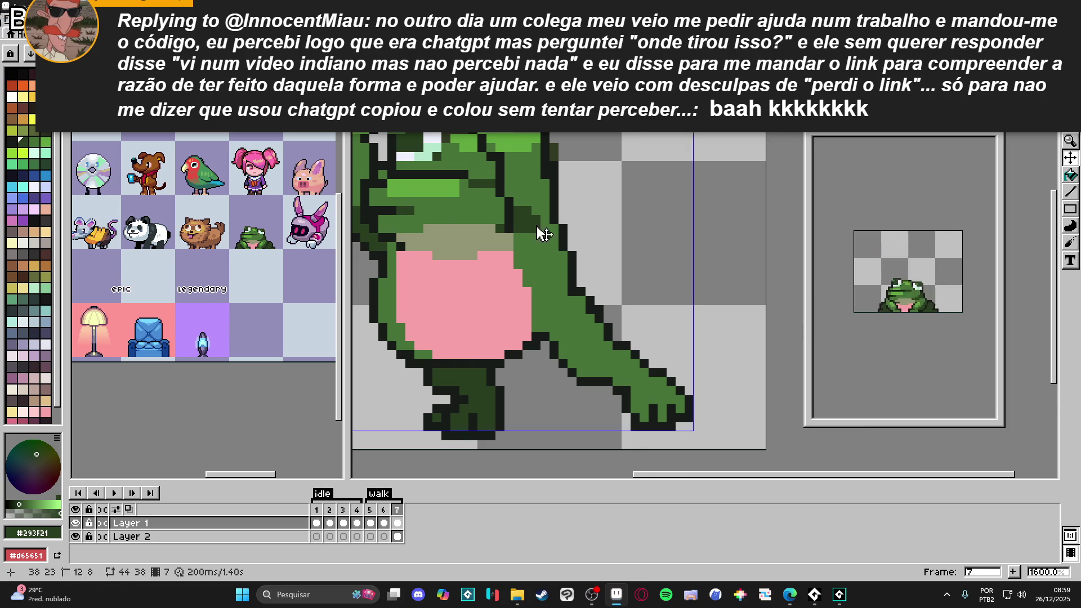
{"action": "scroll", "coordinate": [556, 261], "scroll_direction": "down", "scroll_amount": 3}
Step: Compare frame 6 with frame 7 and inspect the waving frog
{"action": "left_click", "coordinate": [388, 514]}
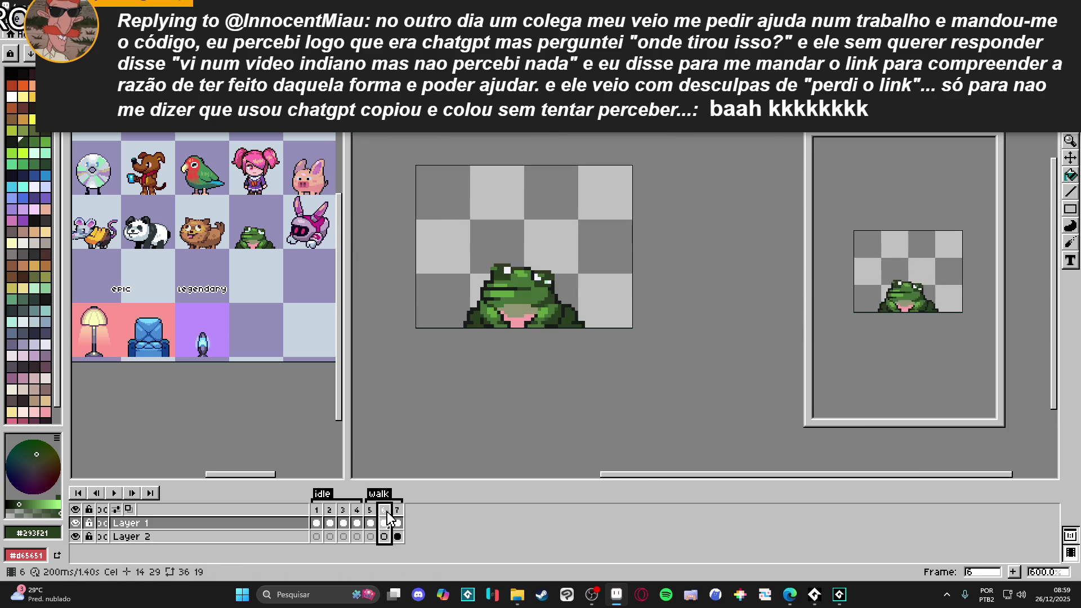
{"action": "left_click", "coordinate": [395, 512]}
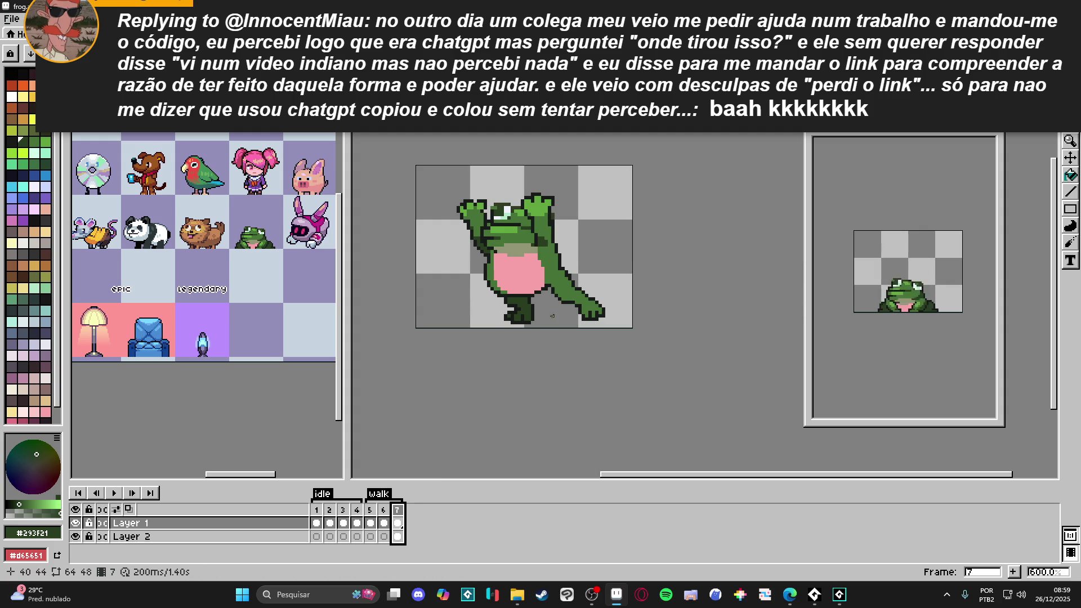
{"action": "scroll", "coordinate": [569, 236], "scroll_direction": "up", "scroll_amount": 3}
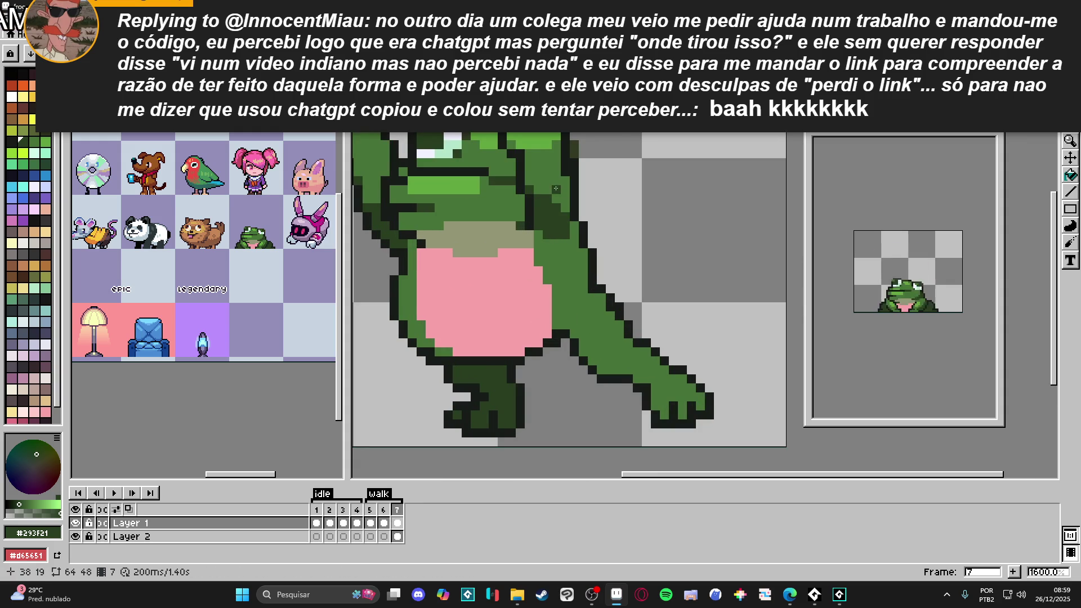
{"action": "scroll", "coordinate": [592, 256], "scroll_direction": "up", "scroll_amount": 2}
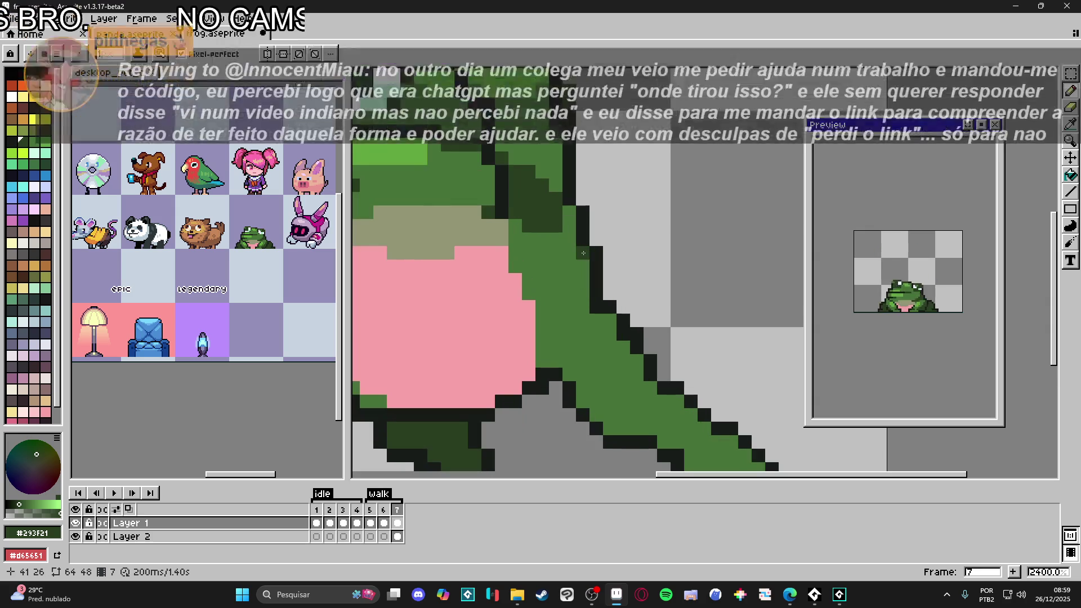
{"action": "scroll", "coordinate": [594, 304], "scroll_direction": "down", "scroll_amount": 3}
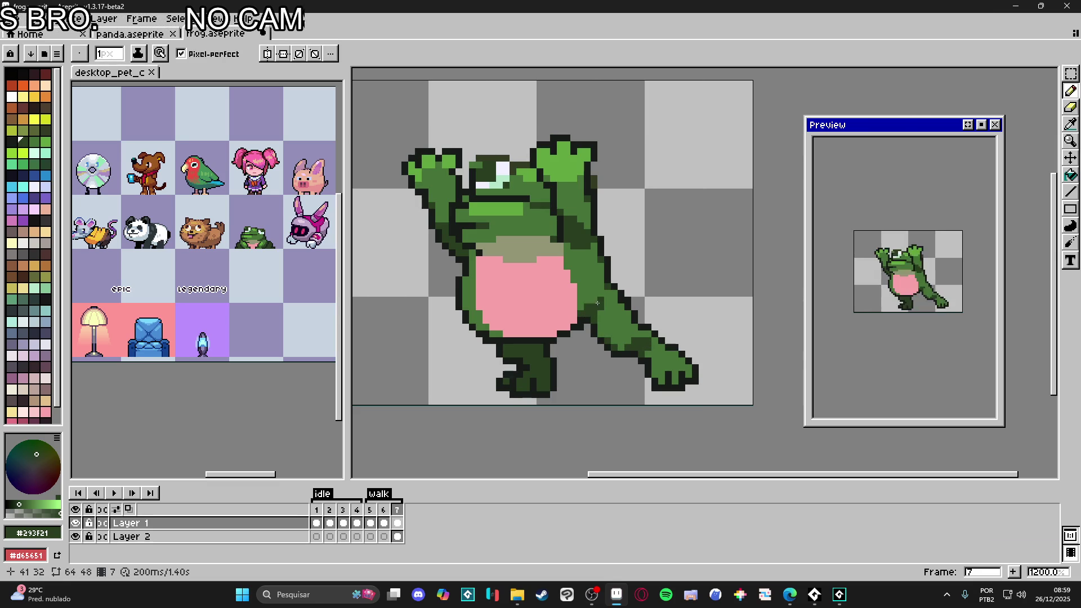
{"action": "scroll", "coordinate": [606, 321], "scroll_direction": "down", "scroll_amount": 3}
{"action": "scroll", "coordinate": [583, 332], "scroll_direction": "up", "scroll_amount": 4}
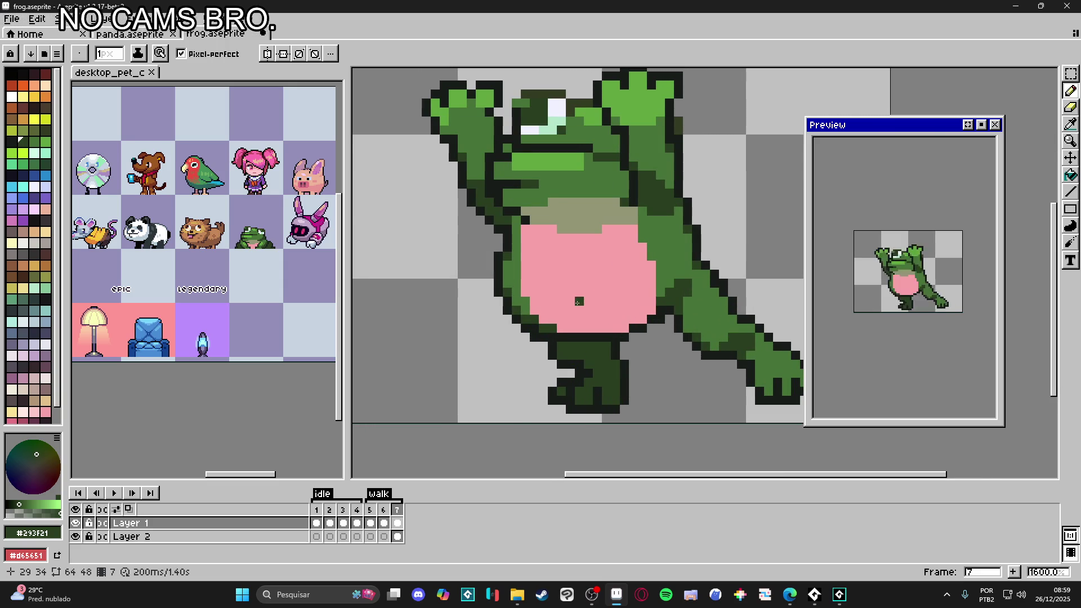
{"action": "scroll", "coordinate": [578, 302], "scroll_direction": "down", "scroll_amount": 3}
Step: Save frog.aseprite and compare frames 5, 6 and 7 before returning to frame 7
{"action": "key", "text": "ctrl+s"}
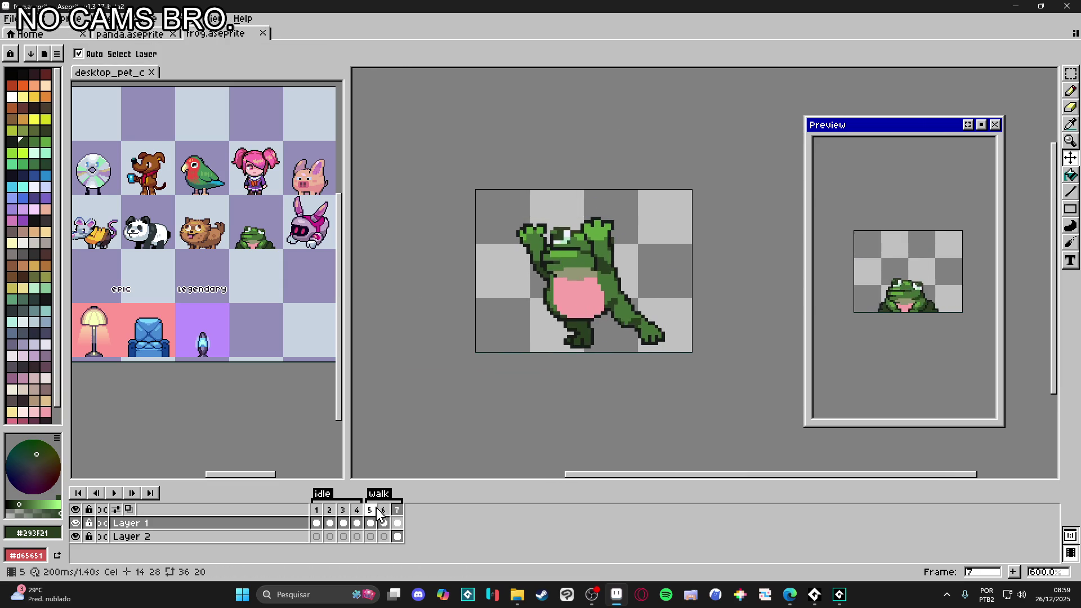
{"action": "left_click", "coordinate": [382, 510]}
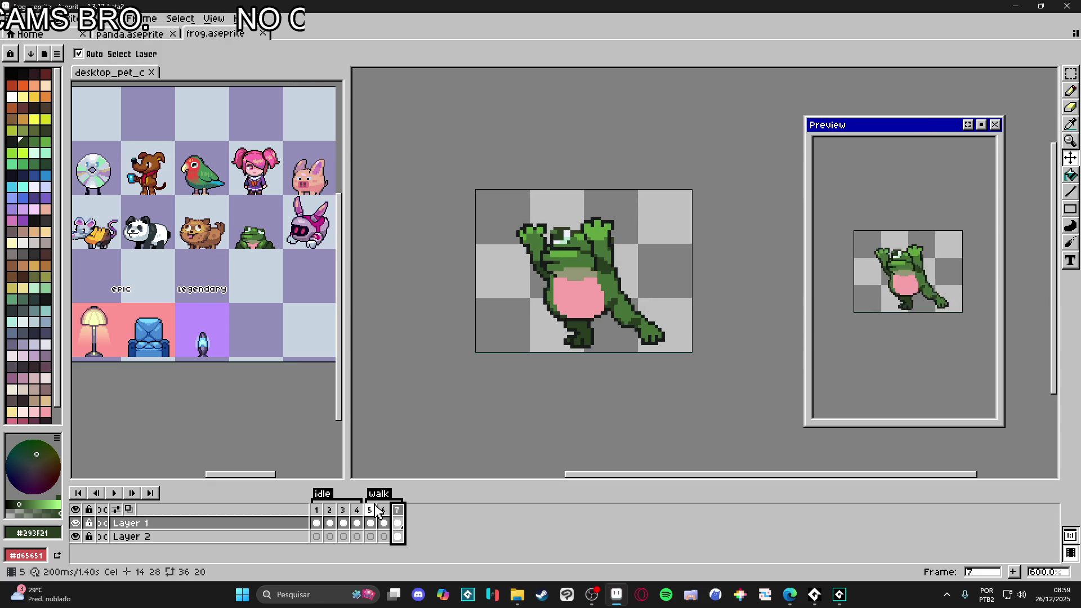
{"action": "left_click", "coordinate": [383, 511]}
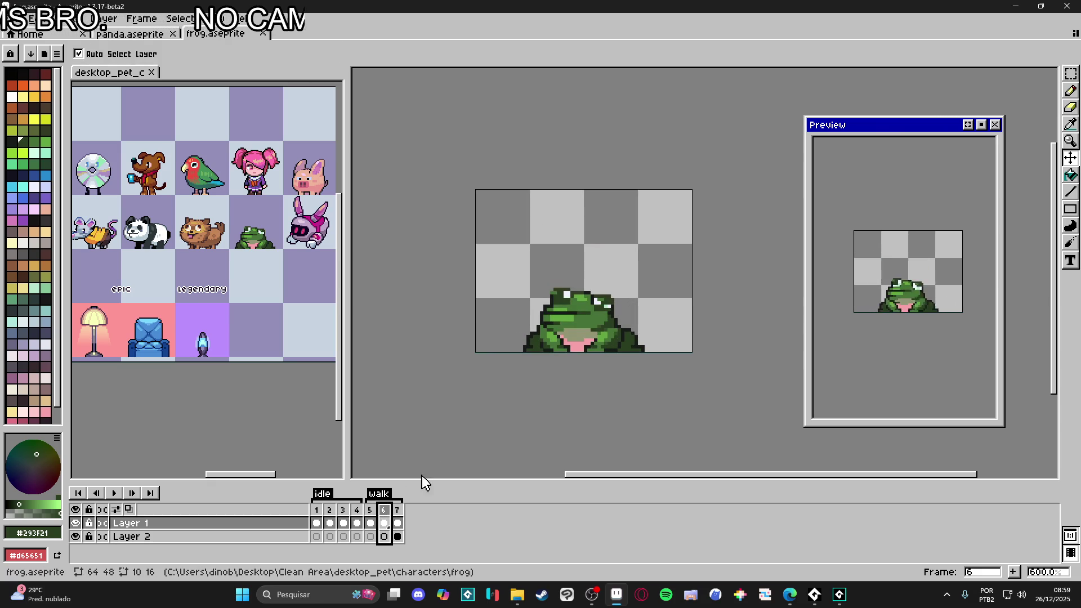
{"action": "key", "text": "b"}
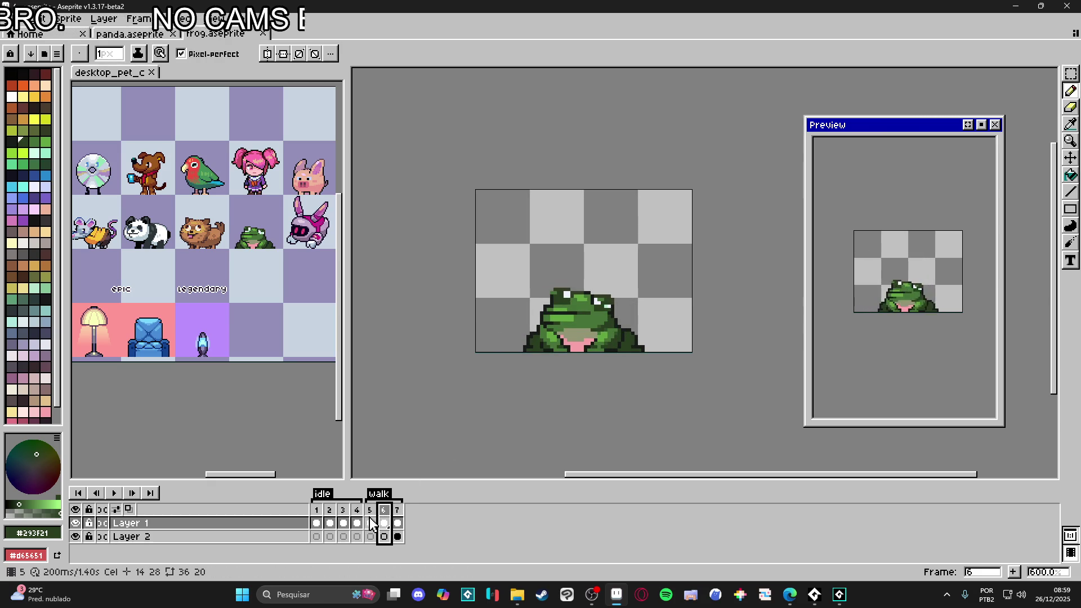
{"action": "left_click", "coordinate": [371, 510]}
{"action": "left_click", "coordinate": [384, 510]}
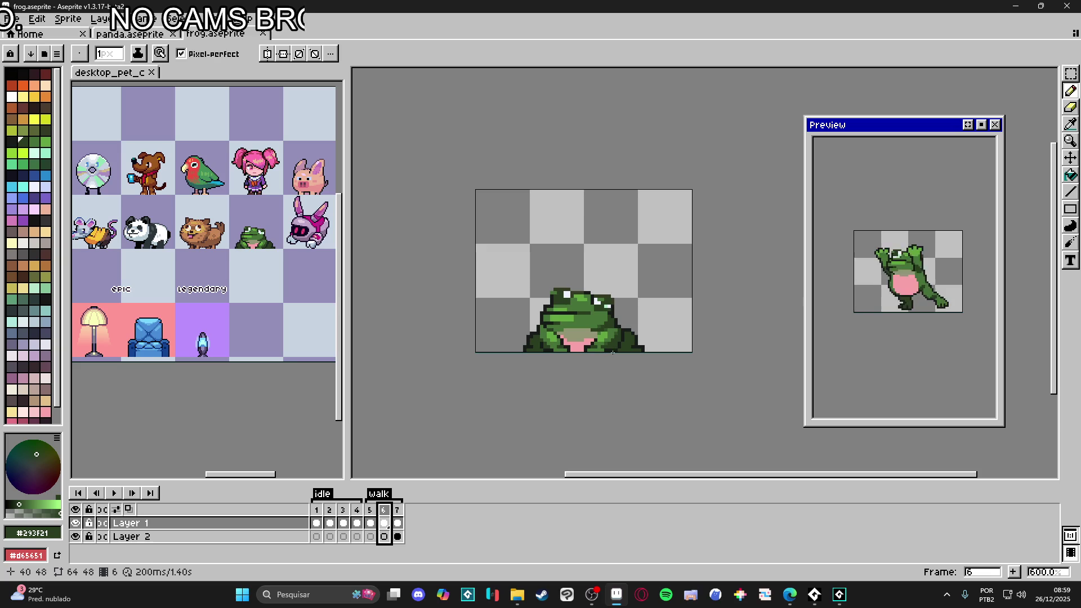
{"action": "left_click", "coordinate": [397, 509]}
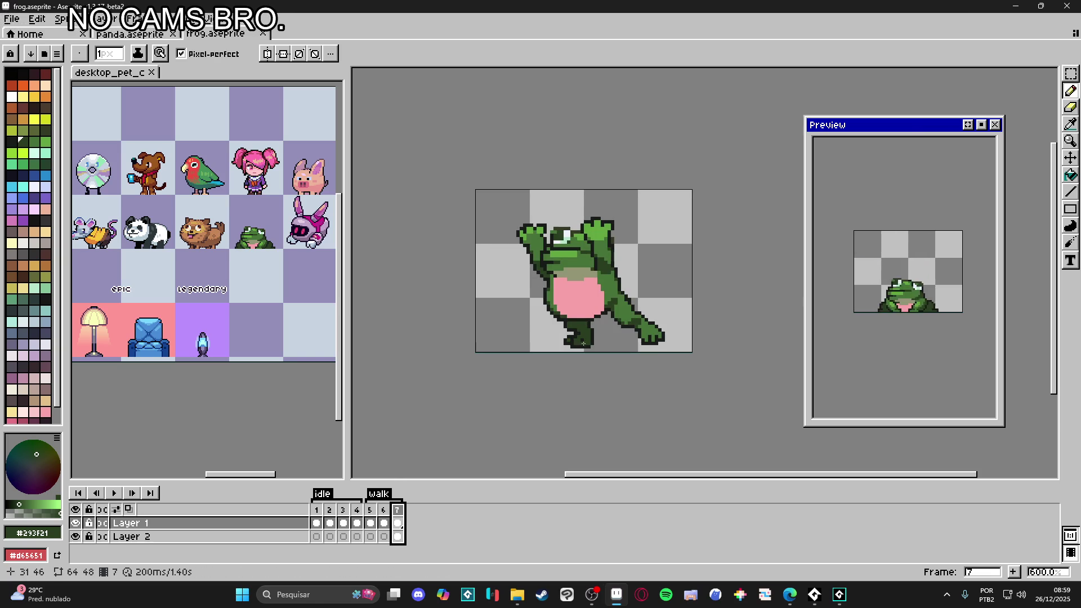
Step: Eyedrop the olive colour and place olive pixels along the belly's right, left and lower-right edges
{"action": "scroll", "coordinate": [583, 312], "scroll_direction": "up", "scroll_amount": 1}
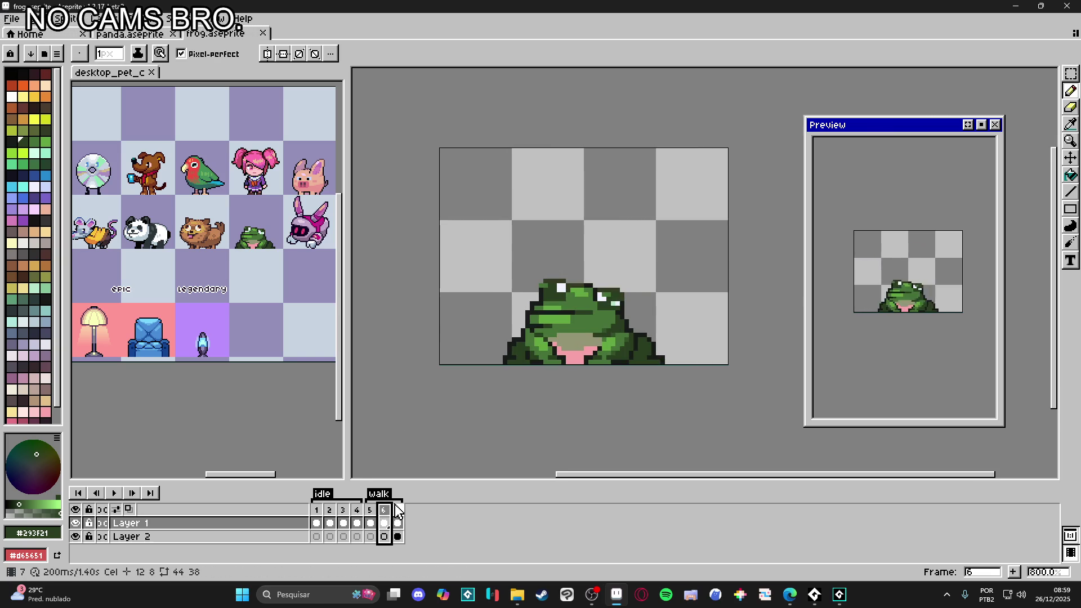
{"action": "scroll", "coordinate": [589, 283], "scroll_direction": "up", "scroll_amount": 3}
{"action": "left_click", "coordinate": [620, 262], "text": "alt"}
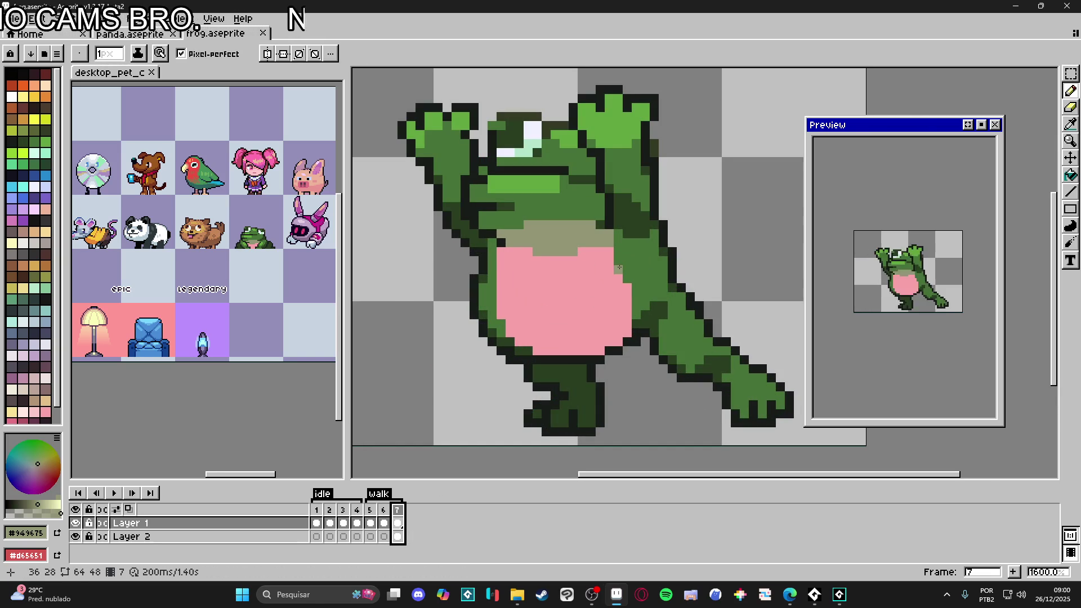
{"action": "left_click", "coordinate": [626, 278]}
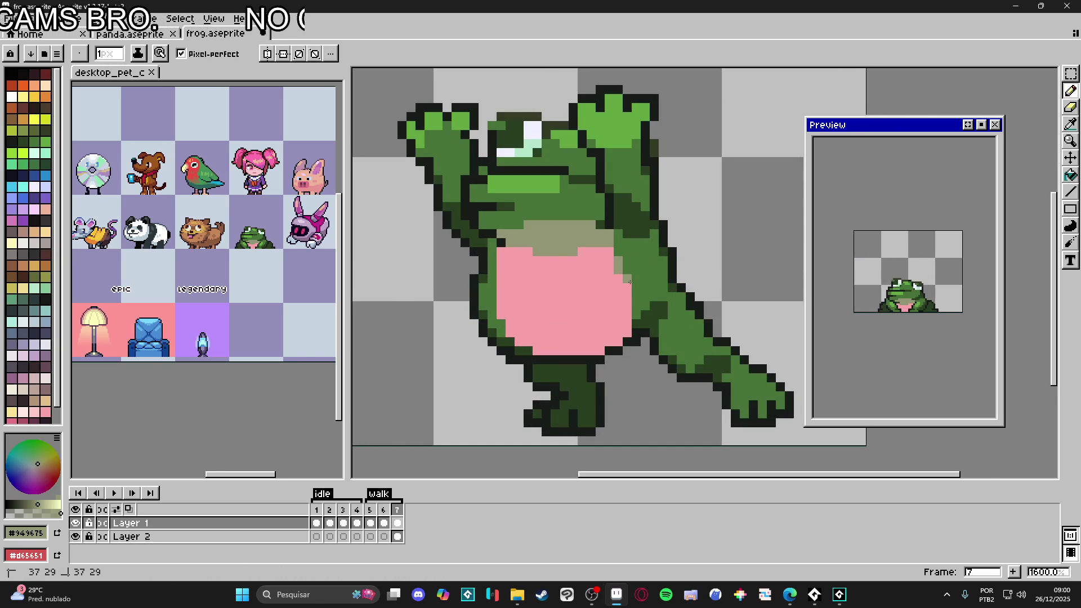
{"action": "left_click", "coordinate": [501, 314]}
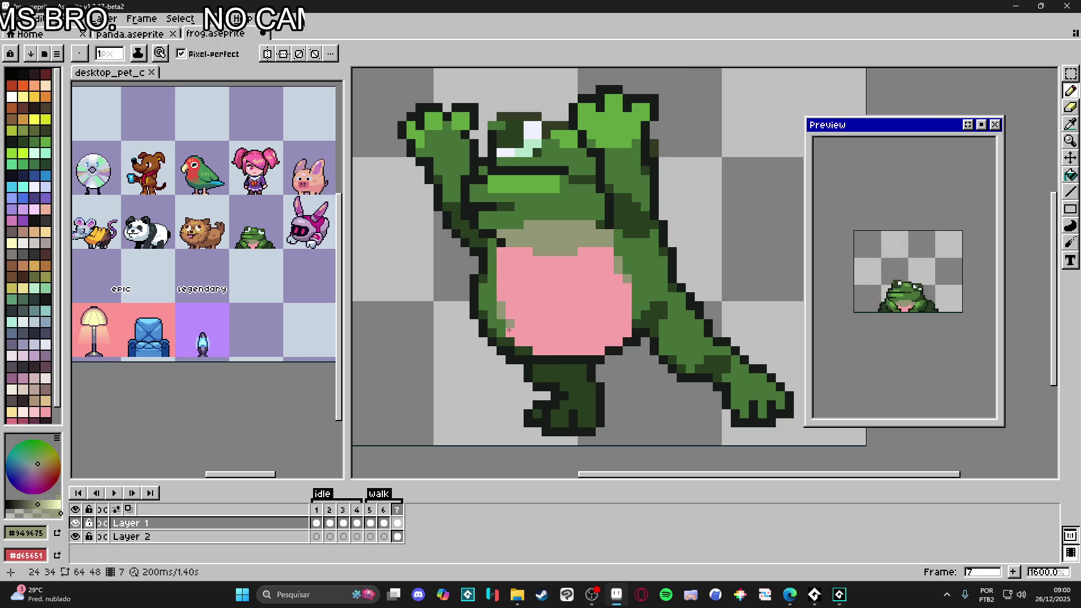
{"action": "left_click", "coordinate": [619, 341]}
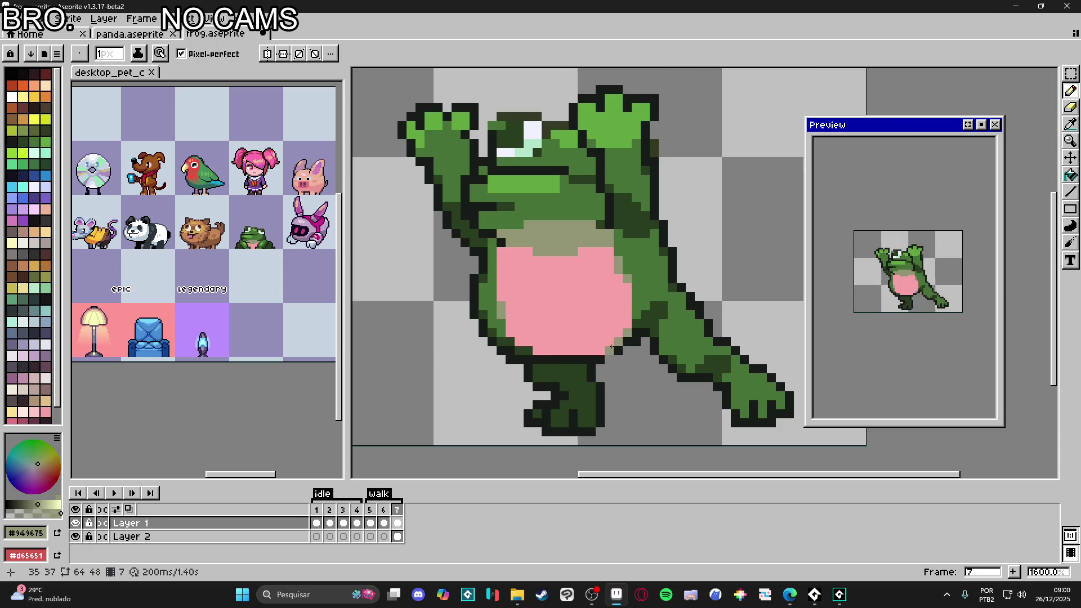
{"action": "left_click", "coordinate": [600, 351]}
{"action": "scroll", "coordinate": [590, 350], "scroll_direction": "down", "scroll_amount": 2}
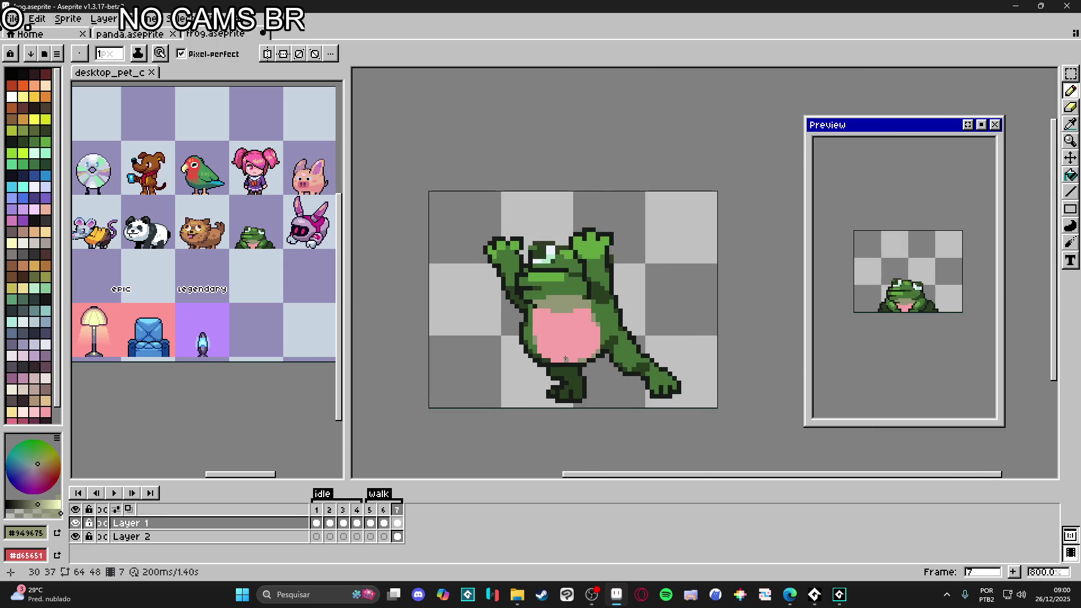
{"action": "scroll", "coordinate": [590, 349], "scroll_direction": "up", "scroll_amount": 1}
{"action": "left_click", "coordinate": [569, 321], "text": "alt"}
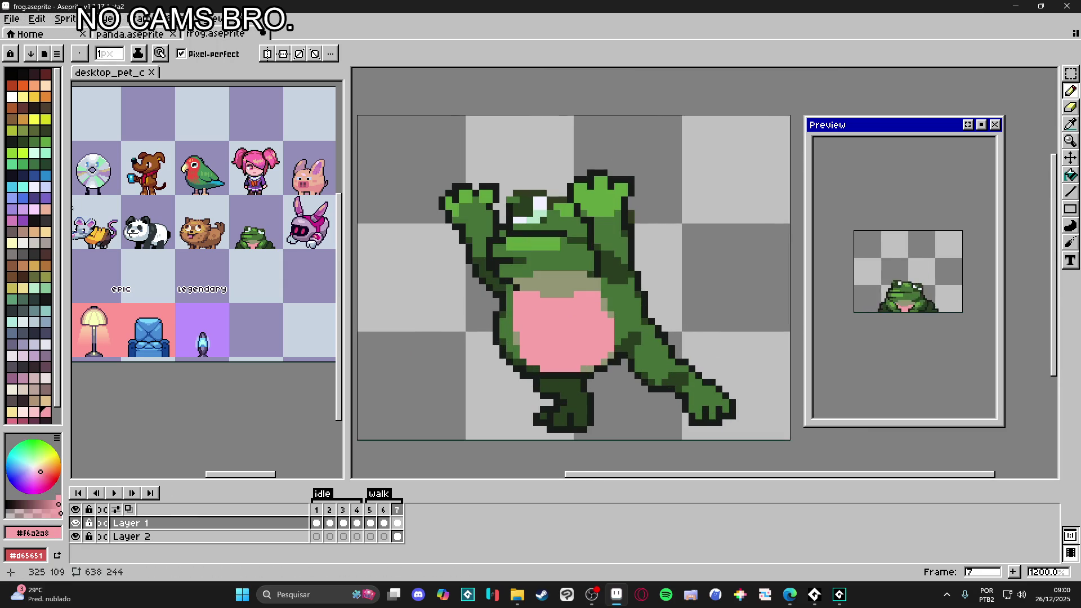
Step: Paint a dark-pink strip along the bottom of the frog's belly
{"action": "scroll", "coordinate": [36, 415], "scroll_direction": "down", "scroll_amount": 1}
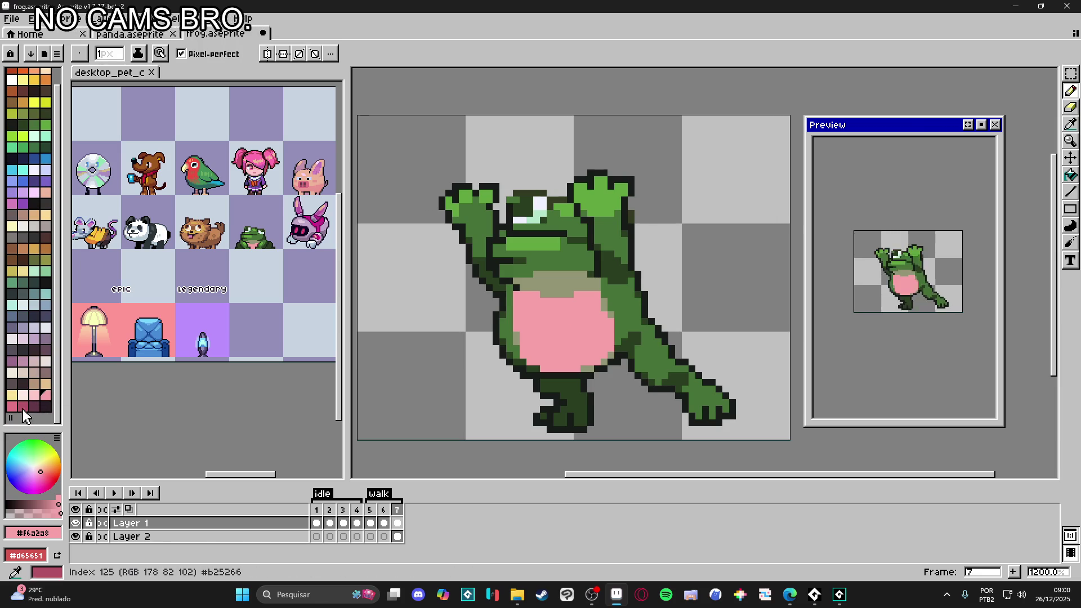
{"action": "left_click", "coordinate": [12, 406]}
{"action": "scroll", "coordinate": [579, 374], "scroll_direction": "up", "scroll_amount": 1}
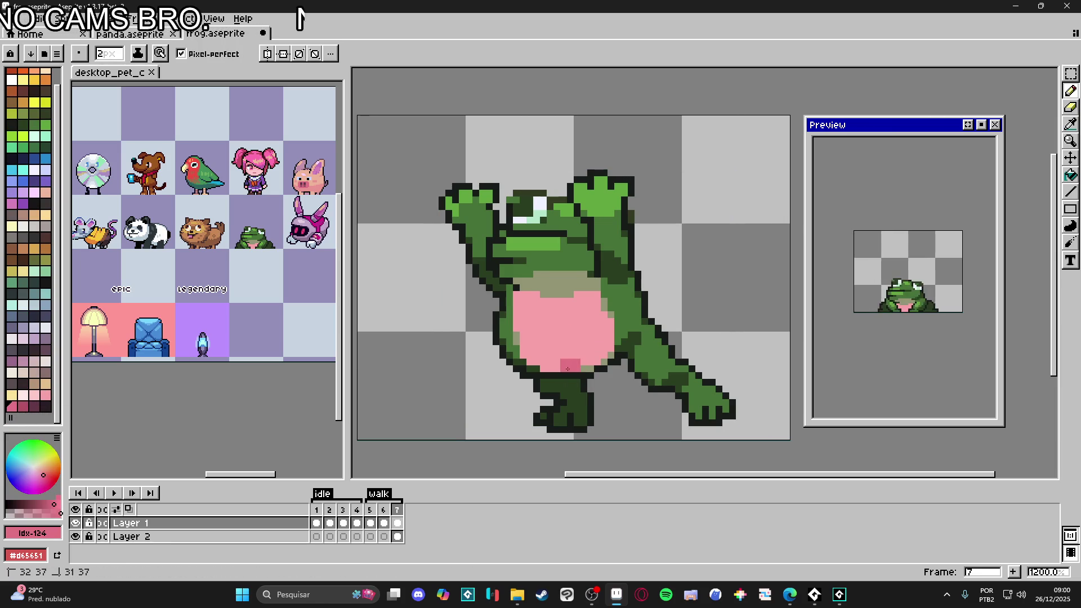
{"action": "left_click_drag", "start_coordinate": [572, 365], "coordinate": [542, 365]}
{"action": "left_click", "coordinate": [597, 361]}
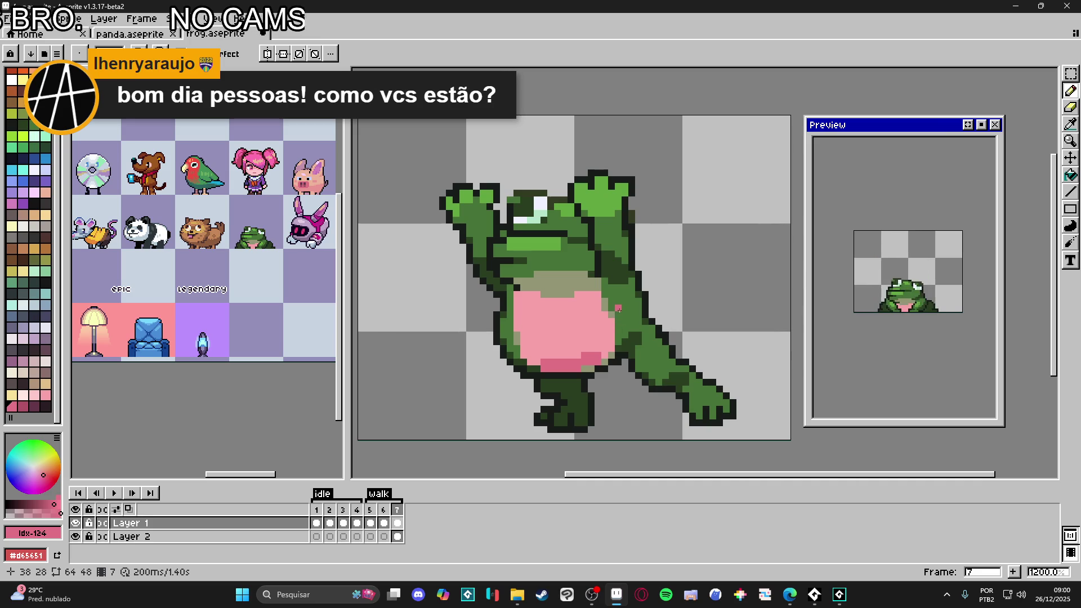
Step: Add dark-pink shading pixels along the belly's lower-right and lower-left edges
{"action": "scroll", "coordinate": [565, 376], "scroll_direction": "up", "scroll_amount": 1}
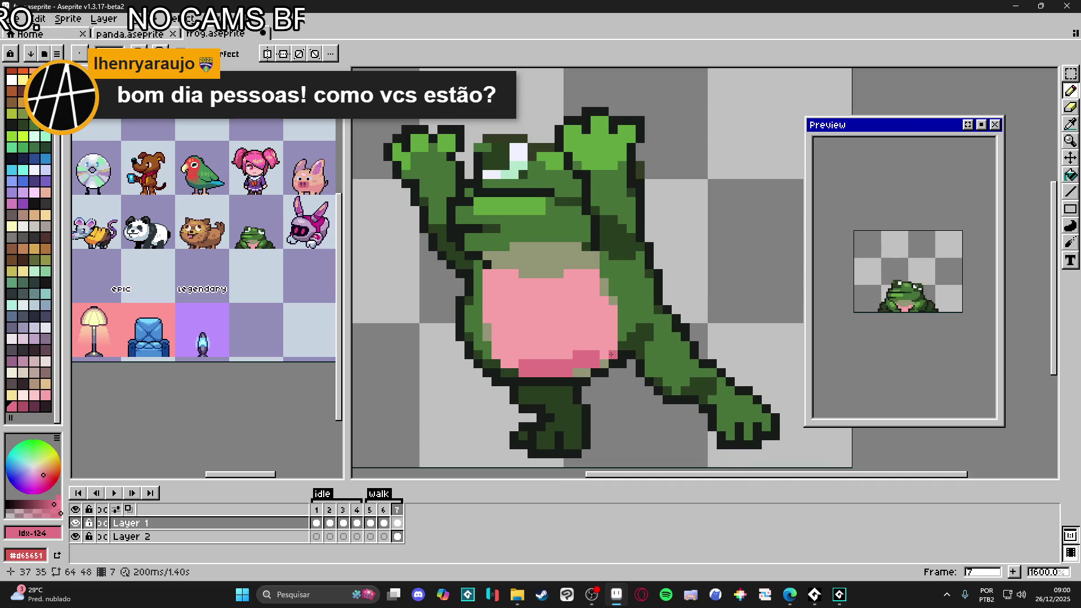
{"action": "left_click", "coordinate": [606, 346]}
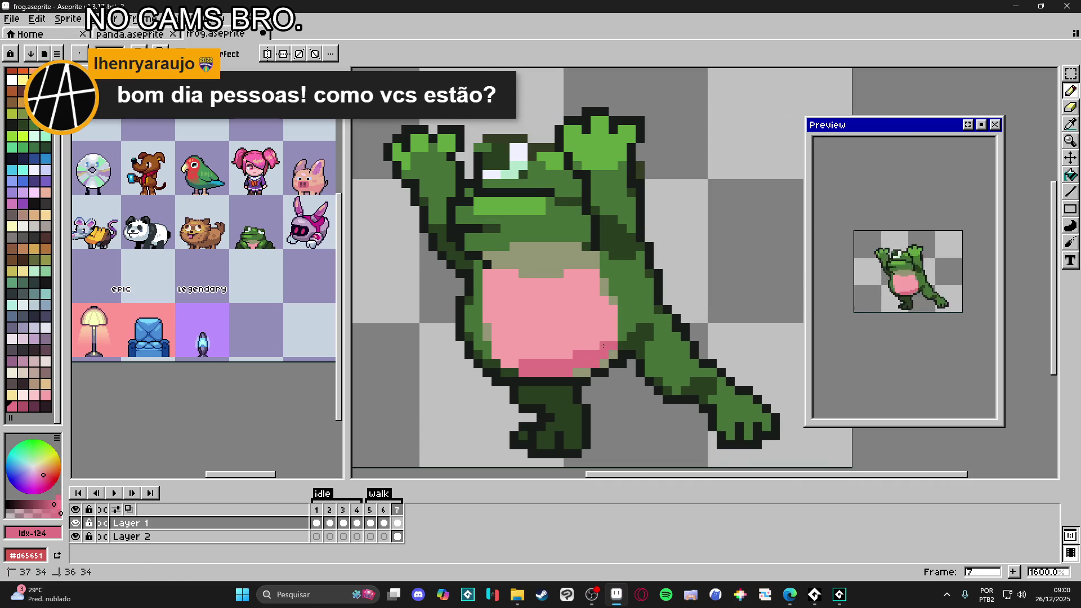
{"action": "left_click", "coordinate": [595, 346]}
{"action": "left_click", "coordinate": [568, 355]}
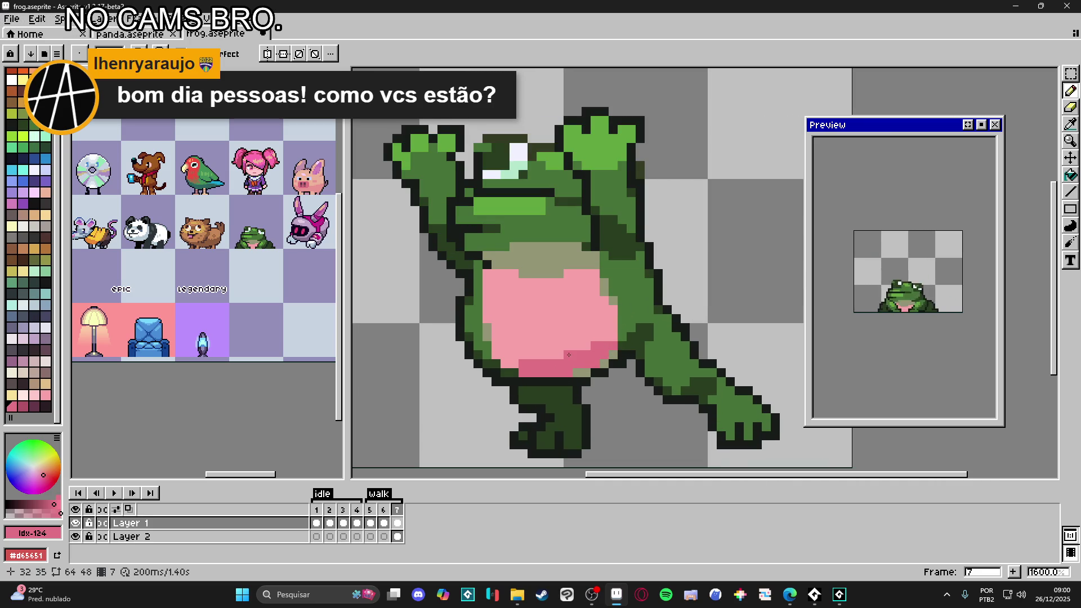
{"action": "left_click", "coordinate": [506, 355]}
{"action": "left_click", "coordinate": [514, 355]}
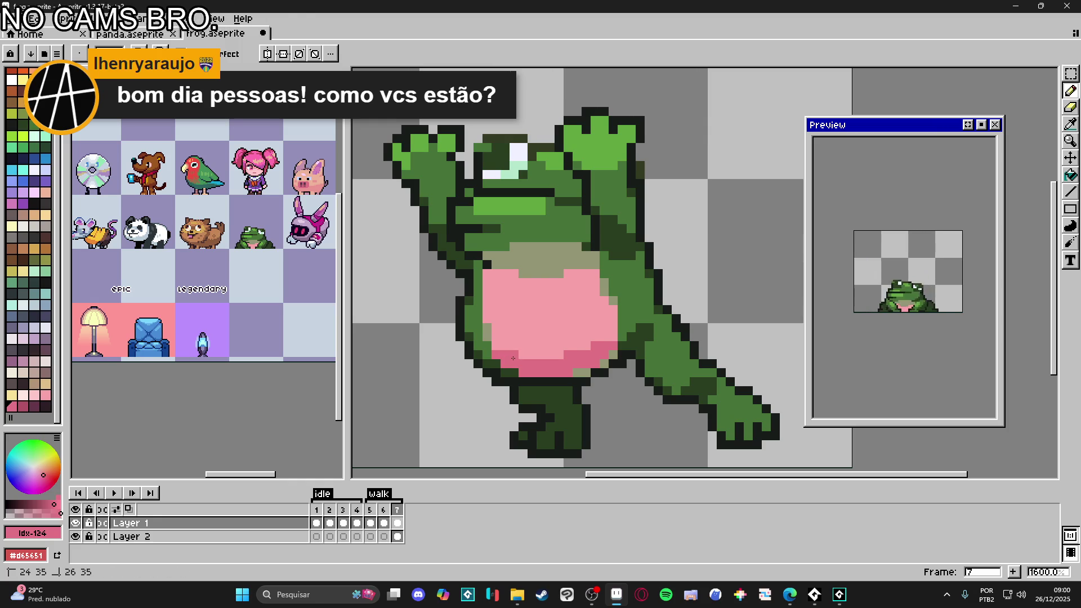
{"action": "left_click", "coordinate": [496, 355]}
Step: Eyedrop between the dark green outline colour and the pink shading colour
{"action": "left_click", "coordinate": [494, 366], "text": "alt"}
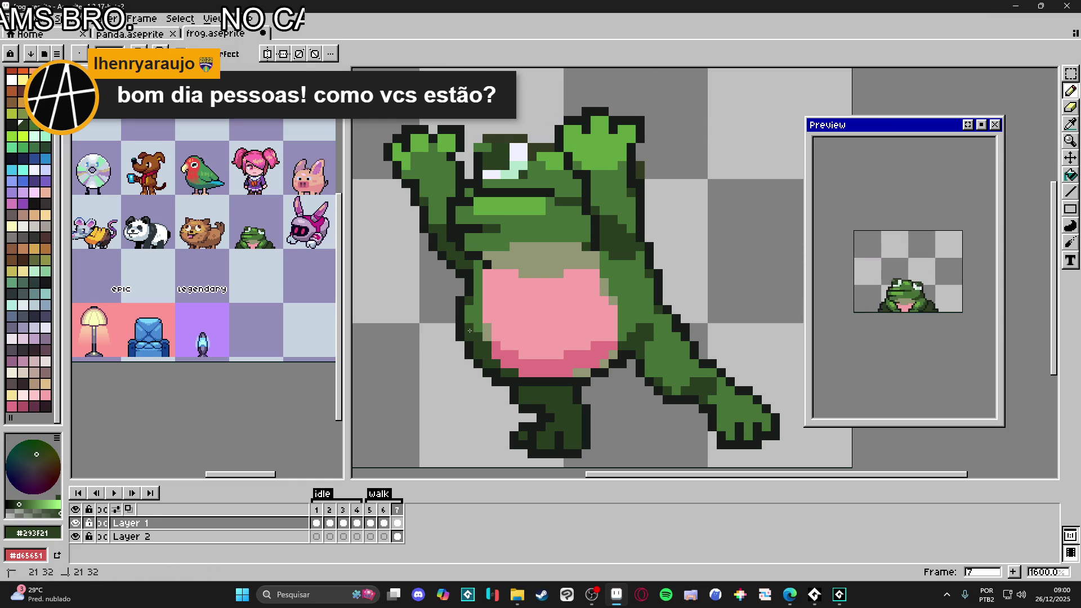
{"action": "left_click", "coordinate": [606, 338], "text": "alt"}
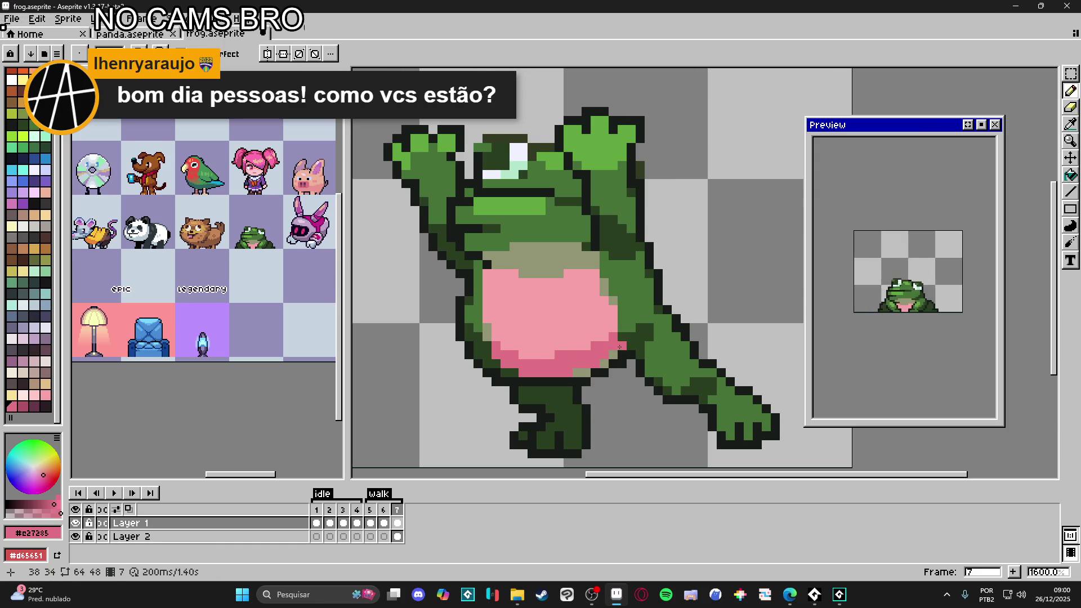
{"action": "left_click", "coordinate": [631, 331], "text": "alt"}
{"action": "scroll", "coordinate": [631, 357], "scroll_direction": "down", "scroll_amount": 1}
{"action": "scroll", "coordinate": [632, 357], "scroll_direction": "down", "scroll_amount": 2}
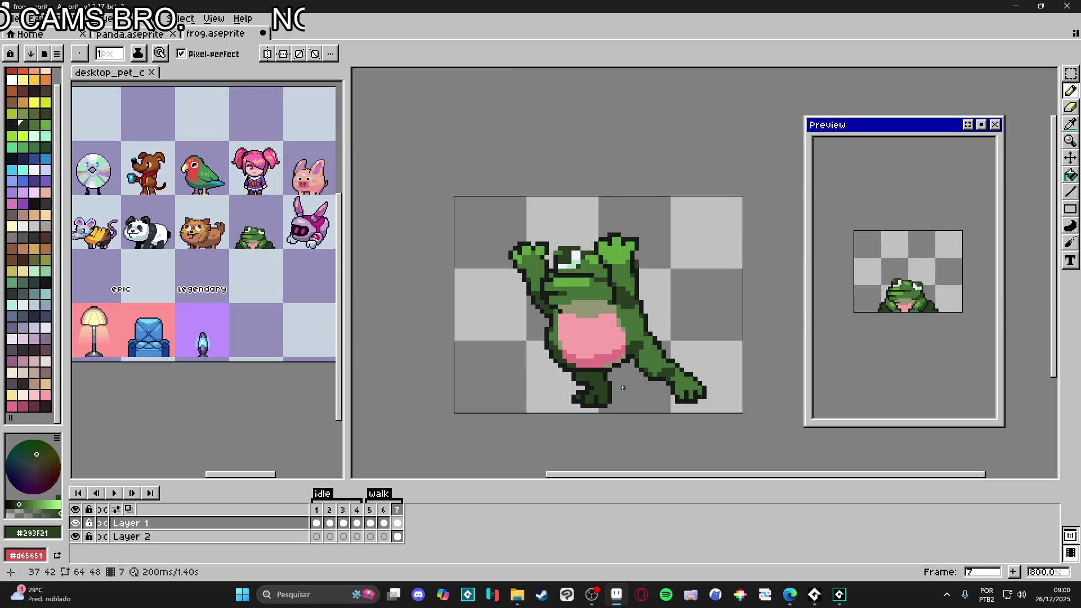
Step: Recolour the pixels below the belly with mid green and a dull pink
{"action": "scroll", "coordinate": [654, 367], "scroll_direction": "up", "scroll_amount": 6}
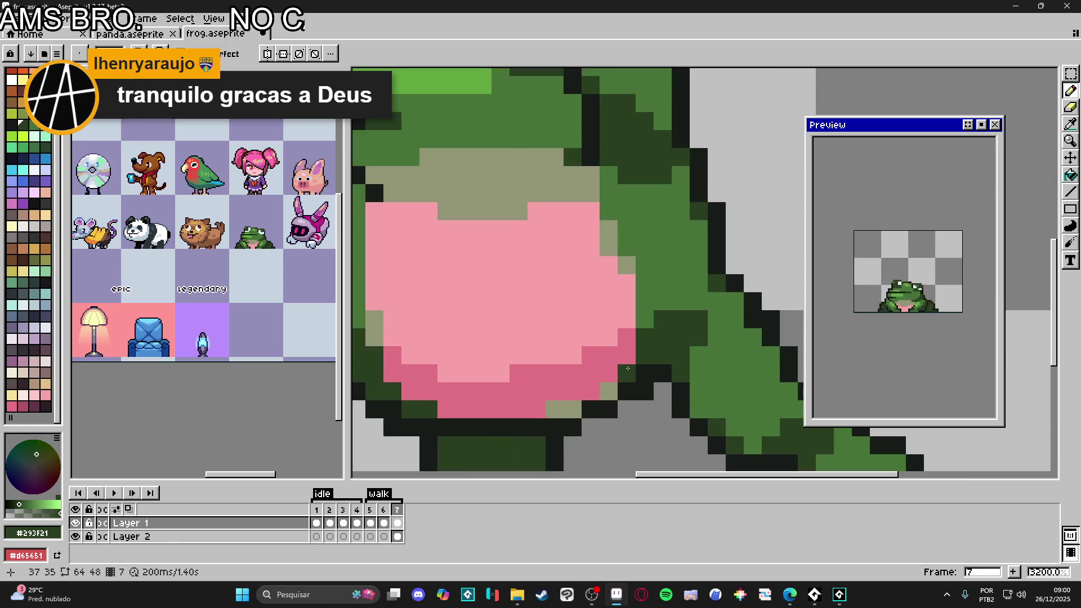
{"action": "left_click", "coordinate": [627, 374], "text": "alt"}
{"action": "left_click_drag", "start_coordinate": [573, 410], "coordinate": [559, 407]}
{"action": "left_click", "coordinate": [43, 475]}
{"action": "left_click", "coordinate": [33, 514]}
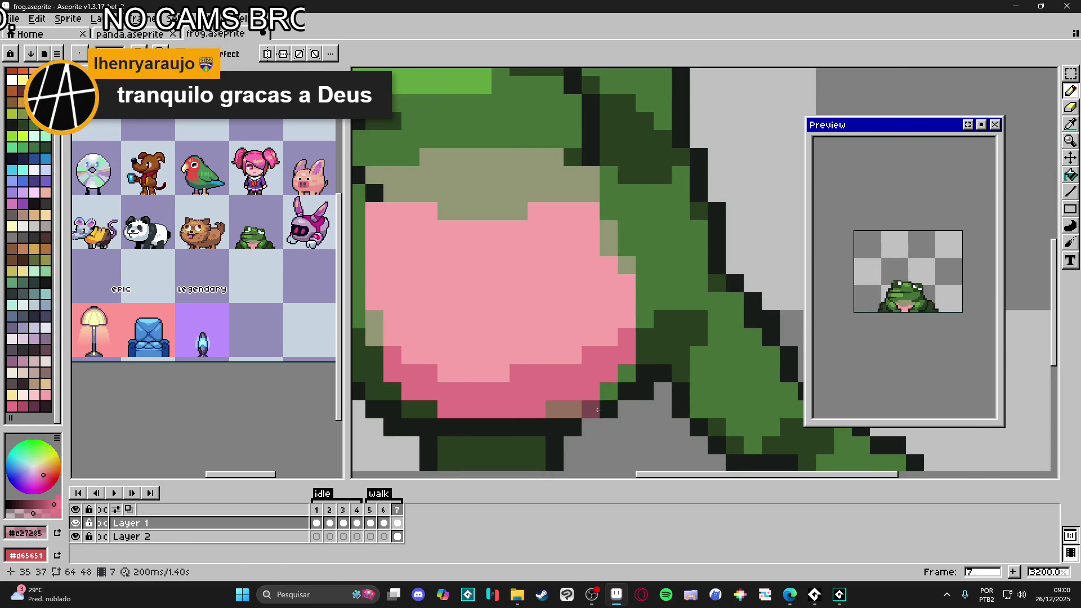
{"action": "scroll", "coordinate": [661, 414], "scroll_direction": "down", "scroll_amount": 7}
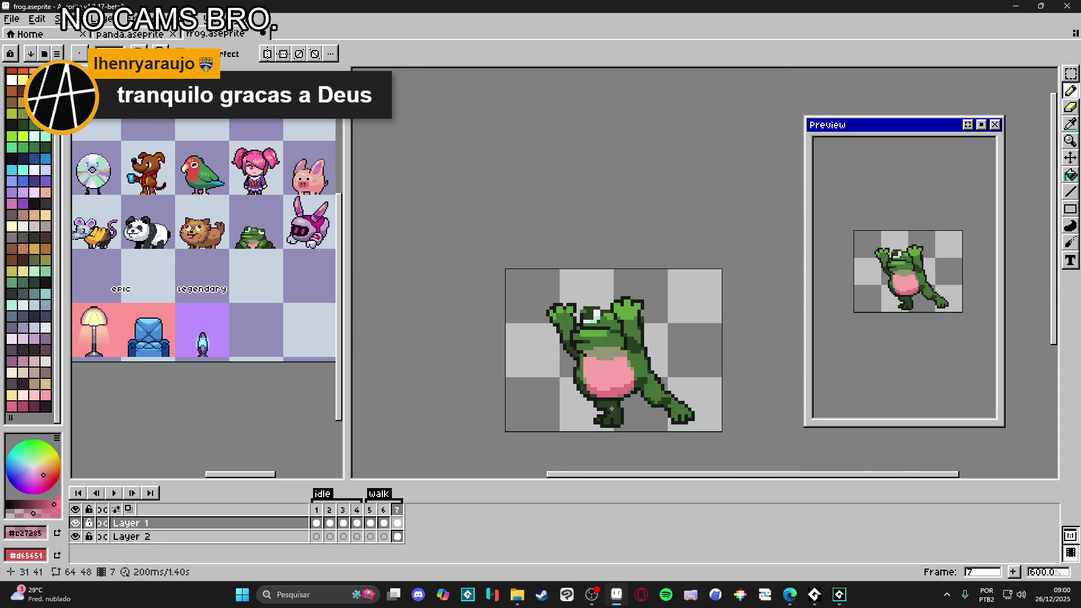
{"action": "scroll", "coordinate": [610, 405], "scroll_direction": "up", "scroll_amount": 3}
Step: Add brown pixels along the belly's lower-left edge, then sample the mid green
{"action": "left_click", "coordinate": [557, 376], "text": "alt"}
{"action": "left_click", "coordinate": [568, 375]}
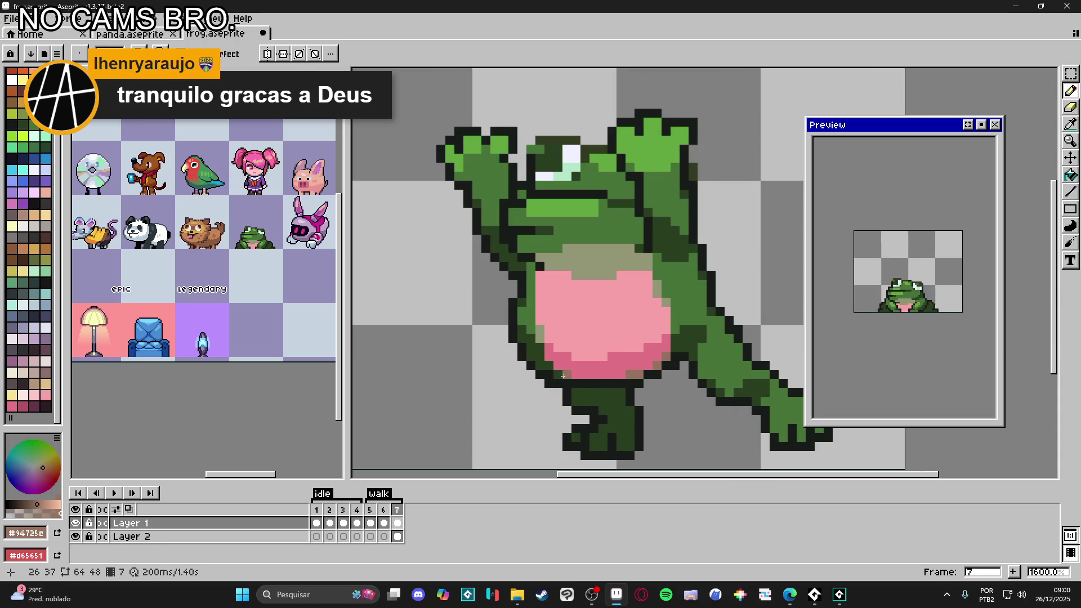
{"action": "left_click", "coordinate": [549, 365]}
{"action": "left_click_drag", "start_coordinate": [549, 347], "coordinate": [552, 339]}
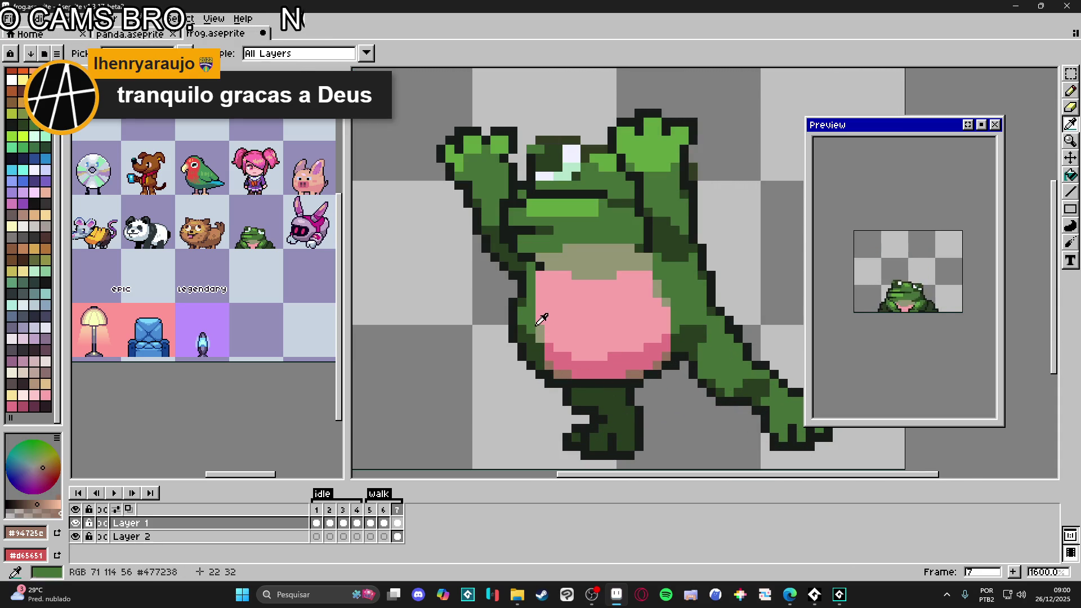
{"action": "left_click", "coordinate": [540, 330], "text": "alt"}
{"action": "scroll", "coordinate": [647, 430], "scroll_direction": "down", "scroll_amount": 3}
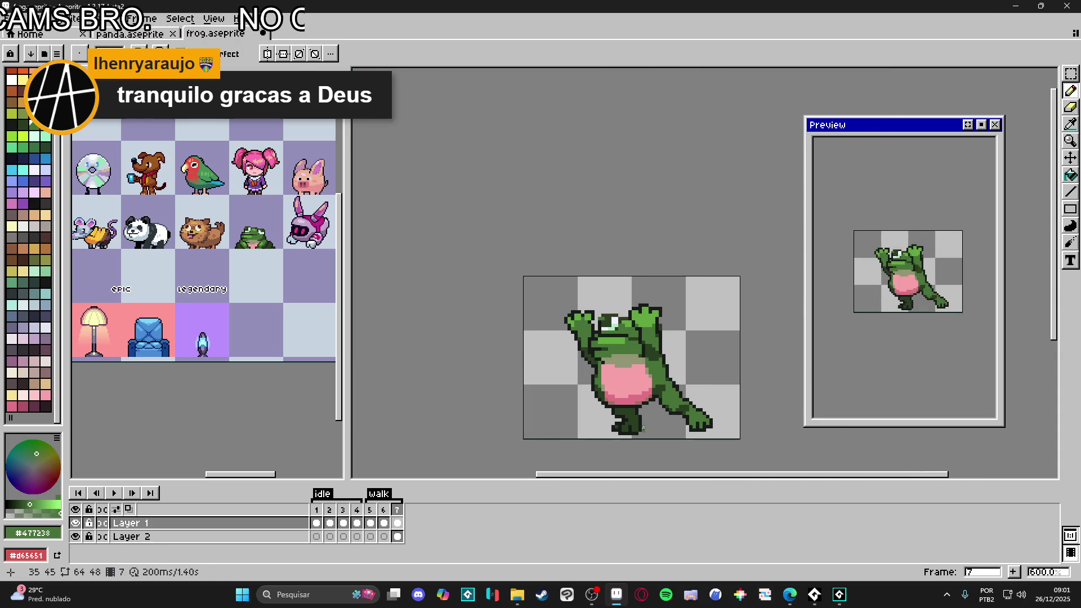
{"action": "scroll", "coordinate": [631, 400], "scroll_direction": "up", "scroll_amount": 1}
{"action": "scroll", "coordinate": [619, 372], "scroll_direction": "down", "scroll_amount": 1}
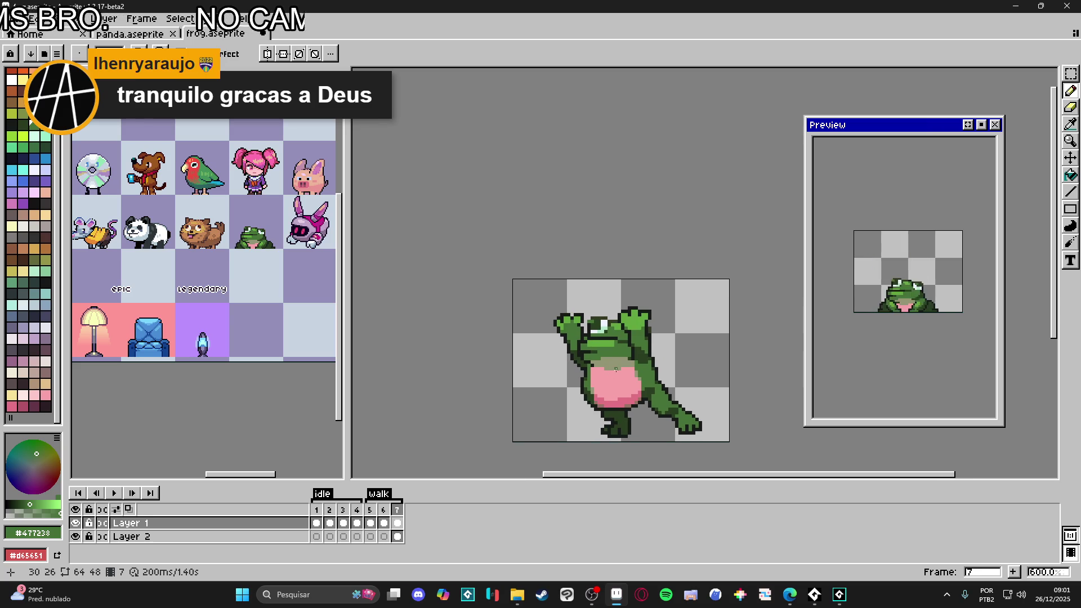
{"action": "scroll", "coordinate": [617, 369], "scroll_direction": "up", "scroll_amount": 4}
{"action": "scroll", "coordinate": [647, 397], "scroll_direction": "down", "scroll_amount": 3}
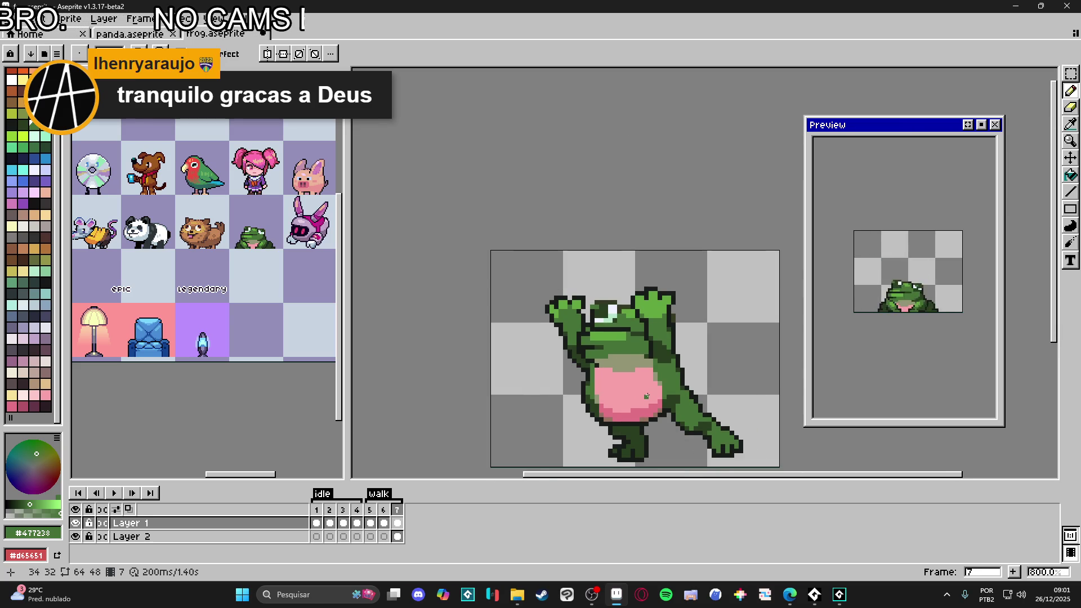
{"action": "scroll", "coordinate": [647, 396], "scroll_direction": "down", "scroll_amount": 1}
Step: Save frog.aseprite and erase the stray pixel under the belly, returning to the Pencil
{"action": "key", "text": "ctrl+s"}
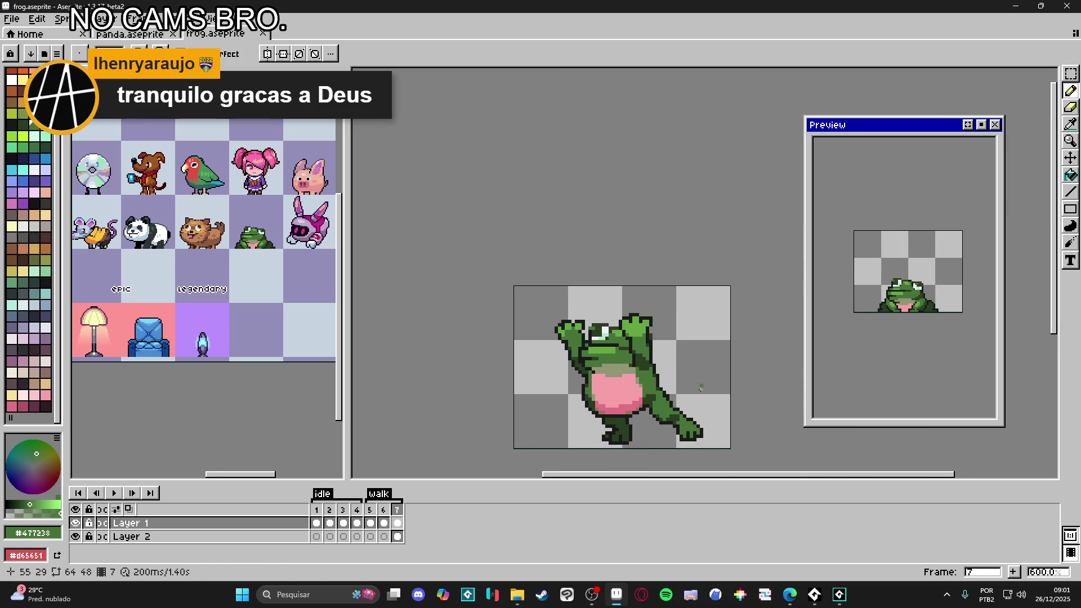
{"action": "scroll", "coordinate": [602, 414], "scroll_direction": "up", "scroll_amount": 3}
{"action": "key", "text": "e"}
{"action": "left_click", "coordinate": [586, 415]}
{"action": "scroll", "coordinate": [714, 419], "scroll_direction": "down", "scroll_amount": 3}
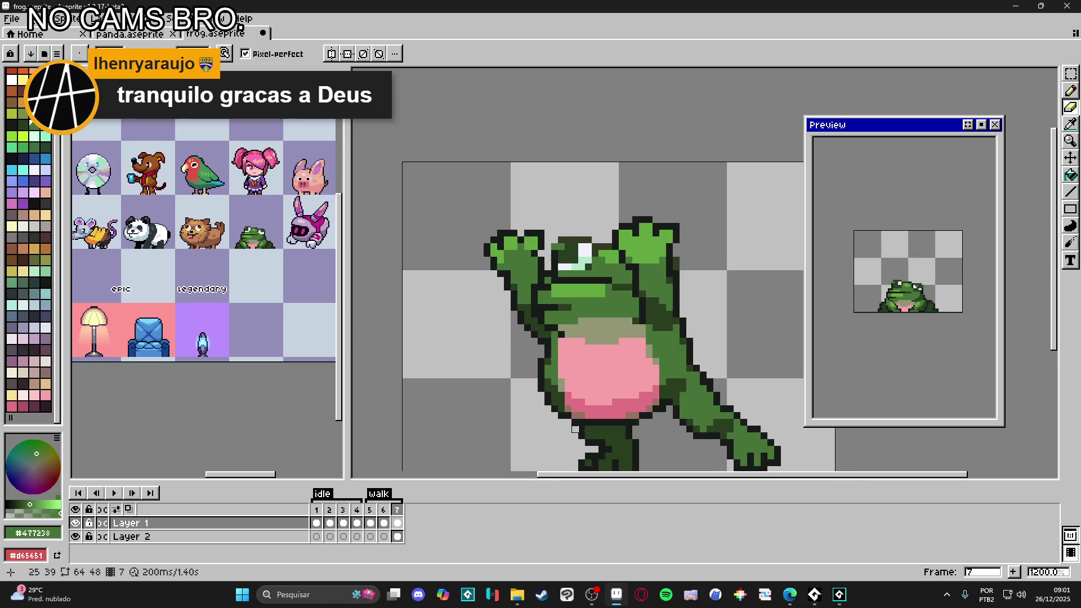
{"action": "key", "text": "b"}
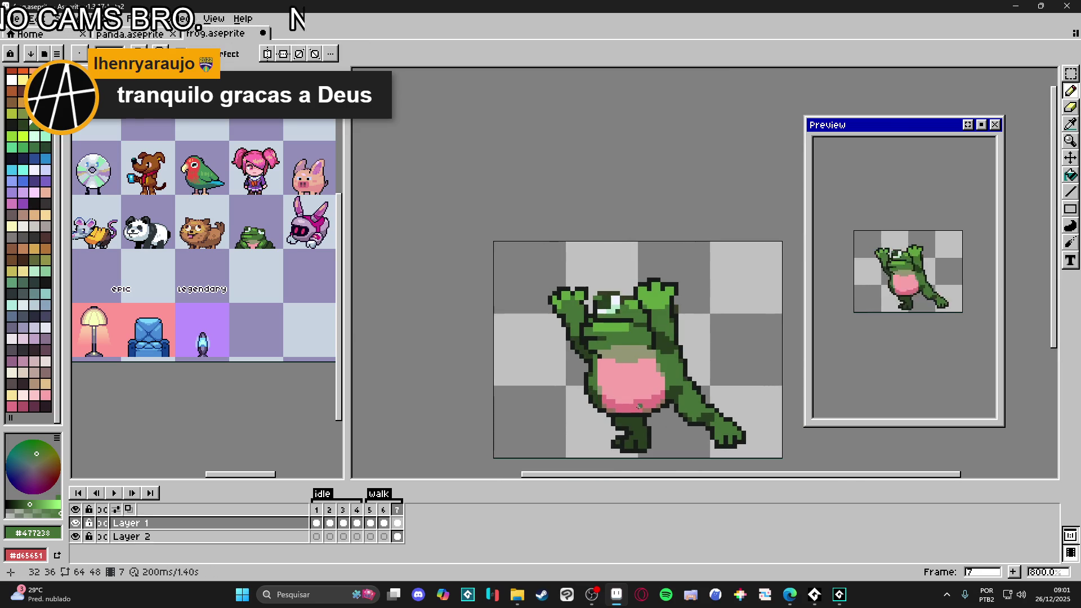
{"action": "scroll", "coordinate": [595, 333], "scroll_direction": "up", "scroll_amount": 3}
{"action": "scroll", "coordinate": [591, 362], "scroll_direction": "down", "scroll_amount": 3}
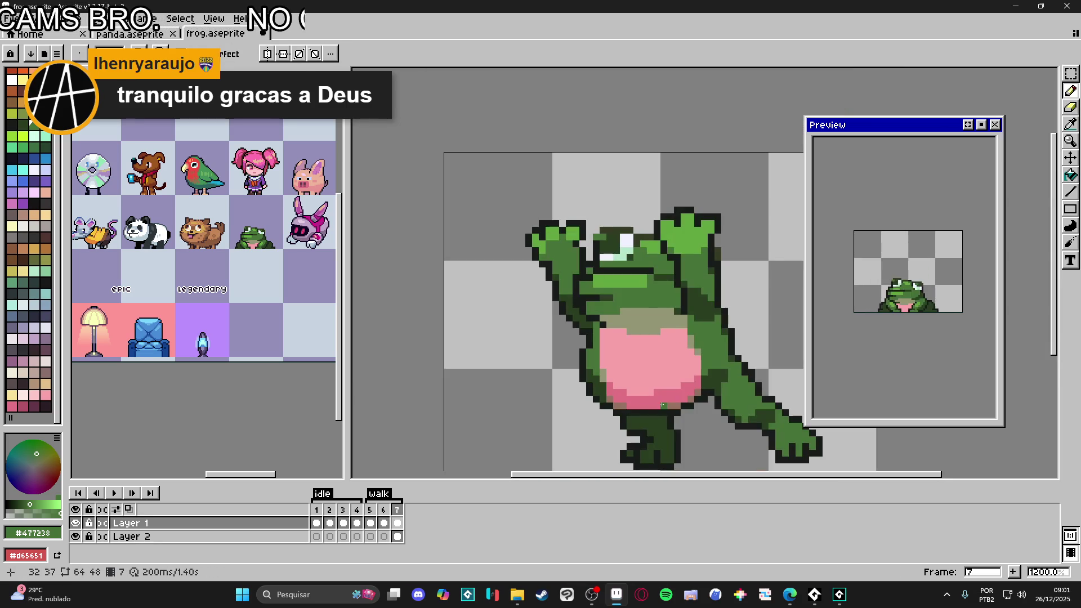
{"action": "scroll", "coordinate": [670, 378], "scroll_direction": "down", "scroll_amount": 1}
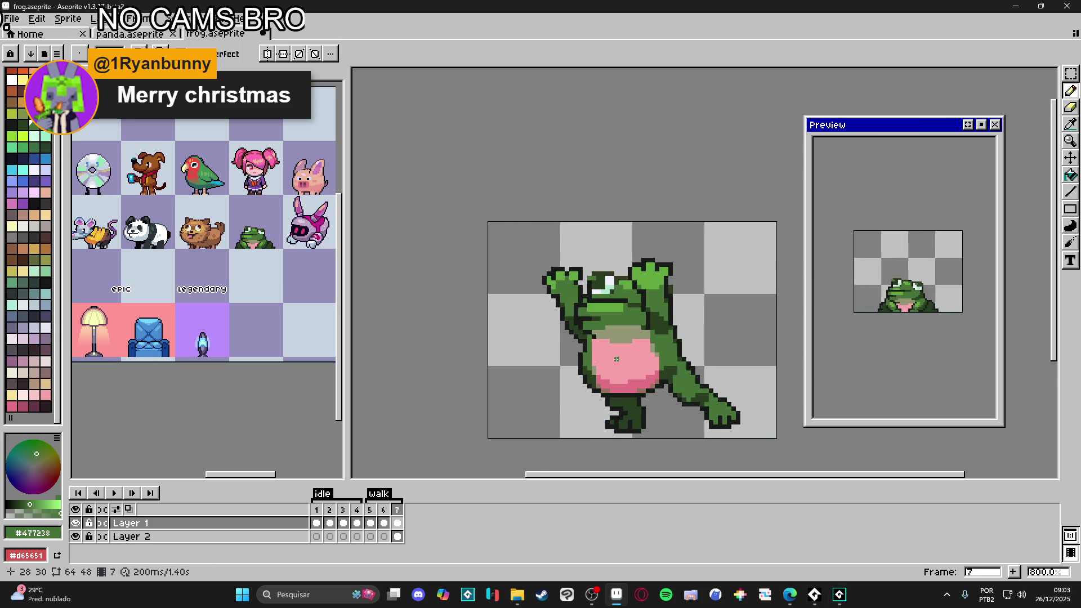
Step: Compare the earlier walk-frame poses, including frame 5 and the sitting frog, against frame 7
{"action": "left_click_drag", "start_coordinate": [626, 359], "coordinate": [592, 331]}
{"action": "left_click", "coordinate": [372, 523]}
{"action": "left_click", "coordinate": [384, 523]}
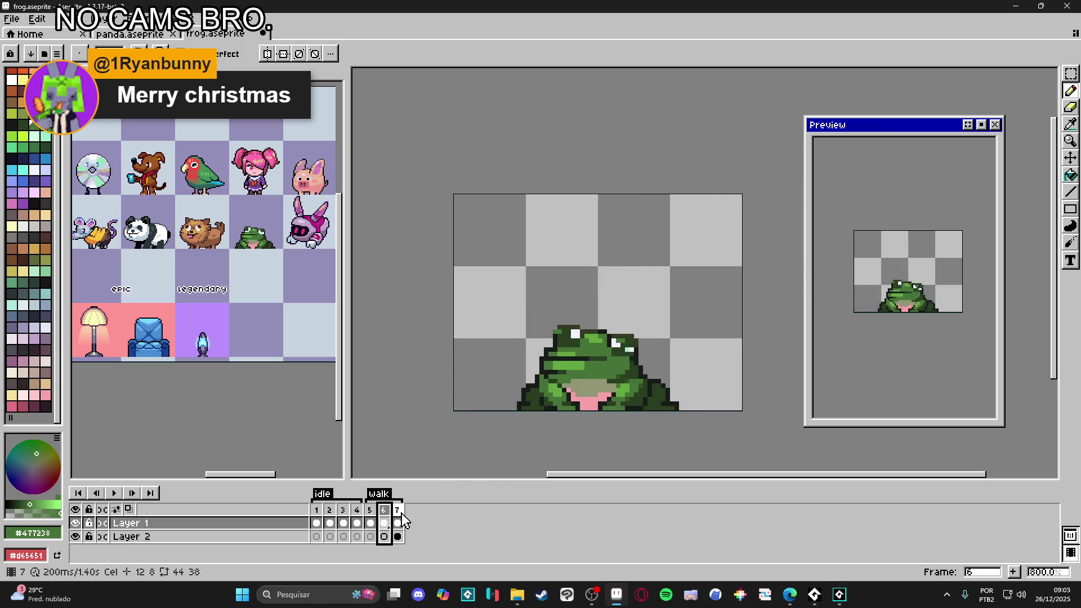
{"action": "left_click", "coordinate": [399, 523]}
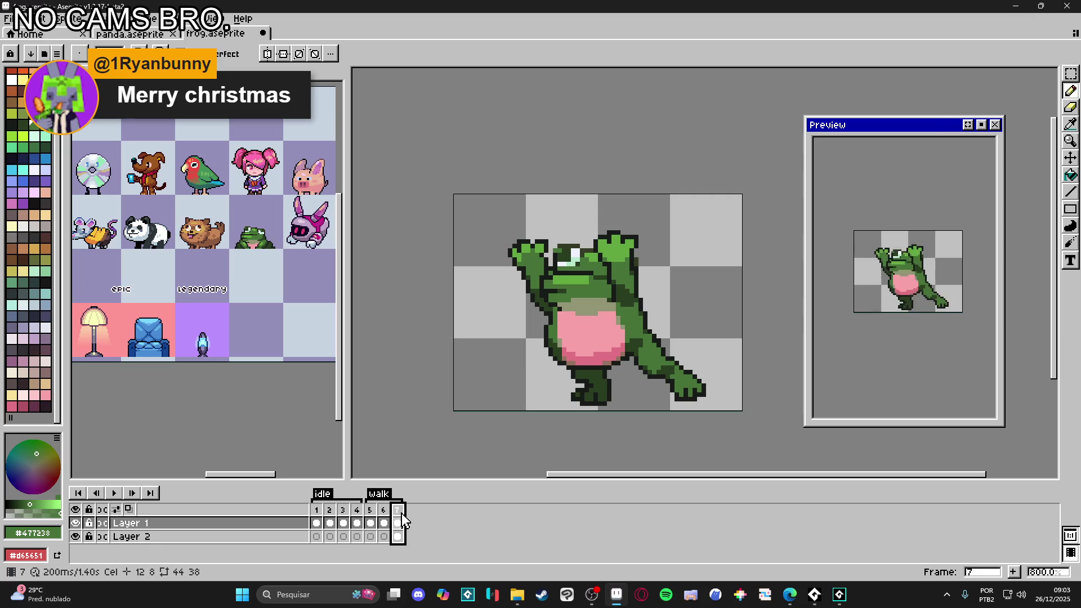
{"action": "left_click", "coordinate": [384, 523]}
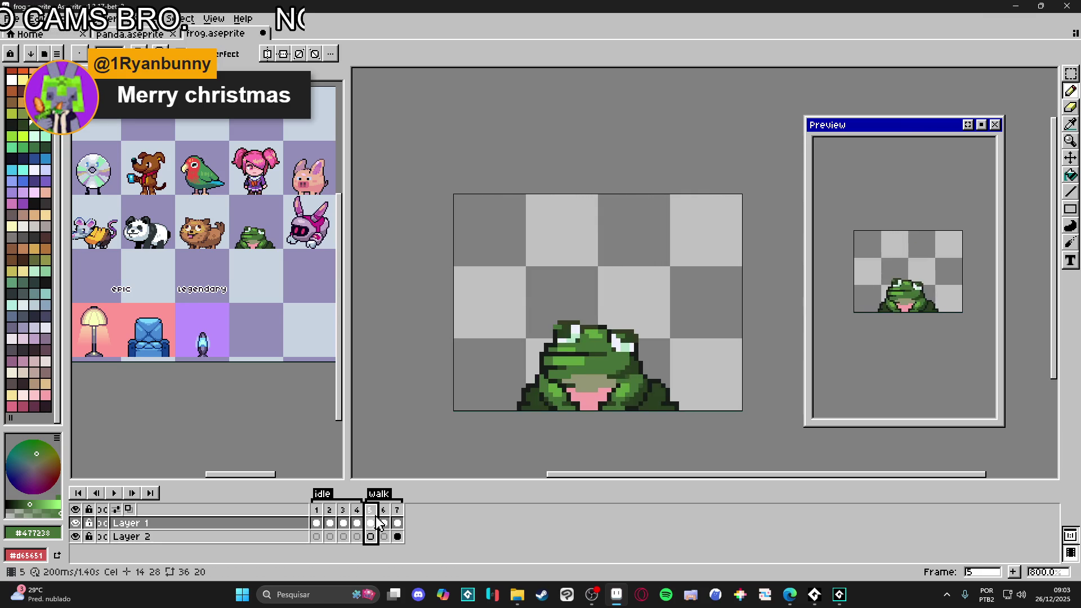
{"action": "left_click", "coordinate": [398, 523]}
{"action": "left_click", "coordinate": [384, 521]}
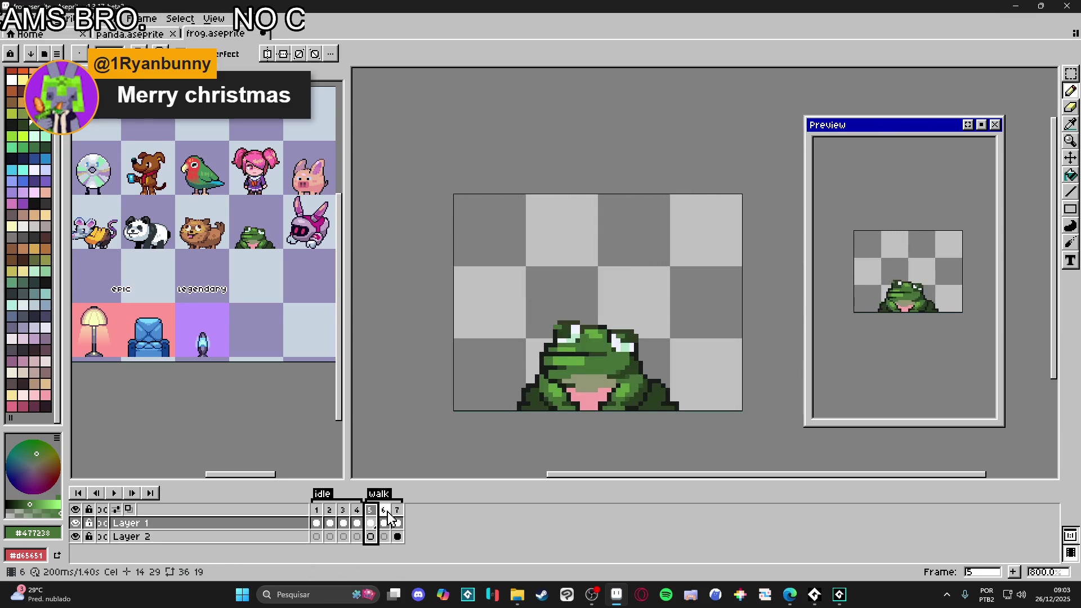
{"action": "left_click", "coordinate": [399, 521]}
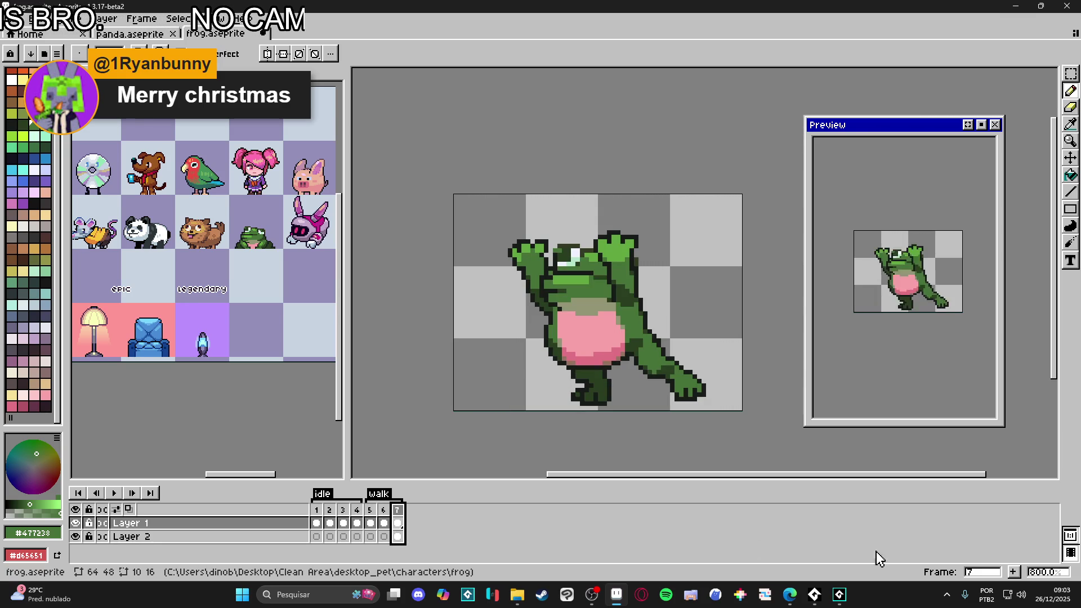
Step: Add frame 8 after frame 7, test a vertical flip, and merge Layer 1 down into Layer 2
{"action": "left_click", "coordinate": [1014, 572]}
{"action": "key", "text": "shift+v"}
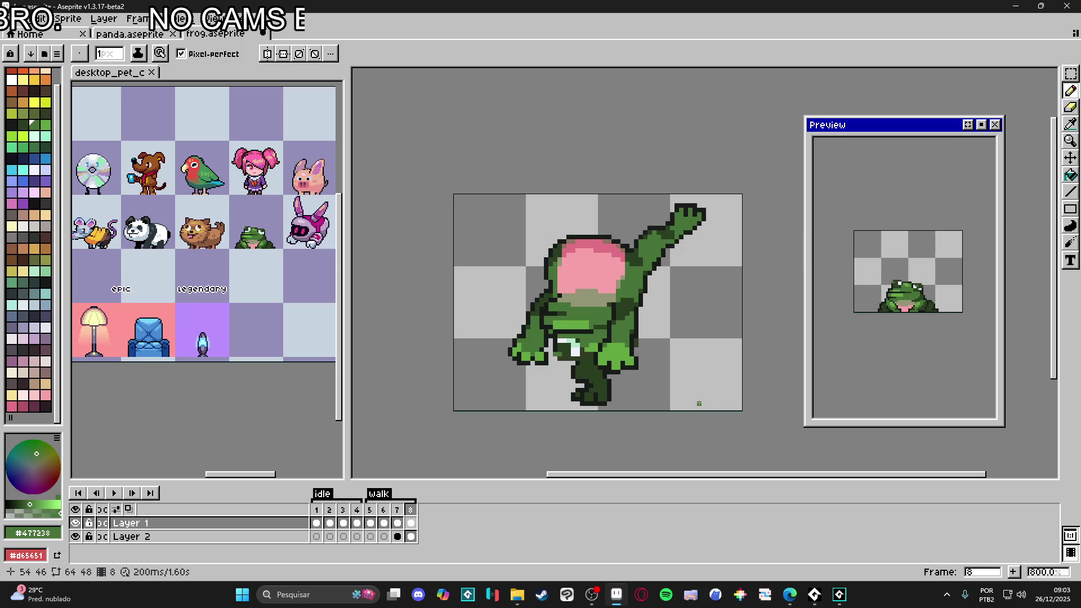
{"action": "key", "text": "shift+v"}
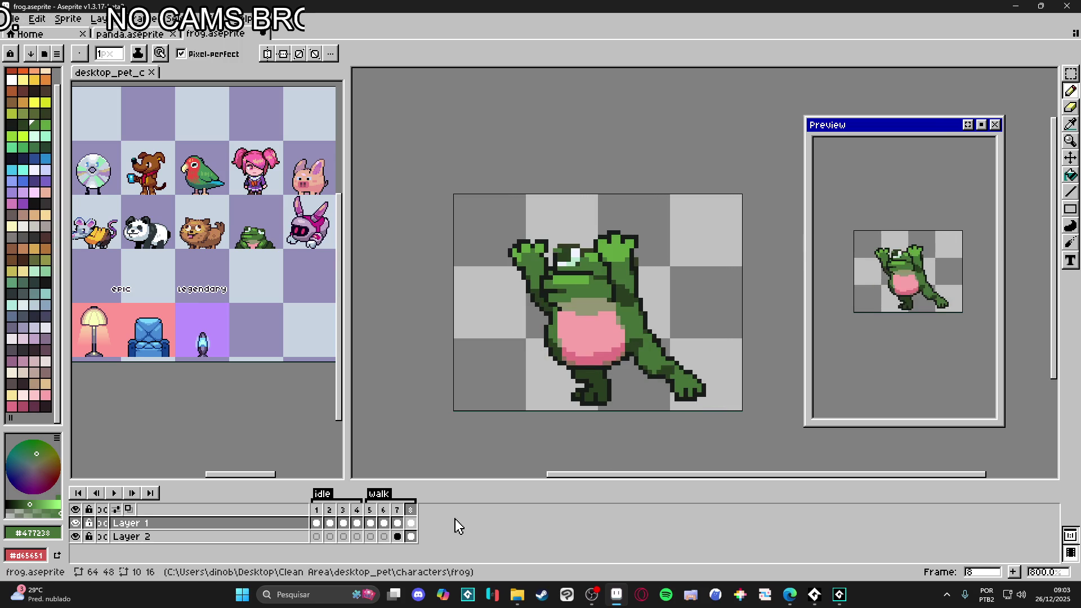
{"action": "key", "text": "ctrl+z"}
{"action": "key", "text": "ctrl+z"}
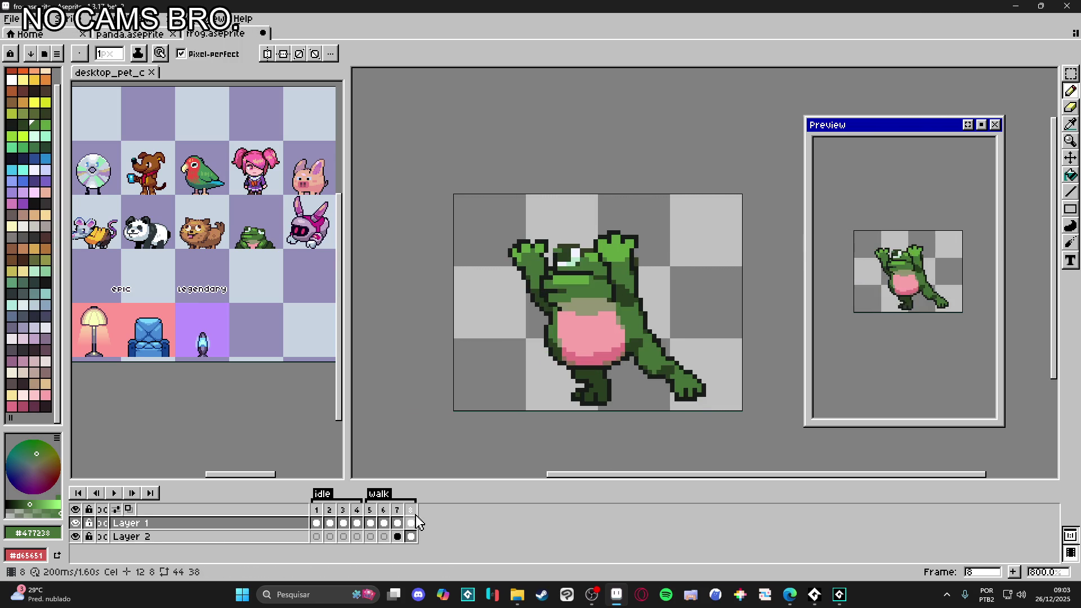
{"action": "right_click", "coordinate": [211, 523]}
{"action": "left_click", "coordinate": [266, 545]}
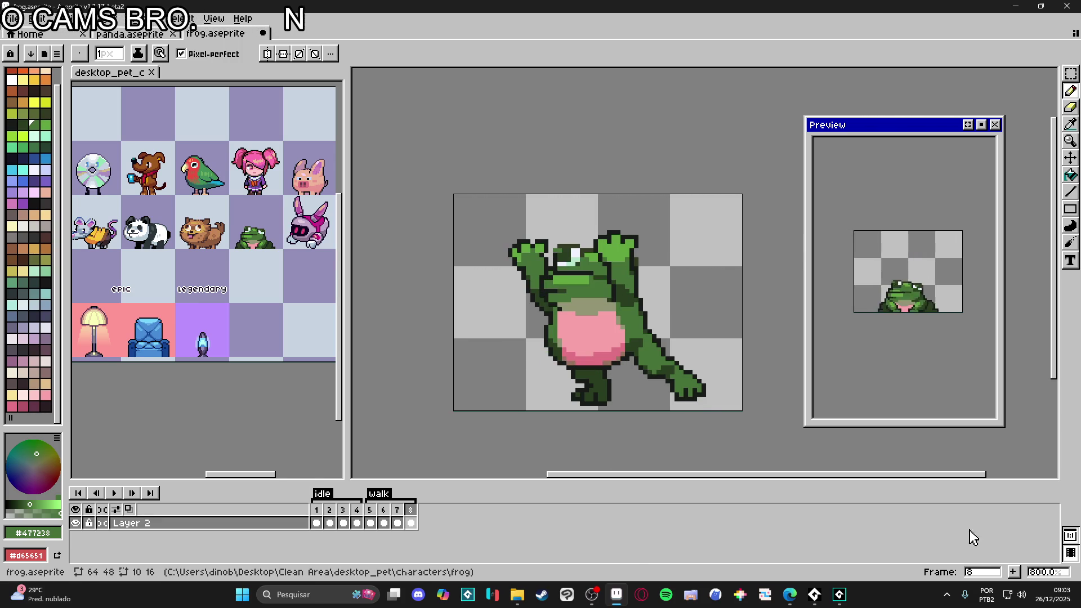
Step: Add a test frame 9, try flipping it vertically, undo the flip and recentre the frog
{"action": "left_click", "coordinate": [1018, 578]}
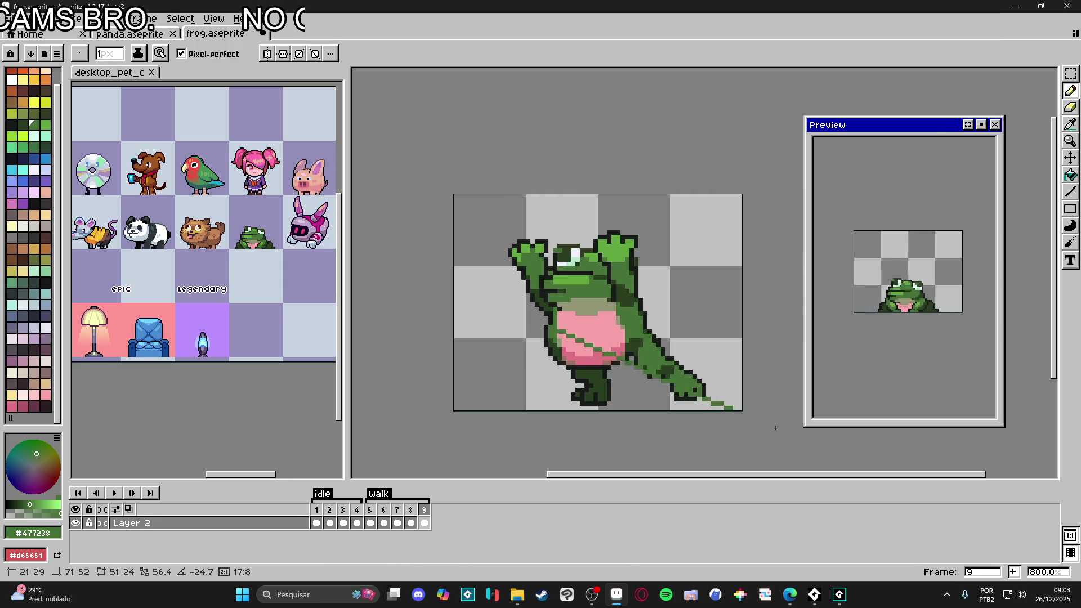
{"action": "key", "text": "shift+v"}
{"action": "left_click_drag", "start_coordinate": [551, 327], "coordinate": [766, 421]}
{"action": "key", "text": "shift+v"}
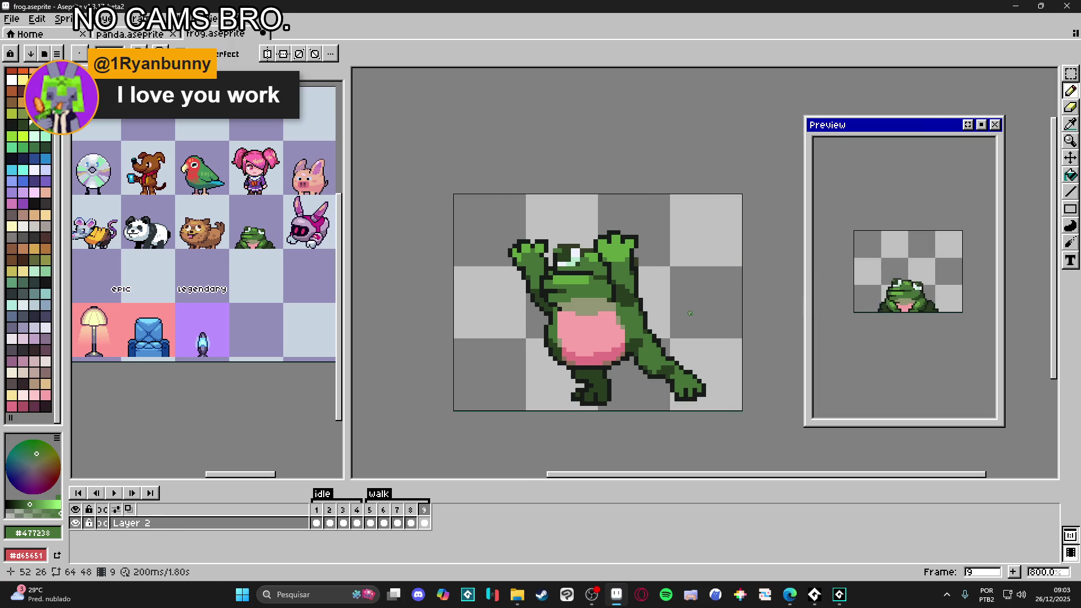
{"action": "left_click_drag", "start_coordinate": [732, 242], "coordinate": [752, 233]}
Step: Delete the extra frame 9, return to frame 8 and select the whole frog
{"action": "left_click", "coordinate": [412, 514]}
{"action": "key", "text": "ctrl+z"}
{"action": "key", "text": "ctrl+y"}
{"action": "left_click", "coordinate": [425, 513]}
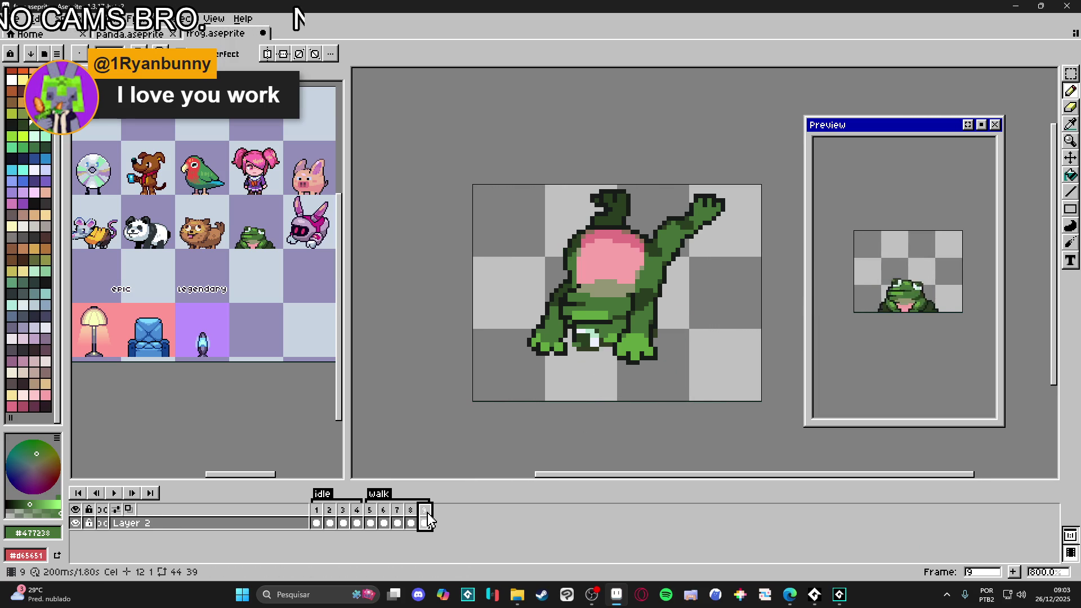
{"action": "key", "text": "ctrl+z"}
{"action": "left_click", "coordinate": [405, 514]}
{"action": "left_click", "coordinate": [410, 510]}
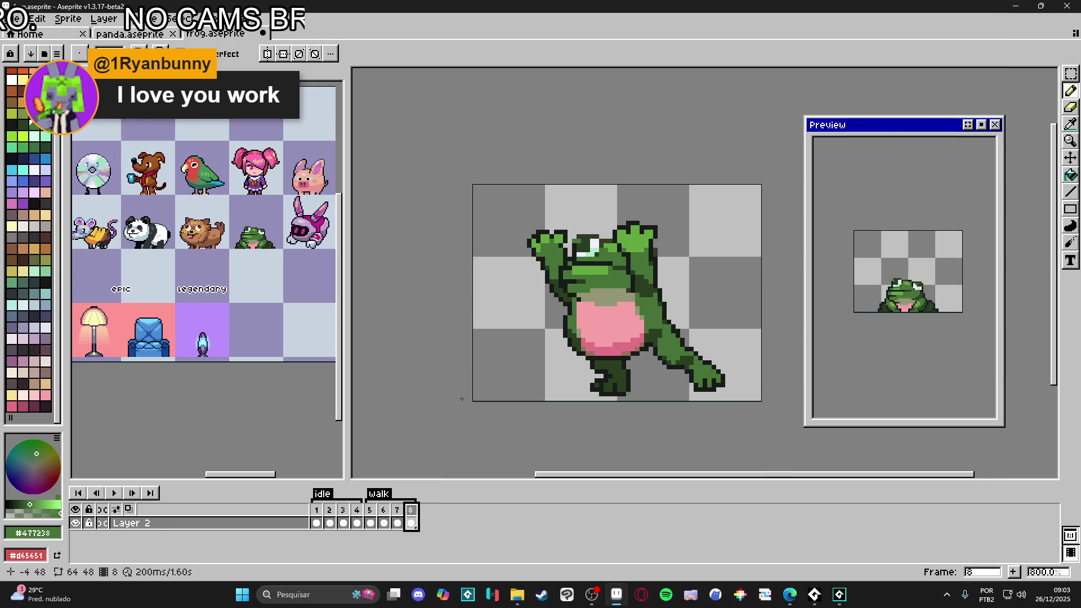
{"action": "key", "text": "ctrl+shift+d"}
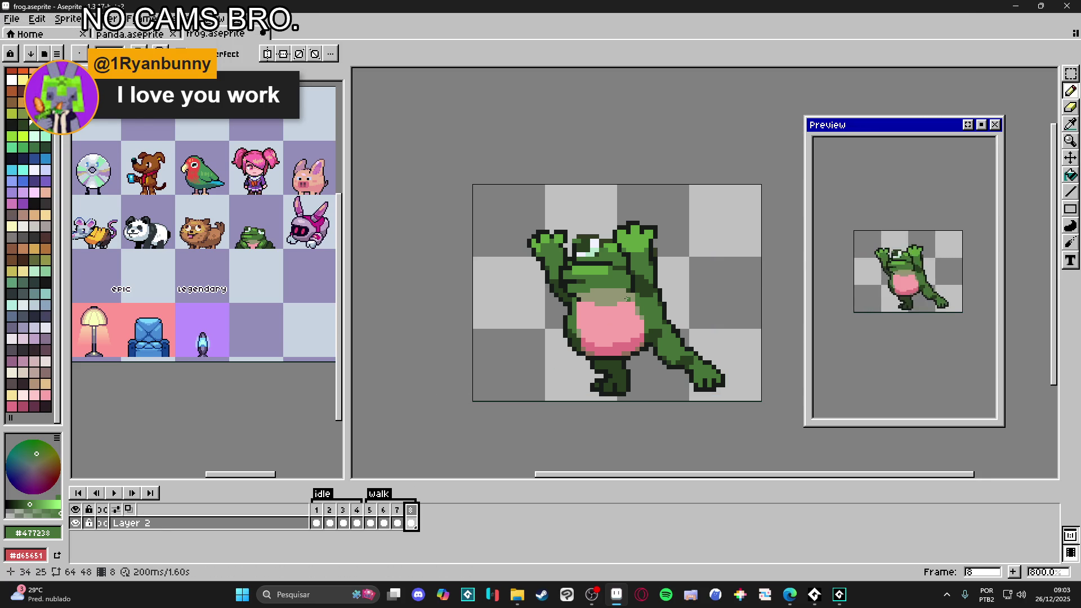
Step: Try rotating the selected frog about 117 degrees, then cancel, leaving it upright
{"action": "key", "text": "m"}
{"action": "mouse_move", "coordinate": [745, 223]}
{"action": "left_mouse_down"}
{"action": "mouse_move", "coordinate": [666, 147]}
{"action": "mouse_move", "coordinate": [361, 187]}
{"action": "mouse_move", "coordinate": [417, 386]}
{"action": "mouse_move", "coordinate": [572, 321]}
{"action": "mouse_move", "coordinate": [652, 248]}
{"action": "mouse_move", "coordinate": [642, 246]}
{"action": "left_mouse_up"}
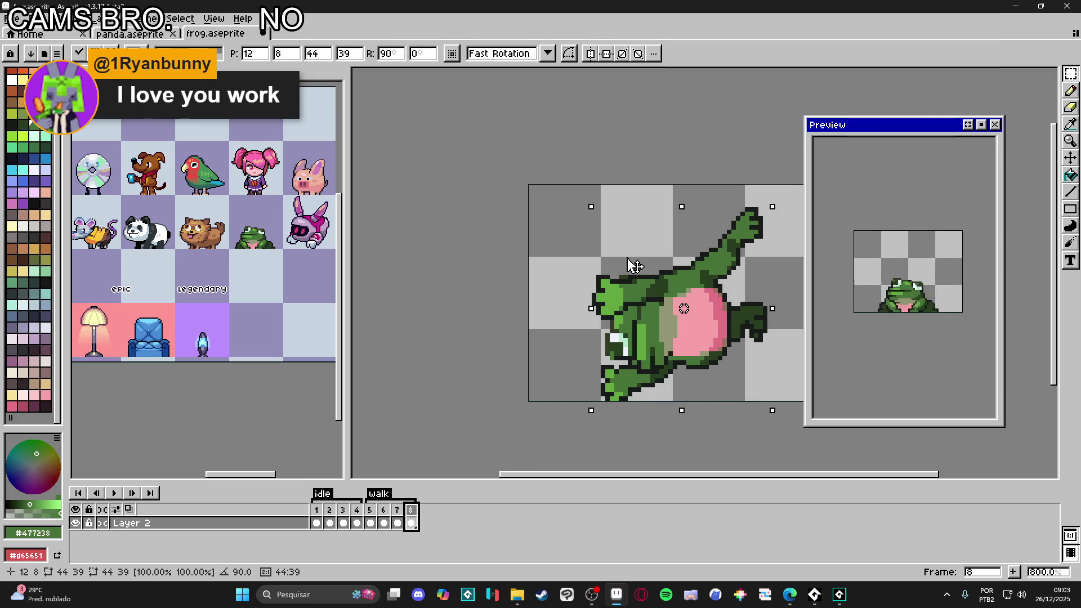
{"action": "key", "text": "ctrl+z"}
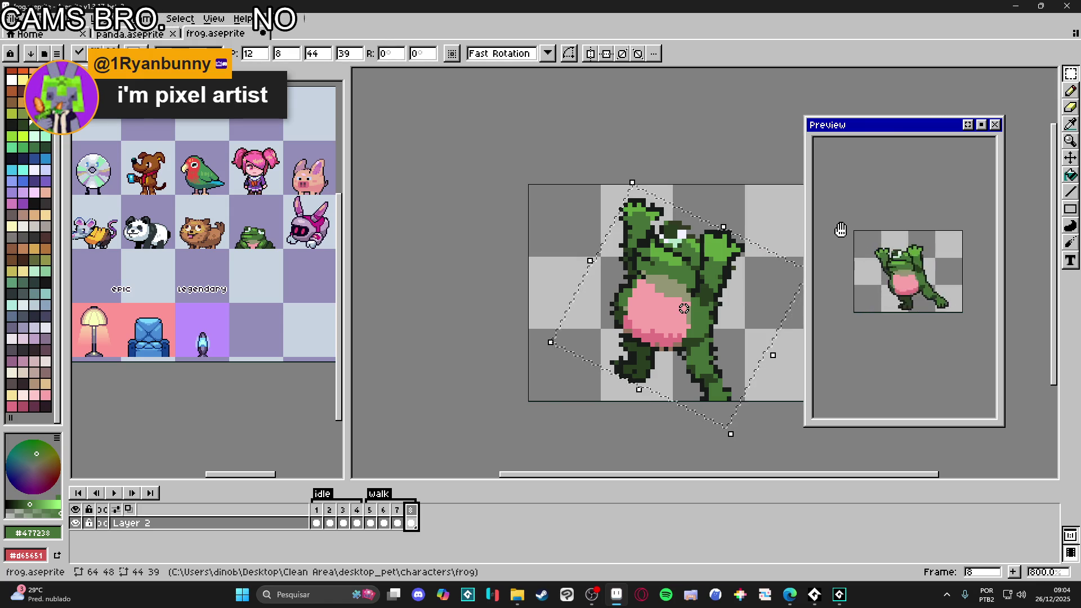
{"action": "key", "text": "ctrl+z"}
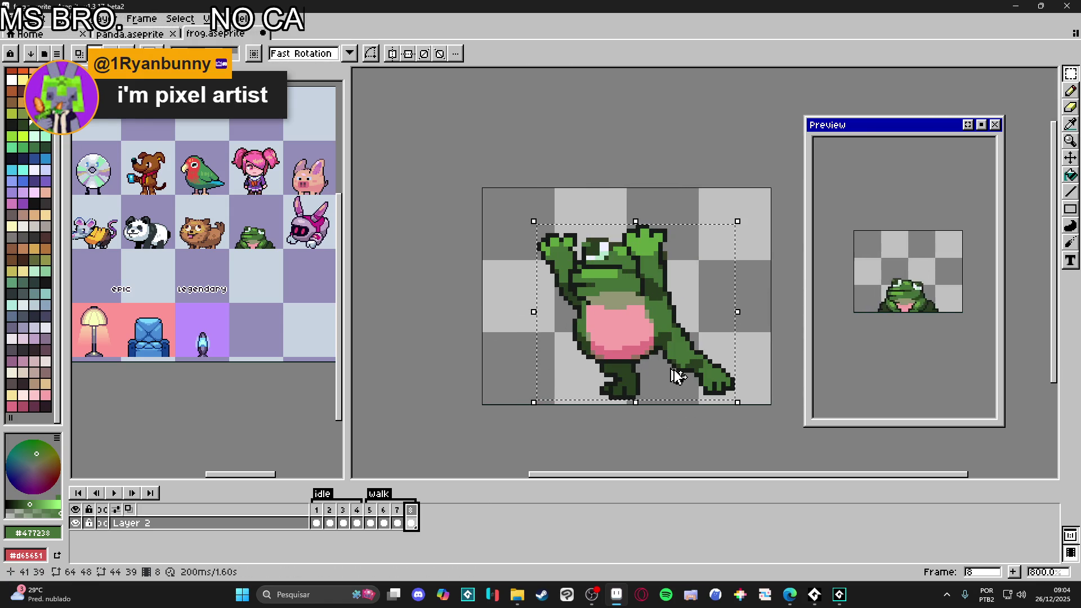
Step: After checking frames 6 and 7, flip the frame 8 frog upside down and apply it
{"action": "left_click", "coordinate": [384, 521]}
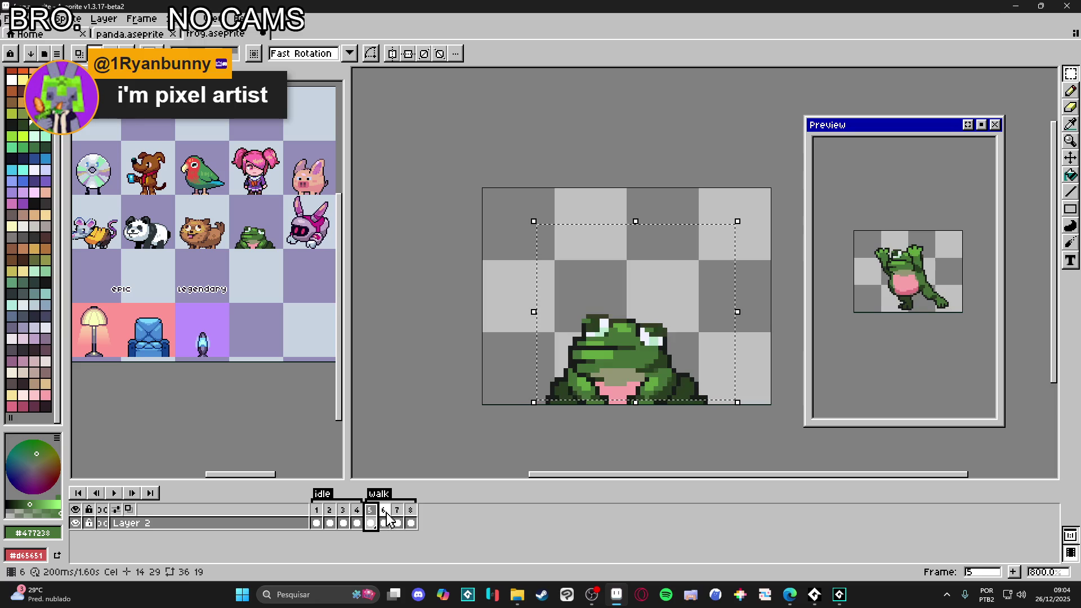
{"action": "left_click", "coordinate": [398, 517]}
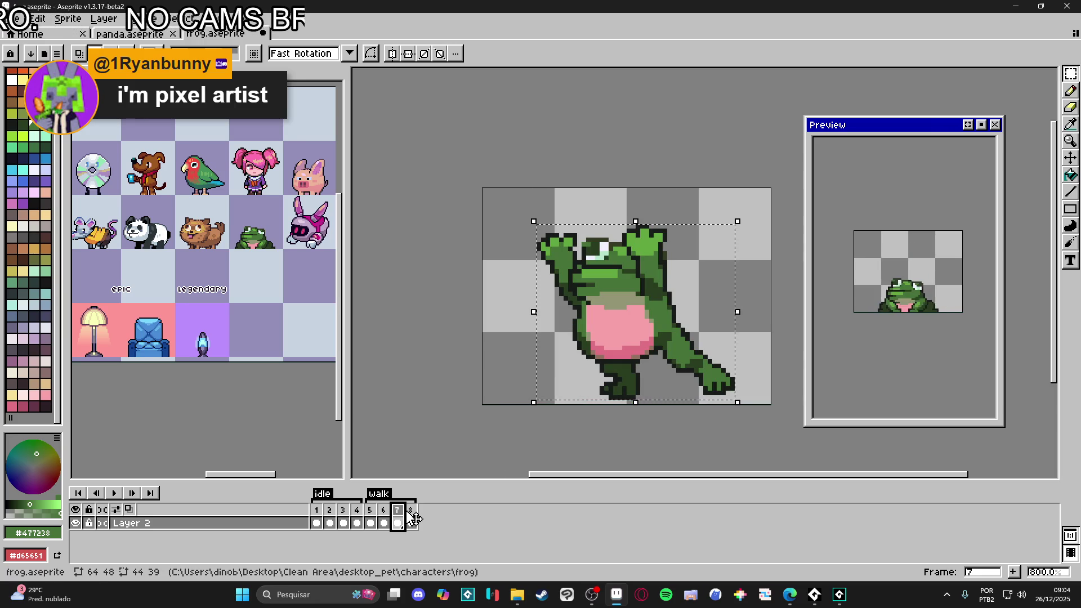
{"action": "left_click", "coordinate": [413, 518]}
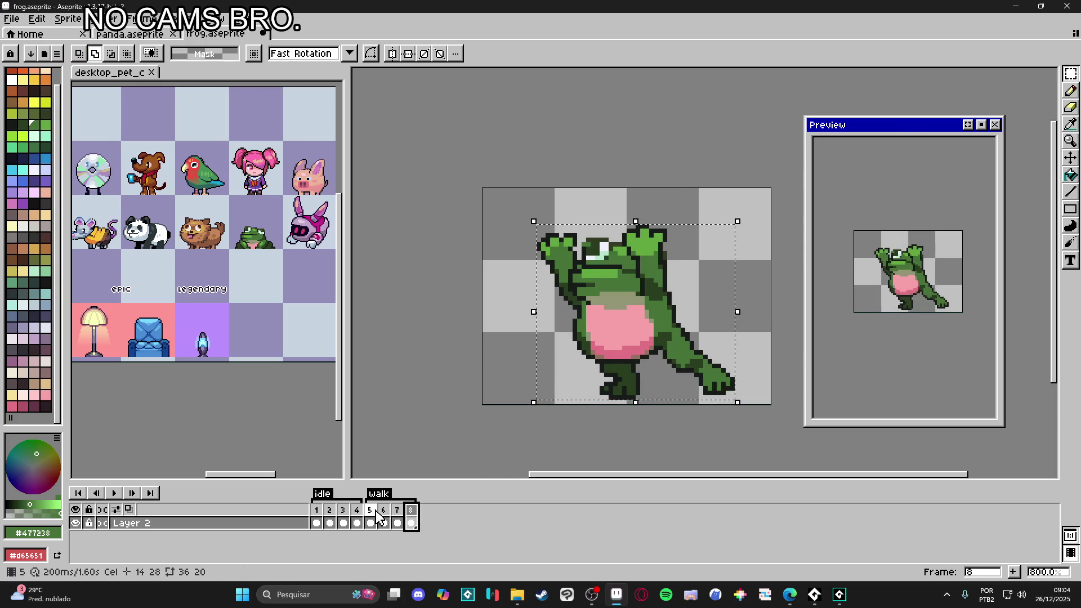
{"action": "key", "text": "shift+v"}
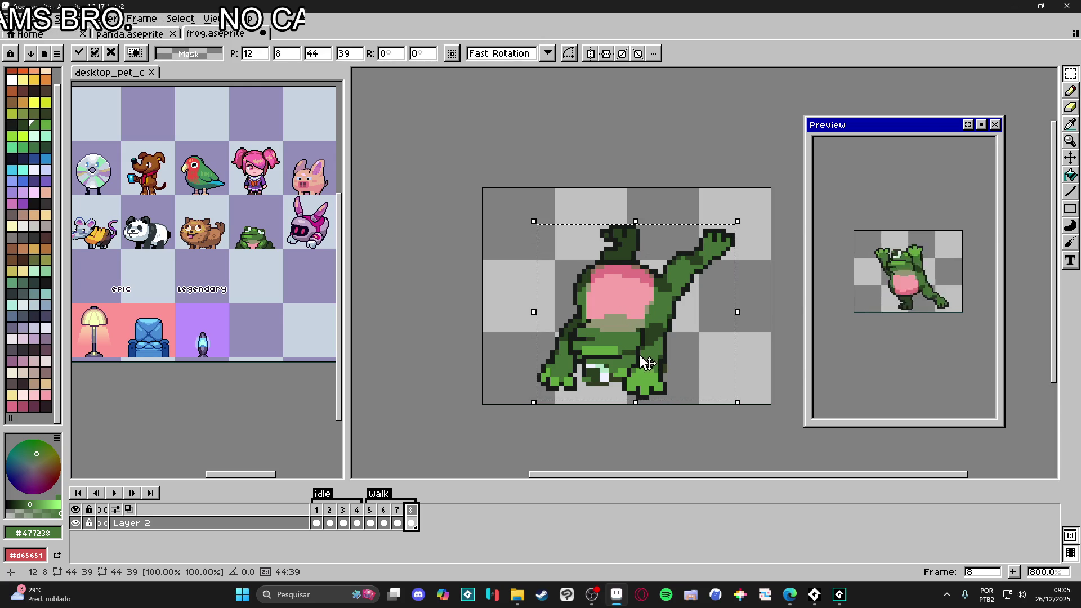
{"action": "key", "text": "ctrl+d"}
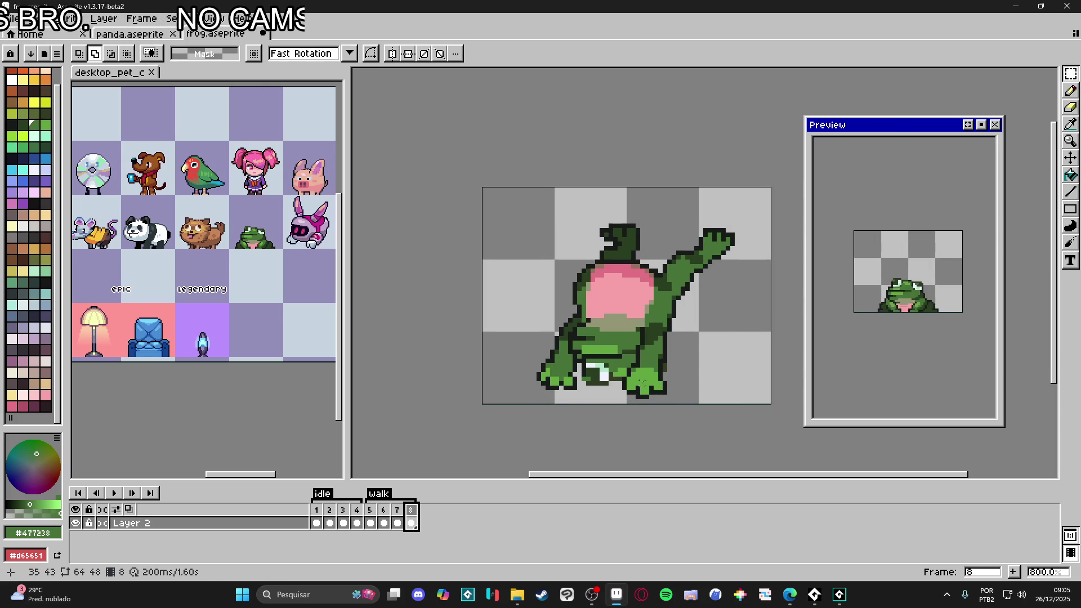
{"action": "scroll", "coordinate": [643, 389], "scroll_direction": "right", "scroll_amount": 1}
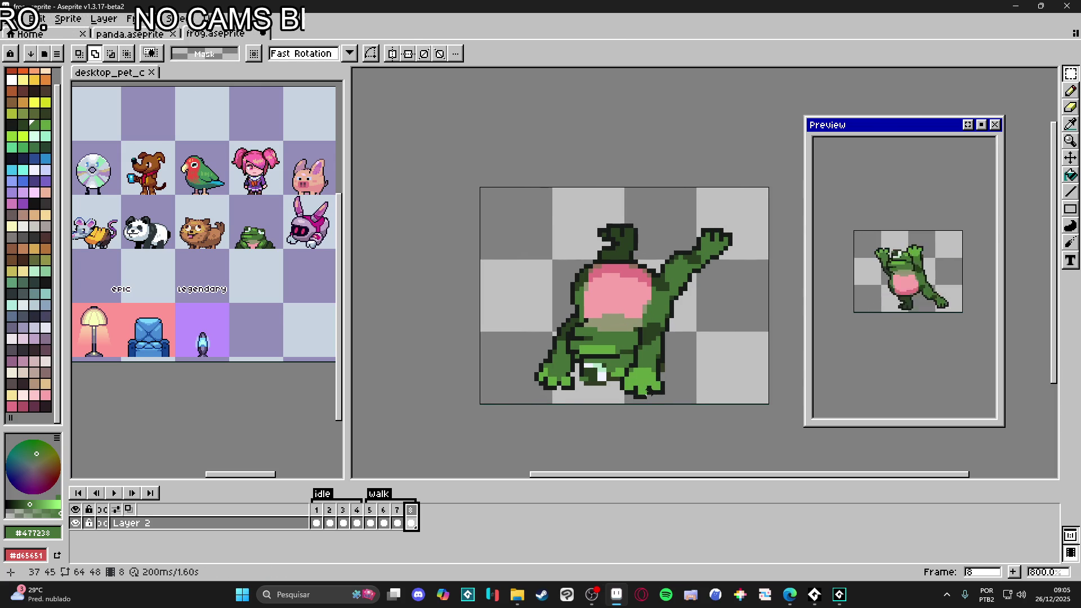
Step: Select and transform the frog's left foot on frame 8
{"action": "left_click_drag", "start_coordinate": [535, 360], "coordinate": [573, 388]}
{"action": "left_click", "coordinate": [573, 388]}
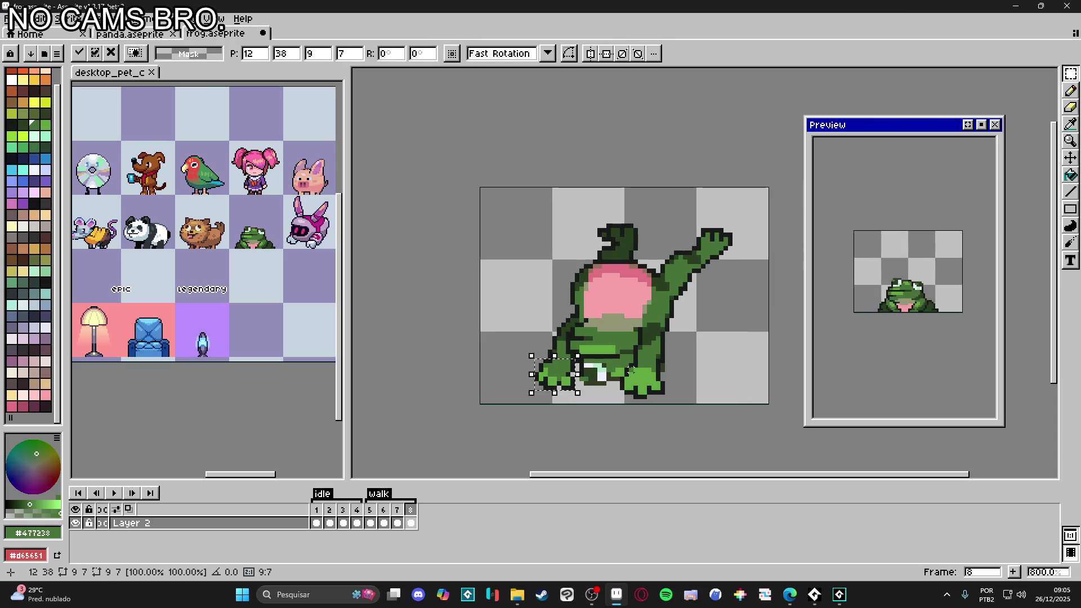
{"action": "left_click", "coordinate": [636, 372]}
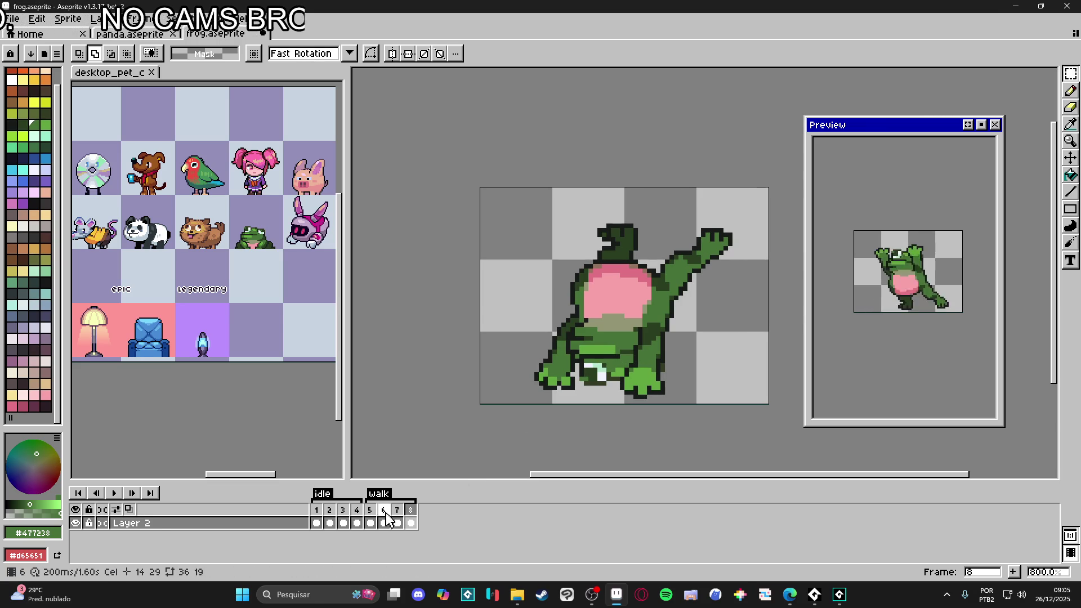
Step: Copy the frog's face from frame 4 and paste it into frame 8
{"action": "left_click", "coordinate": [357, 523]}
{"action": "key", "text": "m"}
{"action": "left_click_drag", "start_coordinate": [557, 291], "coordinate": [698, 370]}
{"action": "key", "text": "ctrl+c"}
{"action": "left_click", "coordinate": [411, 510]}
{"action": "key", "text": "ctrl+v"}
Step: Place the pasted face over the body, tilted about 12 degrees, and commit it
{"action": "mouse_move", "coordinate": [600, 358]}
{"action": "left_mouse_down"}
{"action": "mouse_move", "coordinate": [619, 364]}
{"action": "mouse_move", "coordinate": [598, 358]}
{"action": "mouse_move", "coordinate": [620, 379]}
{"action": "mouse_move", "coordinate": [598, 337]}
{"action": "left_mouse_up"}
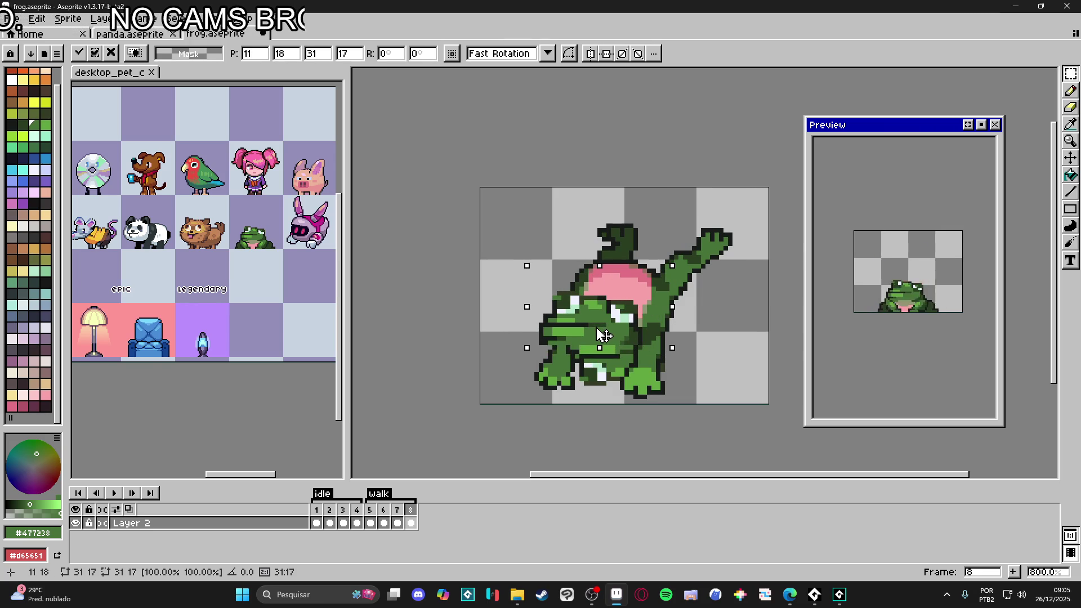
{"action": "mouse_move", "coordinate": [682, 264]}
{"action": "left_mouse_down"}
{"action": "mouse_move", "coordinate": [678, 241]}
{"action": "mouse_move", "coordinate": [691, 255]}
{"action": "mouse_move", "coordinate": [669, 244]}
{"action": "left_mouse_up"}
{"action": "left_click_drag", "start_coordinate": [606, 345], "coordinate": [595, 347]}
{"action": "key", "text": "Right"}
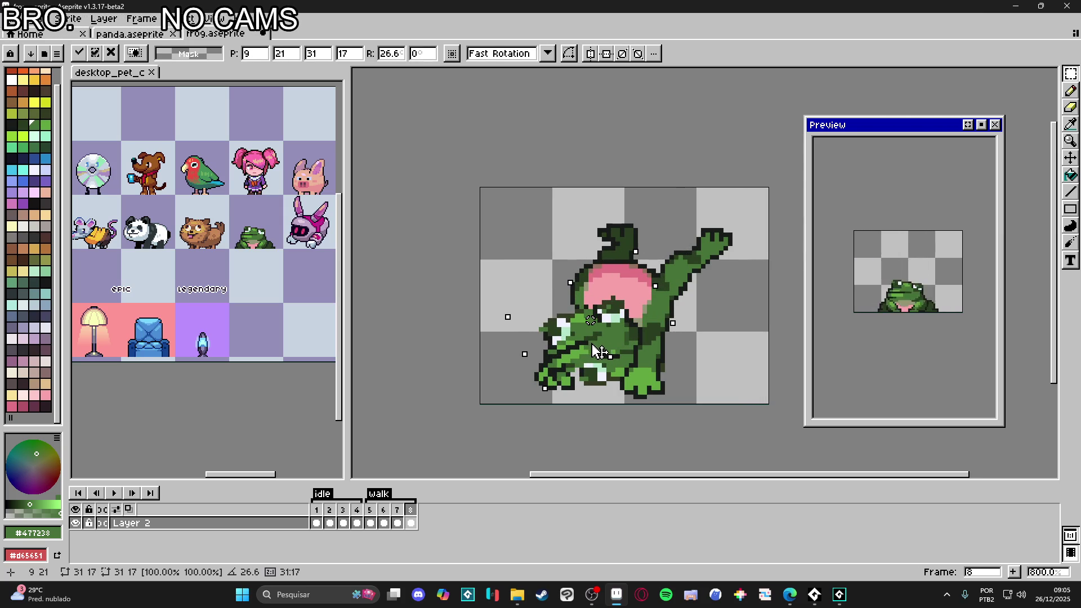
{"action": "key", "text": "Return"}
Step: Switch to the pencil and pick the dark outline green from the frog
{"action": "key", "text": "b"}
{"action": "key", "text": "alt"}
{"action": "left_click", "coordinate": [570, 365], "text": "alt"}
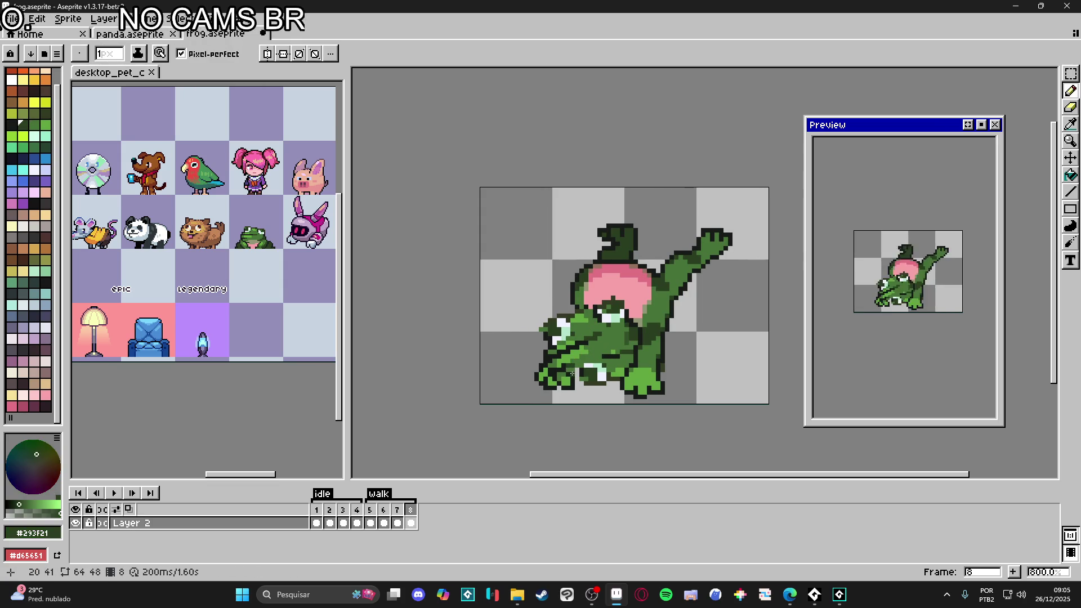
Step: Pick the frog's mid green and enlarge the brush to 2 pixels
{"action": "left_click", "coordinate": [585, 372], "text": "alt"}
{"action": "key", "text": "plus"}
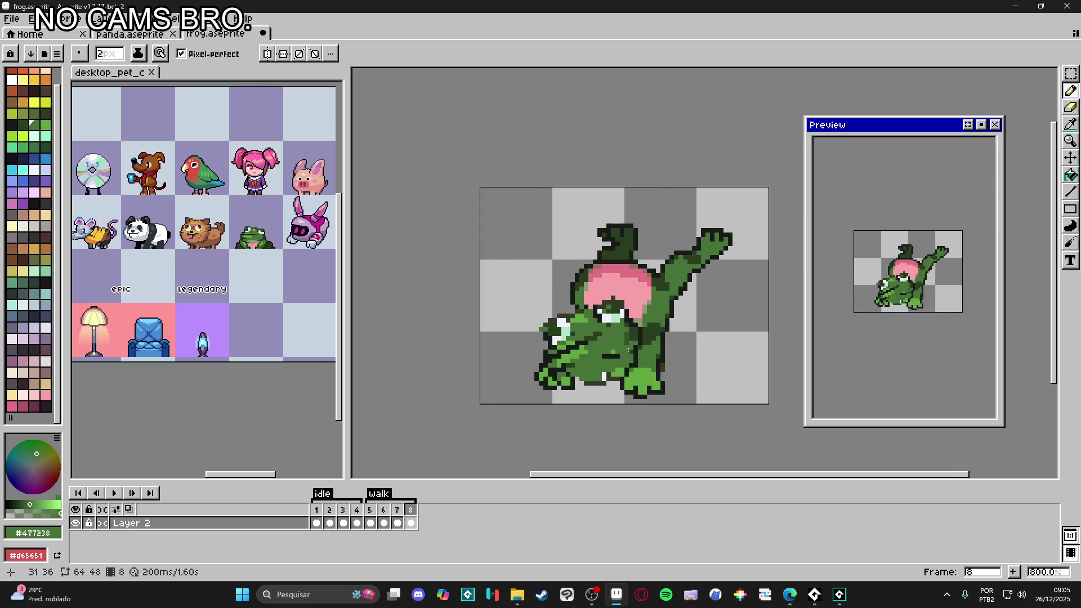
{"action": "key", "text": "v"}
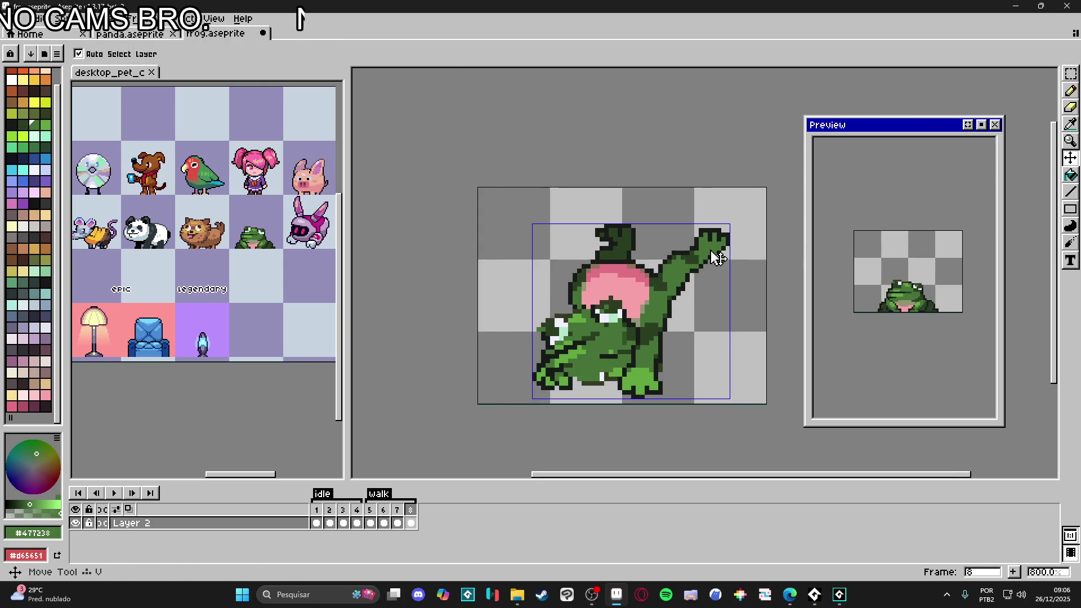
{"action": "key", "text": "m"}
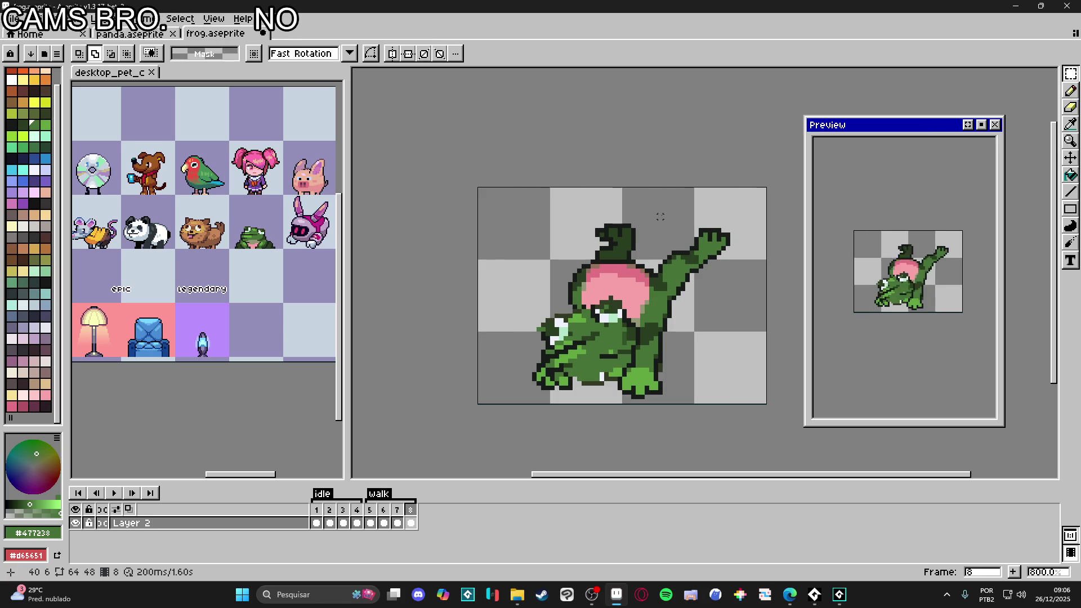
Step: Mirror the raised arm horizontally, rotate it 90 degrees and place it on the shoulder
{"action": "mouse_move", "coordinate": [660, 207]}
{"action": "left_mouse_down"}
{"action": "mouse_move", "coordinate": [731, 282]}
{"action": "mouse_move", "coordinate": [725, 265]}
{"action": "mouse_move", "coordinate": [726, 274]}
{"action": "left_mouse_up"}
{"action": "left_click_drag", "start_coordinate": [669, 248], "coordinate": [702, 308]}
{"action": "left_click_drag", "start_coordinate": [663, 208], "coordinate": [744, 273]}
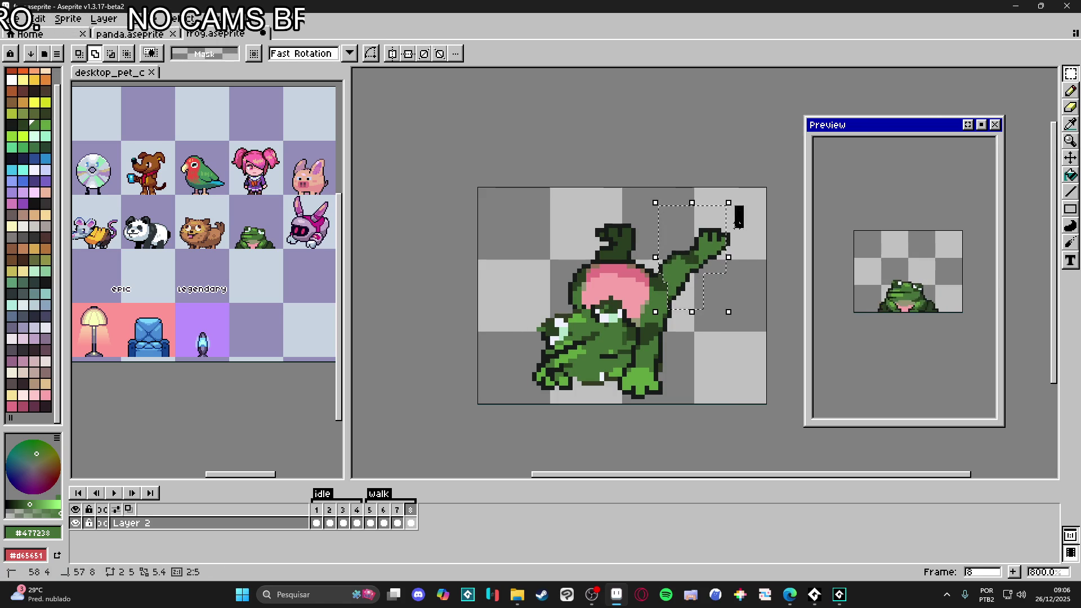
{"action": "key", "text": "shift+h"}
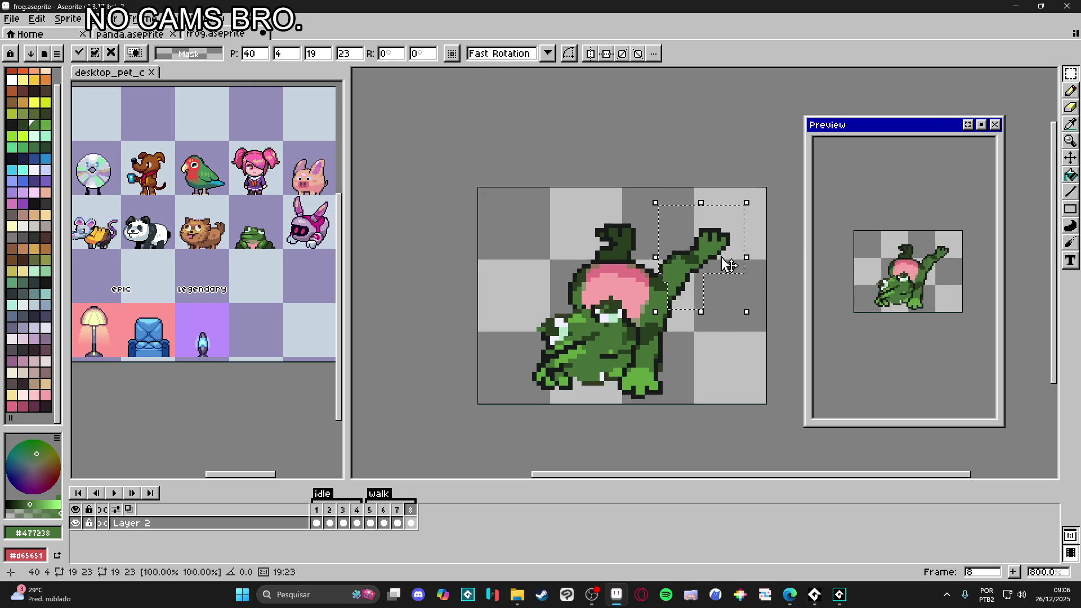
{"action": "mouse_move", "coordinate": [748, 188]}
{"action": "left_mouse_down"}
{"action": "mouse_move", "coordinate": [777, 275]}
{"action": "mouse_move", "coordinate": [777, 337]}
{"action": "left_mouse_up"}
{"action": "left_click_drag", "start_coordinate": [679, 276], "coordinate": [658, 262]}
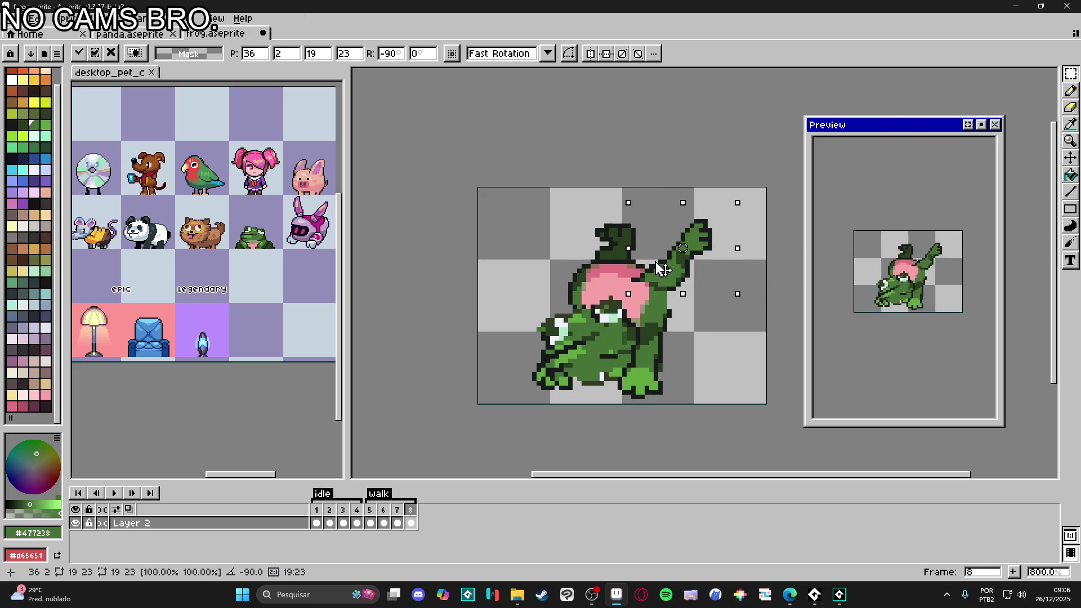
{"action": "key", "text": "Return"}
Step: Select the dark hat piece and mirror it horizontally
{"action": "left_click_drag", "start_coordinate": [574, 222], "coordinate": [648, 263]}
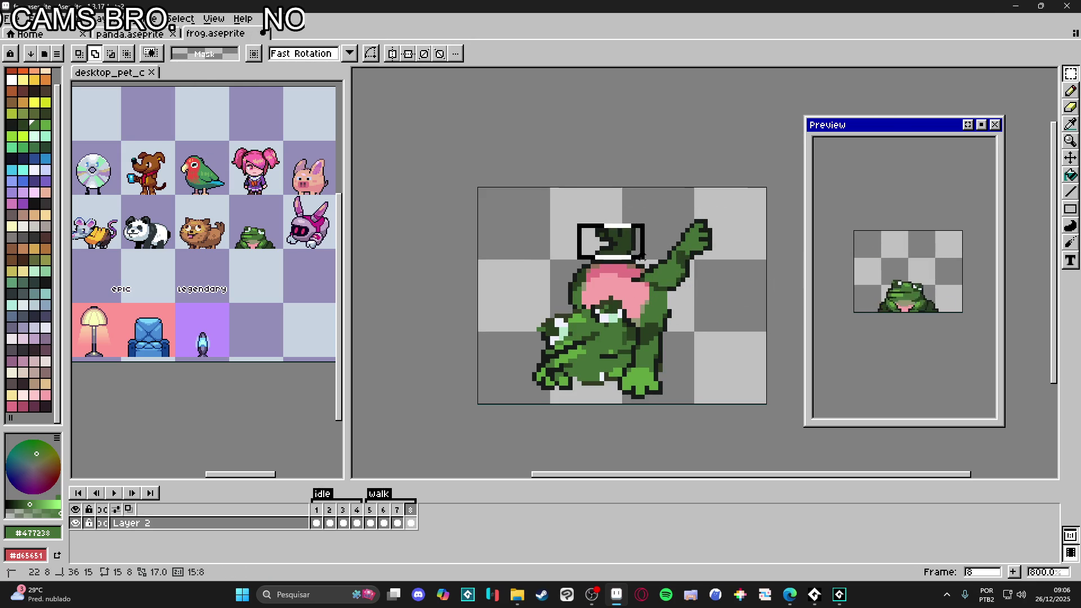
{"action": "key", "text": "shift+h"}
{"action": "key", "text": "b"}
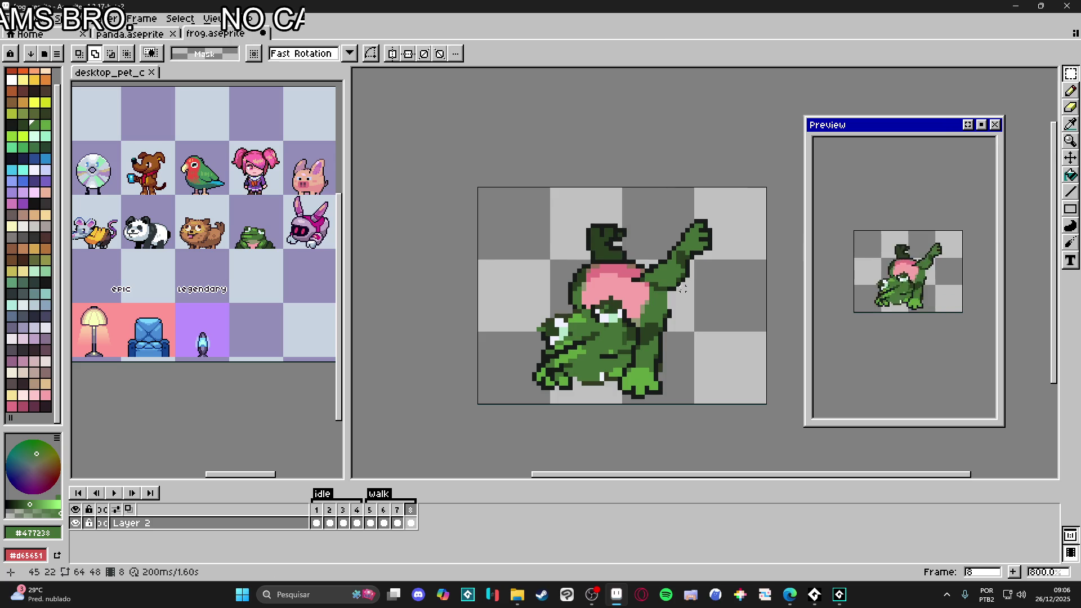
{"action": "scroll", "coordinate": [670, 315], "scroll_direction": "up", "scroll_amount": 2}
Step: Pick the near-black outline, belly pink, mid green and dark outline green from the frog
{"action": "left_click", "coordinate": [660, 300], "text": "alt"}
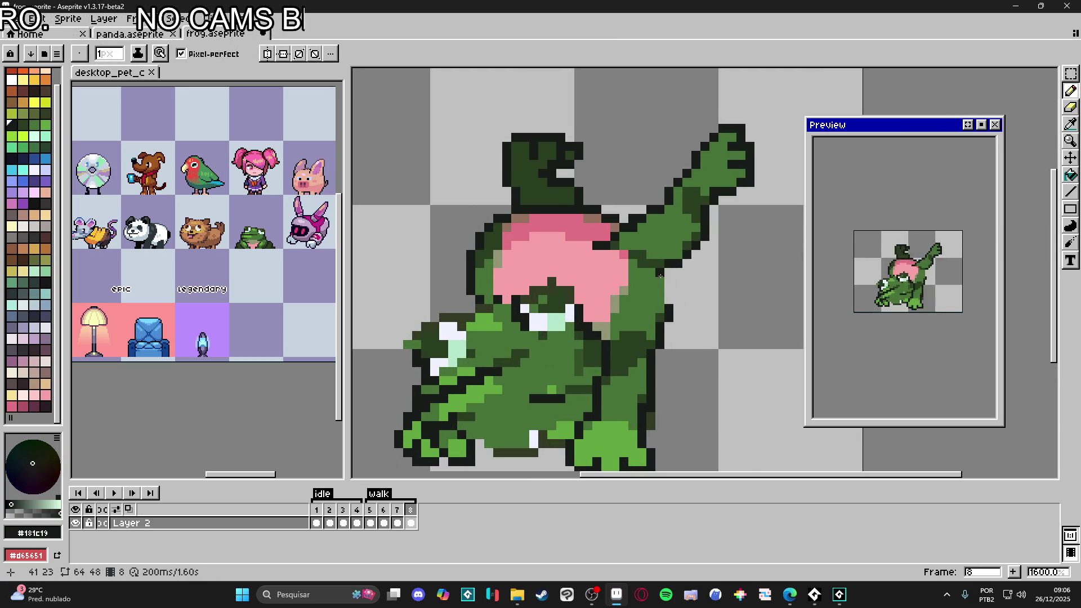
{"action": "left_click", "coordinate": [601, 246], "text": "alt"}
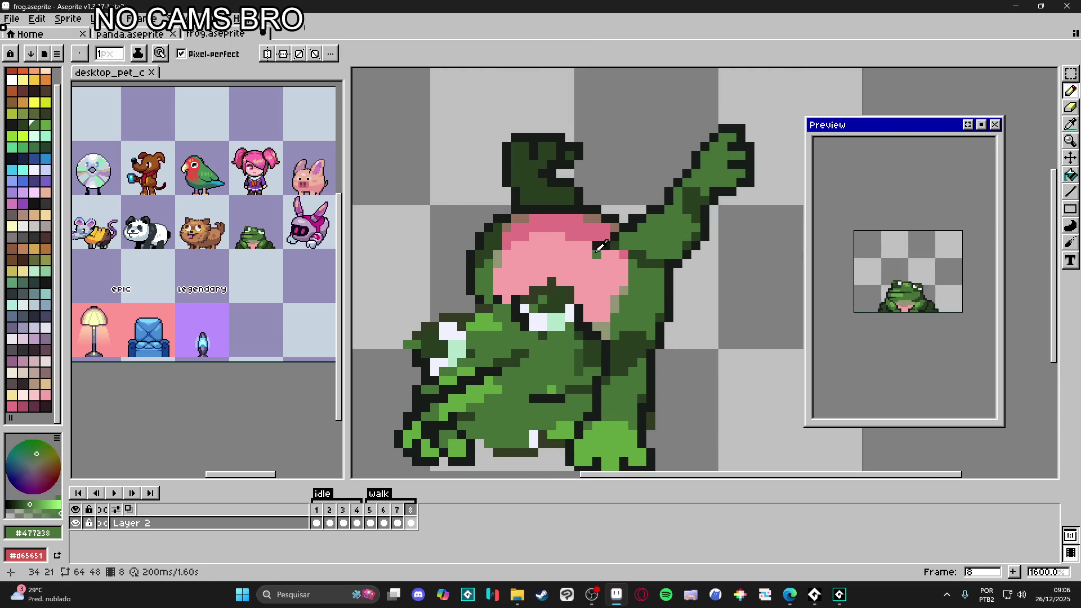
{"action": "key", "text": "alt"}
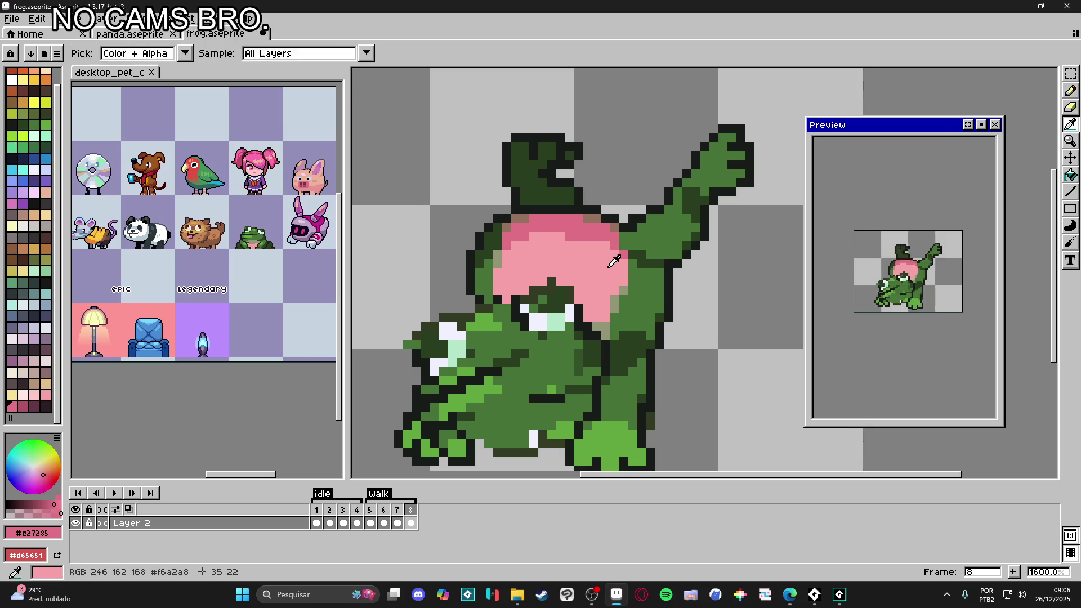
{"action": "left_click", "coordinate": [616, 254], "text": "alt"}
{"action": "left_click", "coordinate": [648, 245], "text": "alt"}
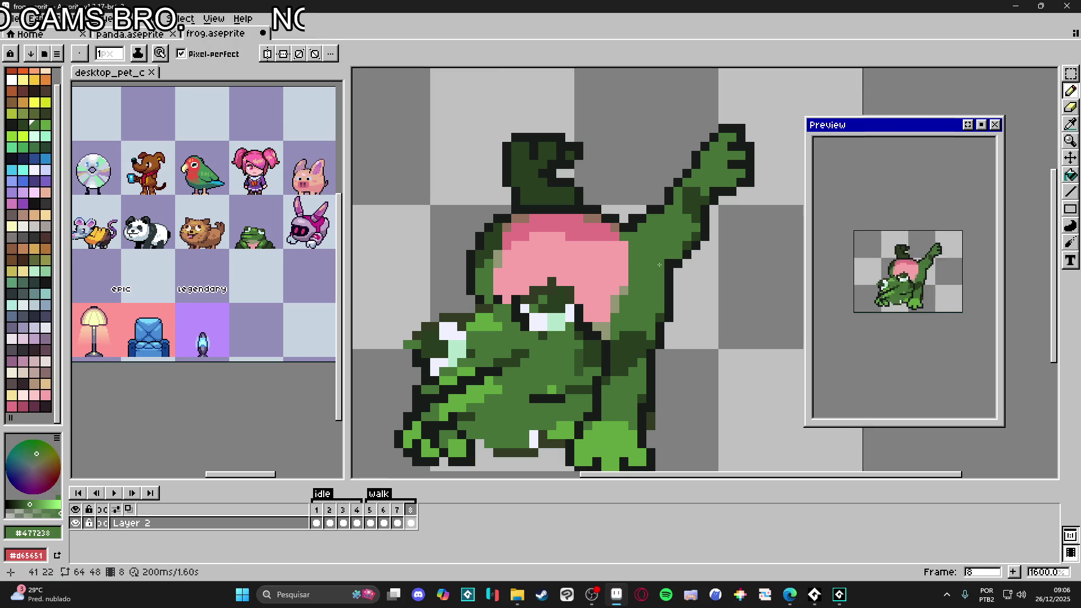
{"action": "left_click", "coordinate": [670, 265], "text": "alt"}
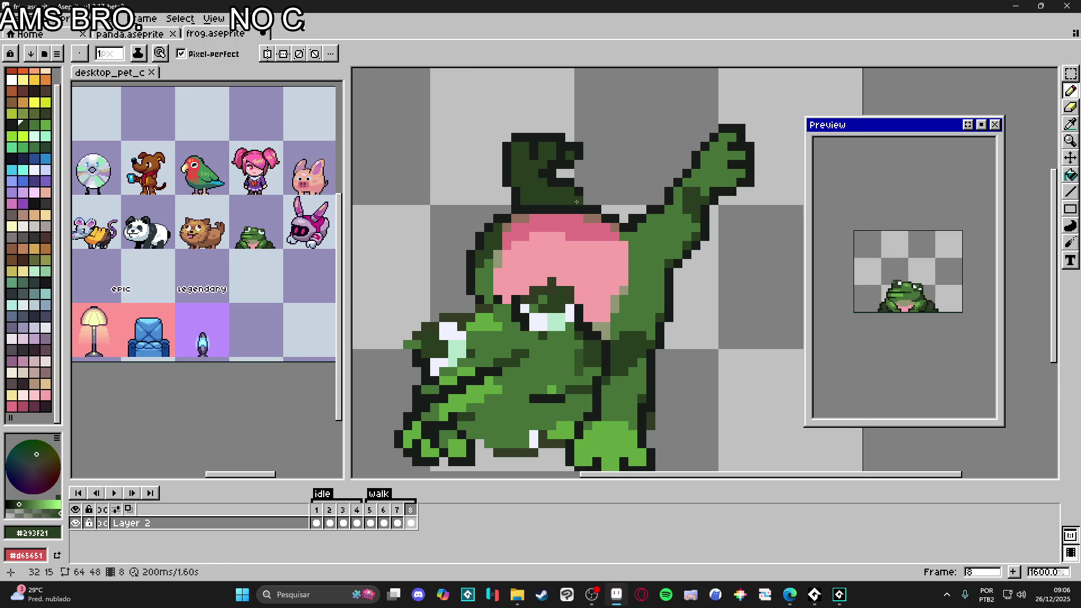
{"action": "scroll", "coordinate": [563, 282], "scroll_direction": "down", "scroll_amount": 2}
{"action": "scroll", "coordinate": [466, 318], "scroll_direction": "up", "scroll_amount": 2}
Step: Erase stray pixels near the pink belly, re-pick the mid green and recentre the sprite
{"action": "key", "text": "e"}
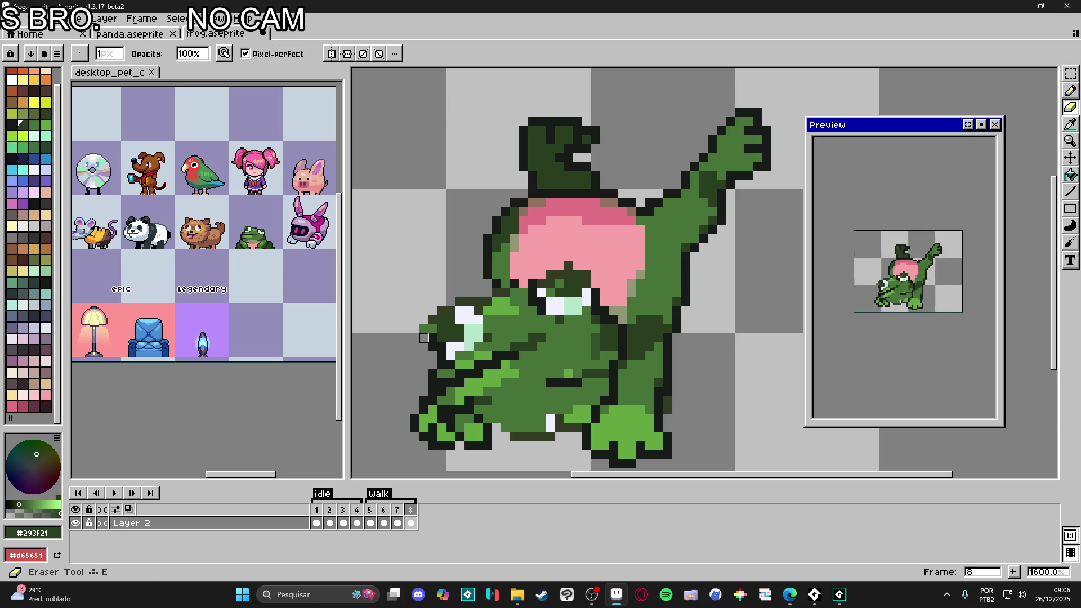
{"action": "scroll", "coordinate": [439, 344], "scroll_direction": "down", "scroll_amount": 2}
{"action": "key", "text": "alt"}
{"action": "scroll", "coordinate": [459, 358], "scroll_direction": "up", "scroll_amount": 1}
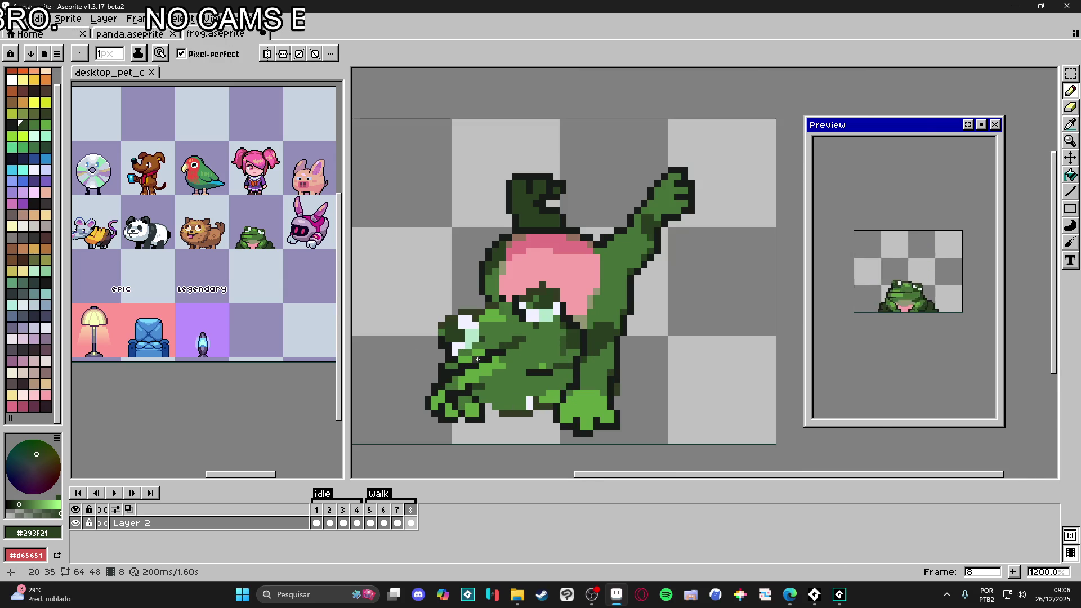
{"action": "left_click", "coordinate": [457, 366], "text": "alt"}
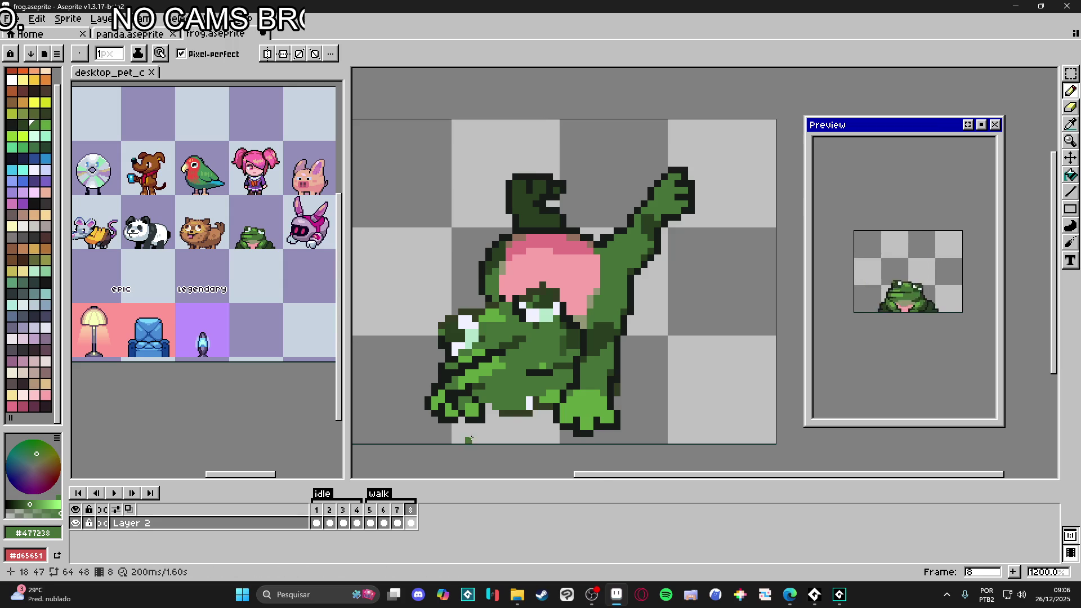
{"action": "scroll", "coordinate": [510, 413], "scroll_direction": "down", "scroll_amount": 5}
{"action": "scroll", "coordinate": [512, 400], "scroll_direction": "up", "scroll_amount": 2}
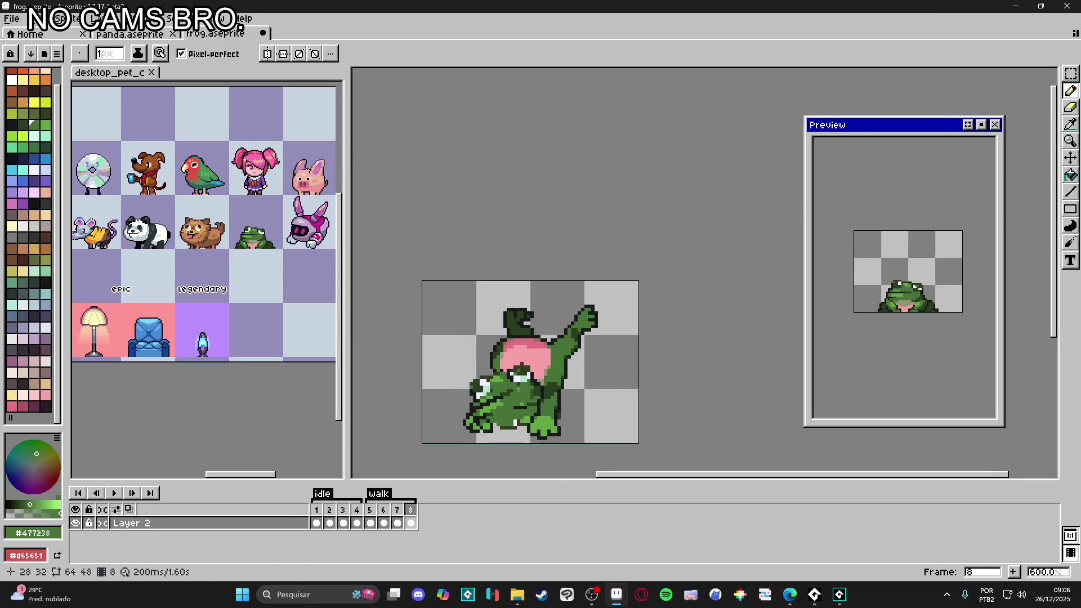
{"action": "scroll", "coordinate": [518, 392], "scroll_direction": "up", "scroll_amount": 3}
{"action": "scroll", "coordinate": [525, 368], "scroll_direction": "down", "scroll_amount": 2}
{"action": "left_click_drag", "start_coordinate": [525, 367], "coordinate": [529, 347]}
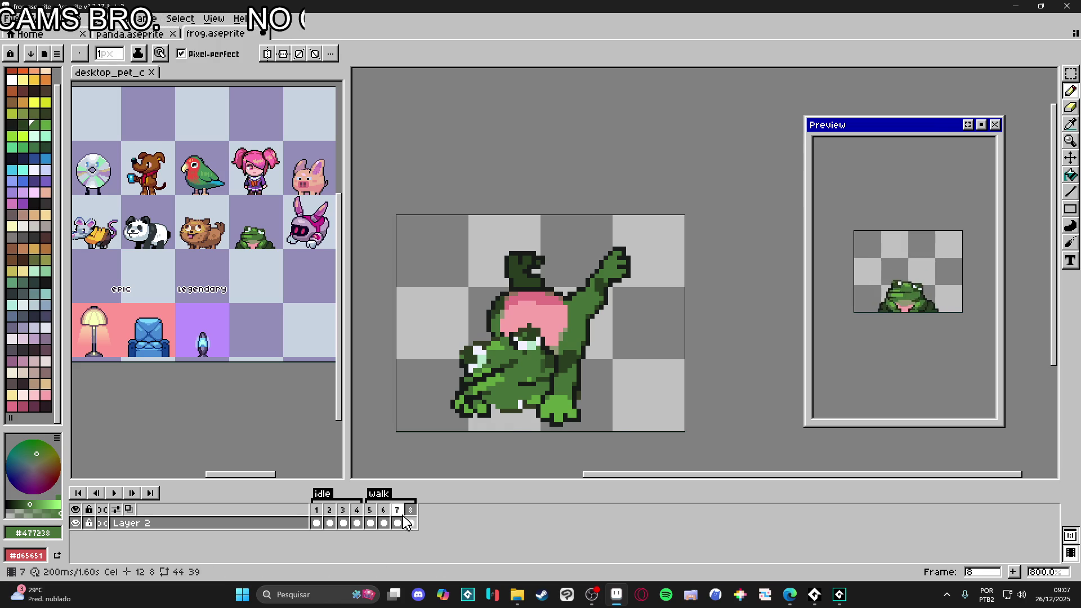
{"action": "left_click", "coordinate": [371, 515]}
{"action": "left_click", "coordinate": [387, 514]}
{"action": "left_click", "coordinate": [399, 516]}
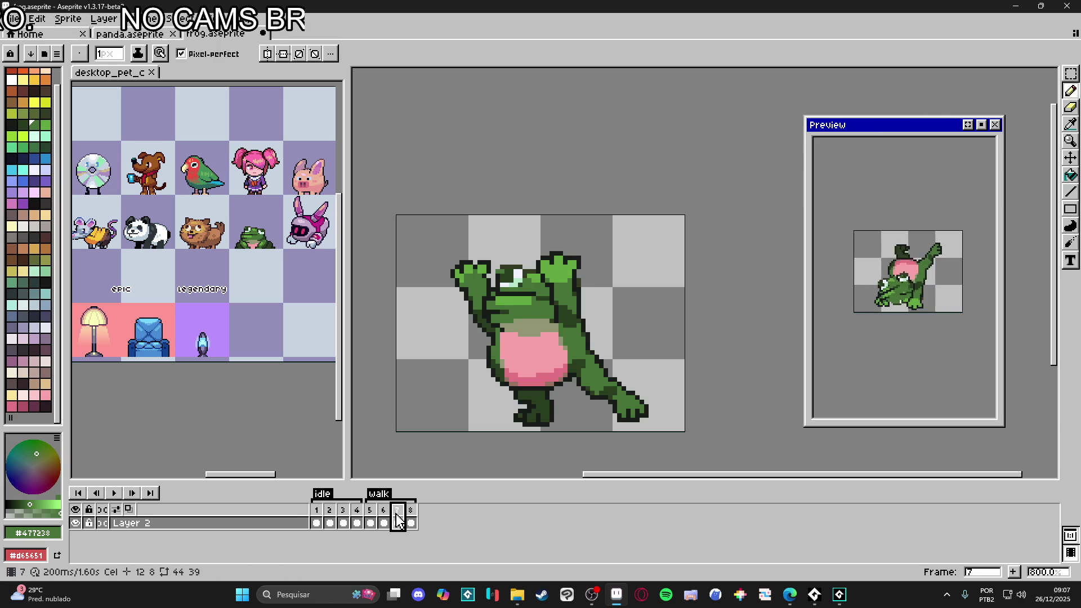
{"action": "left_click", "coordinate": [411, 519]}
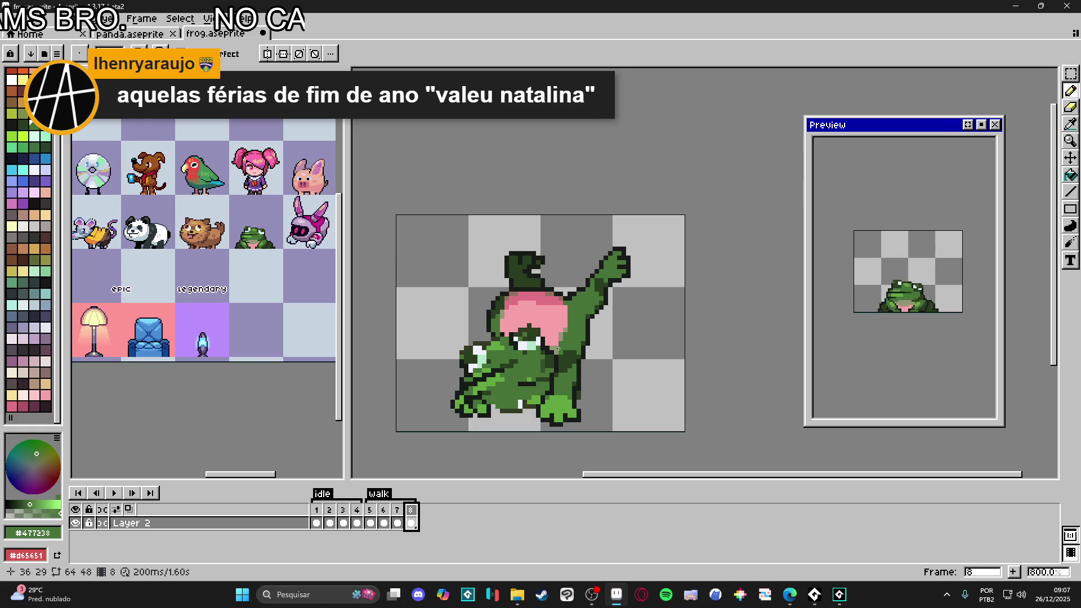
Step: Undo the pink mouth fill and return to the pencil
{"action": "scroll", "coordinate": [576, 324], "scroll_direction": "up", "scroll_amount": 3}
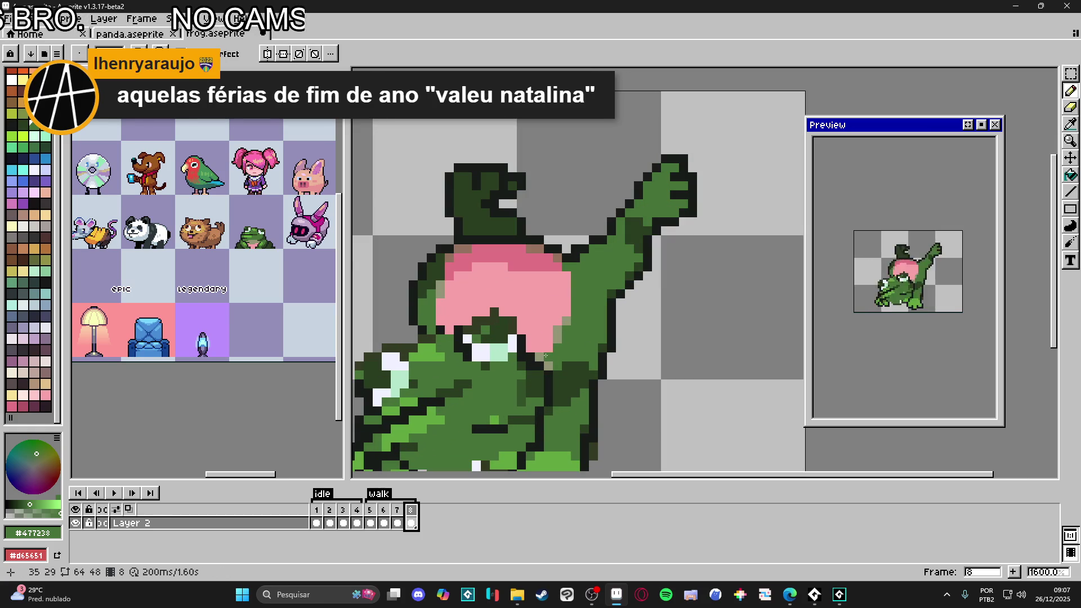
{"action": "key", "text": "v"}
{"action": "key", "text": "ctrl+z"}
{"action": "key", "text": "b"}
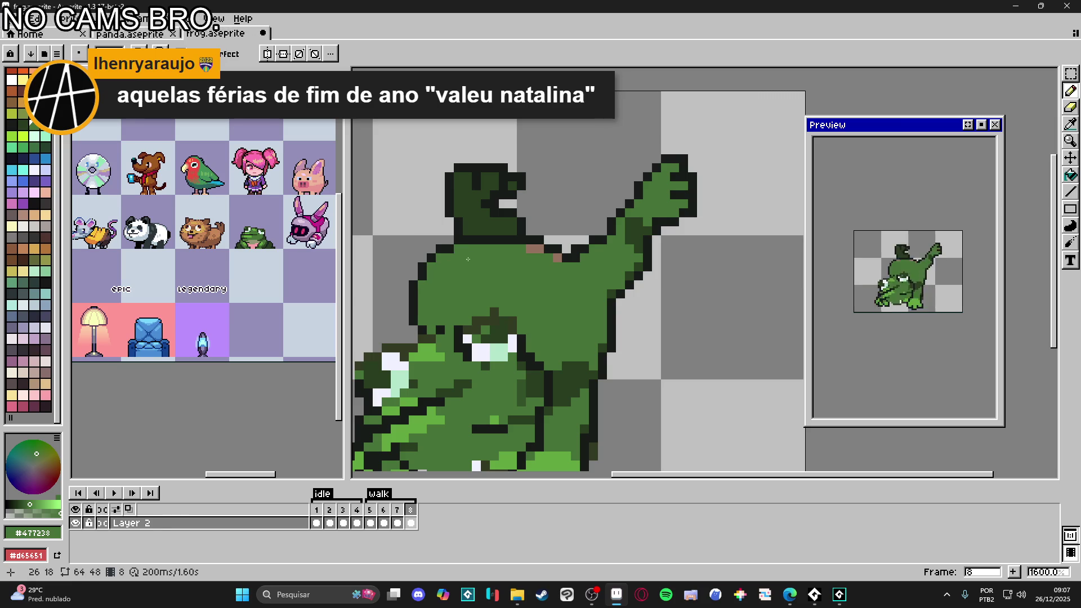
{"action": "scroll", "coordinate": [553, 263], "scroll_direction": "down", "scroll_amount": 2}
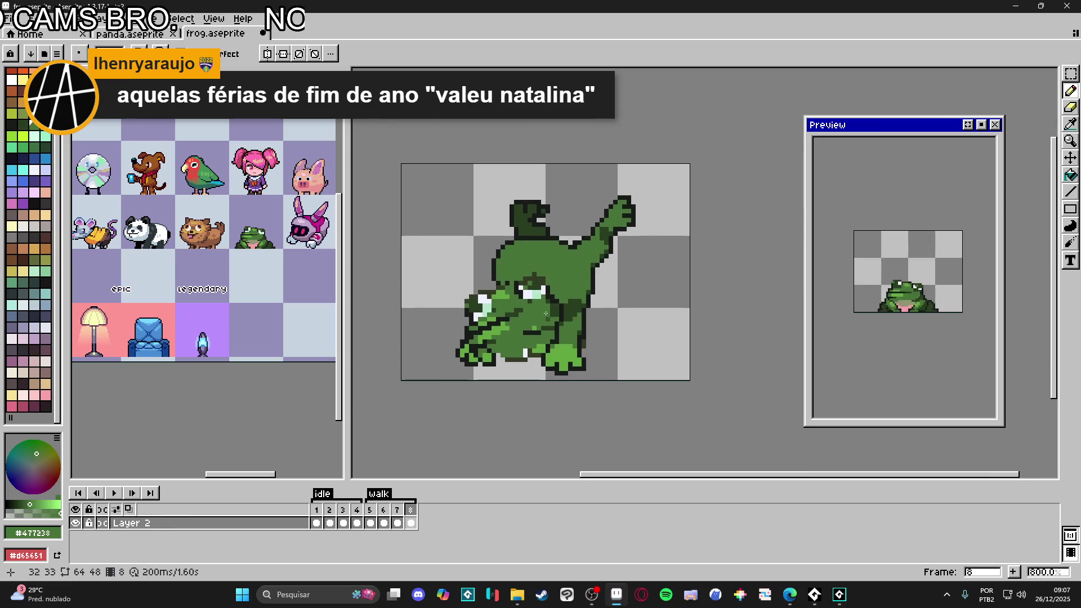
{"action": "scroll", "coordinate": [437, 317], "scroll_direction": "up", "scroll_amount": 1}
Step: Marquee-select the area around the frog's left eye on frame 8
{"action": "key", "text": "m"}
{"action": "scroll", "coordinate": [425, 295], "scroll_direction": "up", "scroll_amount": 1}
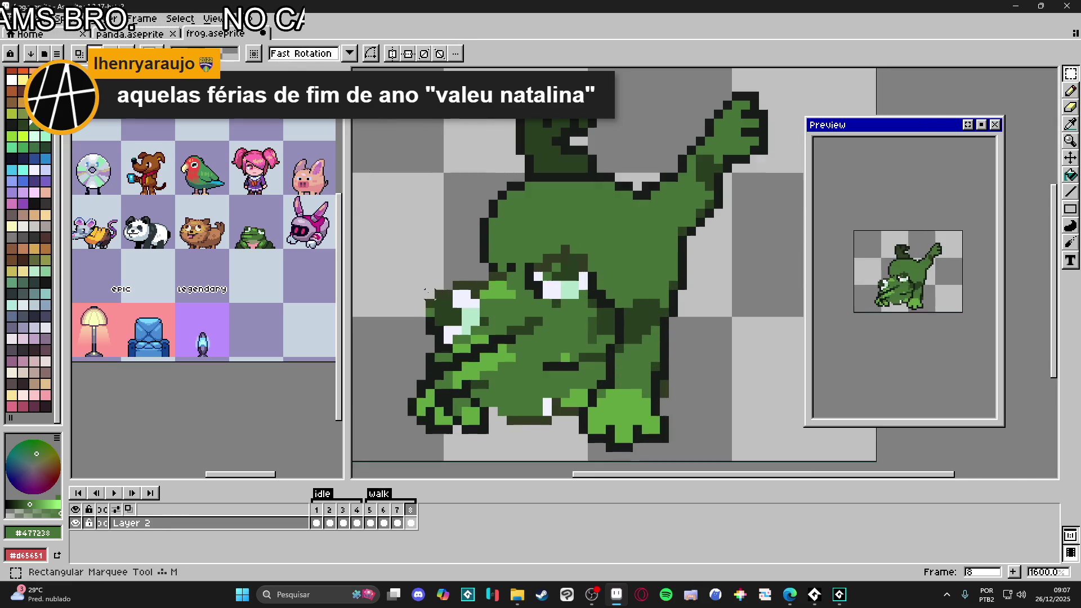
{"action": "left_click_drag", "start_coordinate": [426, 282], "coordinate": [478, 335]}
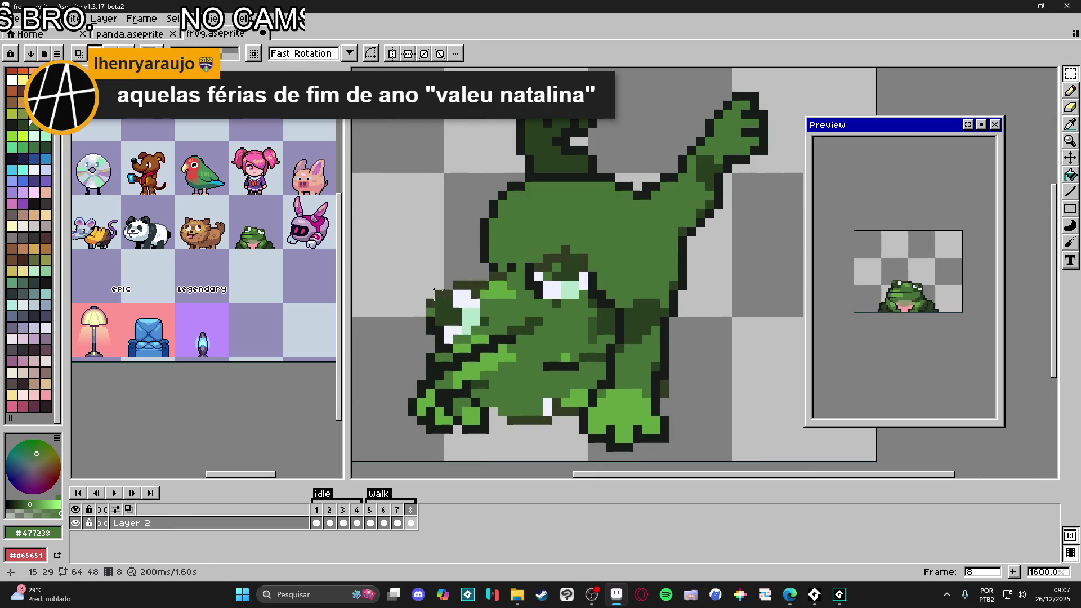
{"action": "scroll", "coordinate": [535, 322], "scroll_direction": "down", "scroll_amount": 2}
{"action": "scroll", "coordinate": [536, 321], "scroll_direction": "up", "scroll_amount": 2}
{"action": "scroll", "coordinate": [524, 346], "scroll_direction": "down", "scroll_amount": 1}
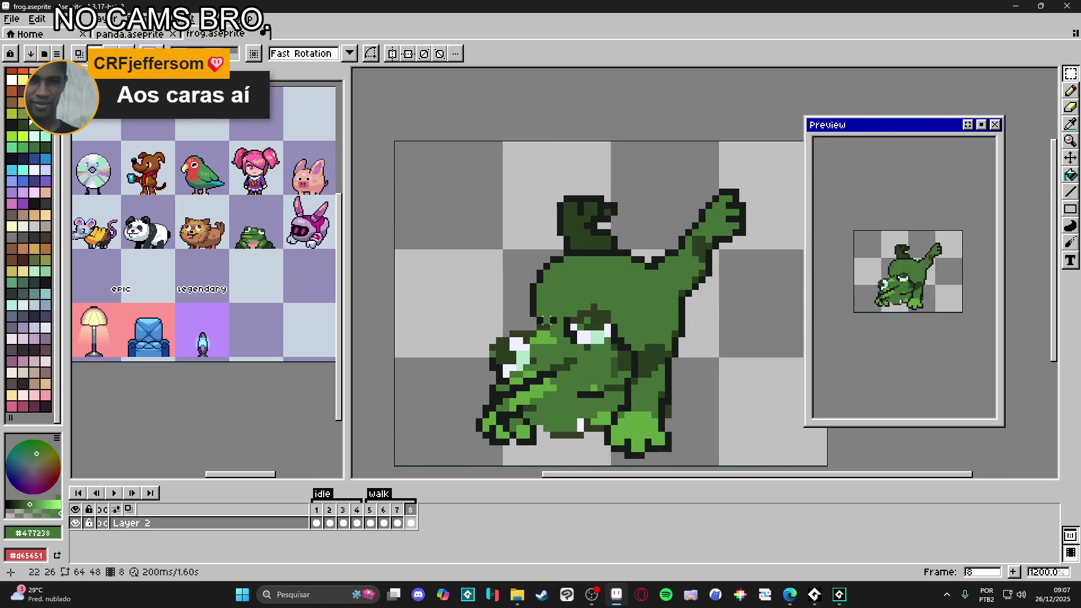
{"action": "scroll", "coordinate": [632, 300], "scroll_direction": "up", "scroll_amount": 1}
{"action": "left_click_drag", "start_coordinate": [613, 301], "coordinate": [549, 368]}
{"action": "mouse_move", "coordinate": [461, 354]}
{"action": "left_mouse_down"}
{"action": "mouse_move", "coordinate": [539, 417]}
{"action": "mouse_move", "coordinate": [544, 434]}
{"action": "left_mouse_up"}
{"action": "scroll", "coordinate": [535, 398], "scroll_direction": "up", "scroll_amount": 3}
{"action": "scroll", "coordinate": [535, 398], "scroll_direction": "down", "scroll_amount": 3}
Step: Rotate the eye pixels about 15 degrees, then repaint the surrounding light green darker
{"action": "mouse_move", "coordinate": [664, 325]}
{"action": "left_mouse_down"}
{"action": "mouse_move", "coordinate": [683, 345]}
{"action": "mouse_move", "coordinate": [652, 357]}
{"action": "mouse_move", "coordinate": [653, 344]}
{"action": "mouse_move", "coordinate": [639, 392]}
{"action": "left_mouse_up"}
{"action": "key", "text": "Return"}
{"action": "key", "text": "b"}
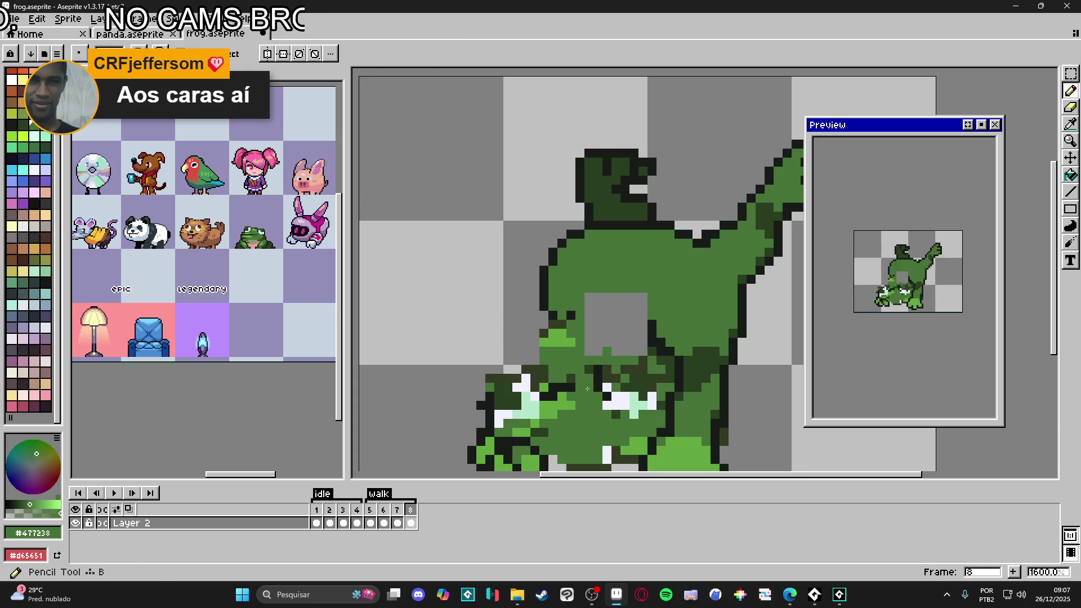
{"action": "left_click_drag", "start_coordinate": [564, 400], "coordinate": [574, 408]}
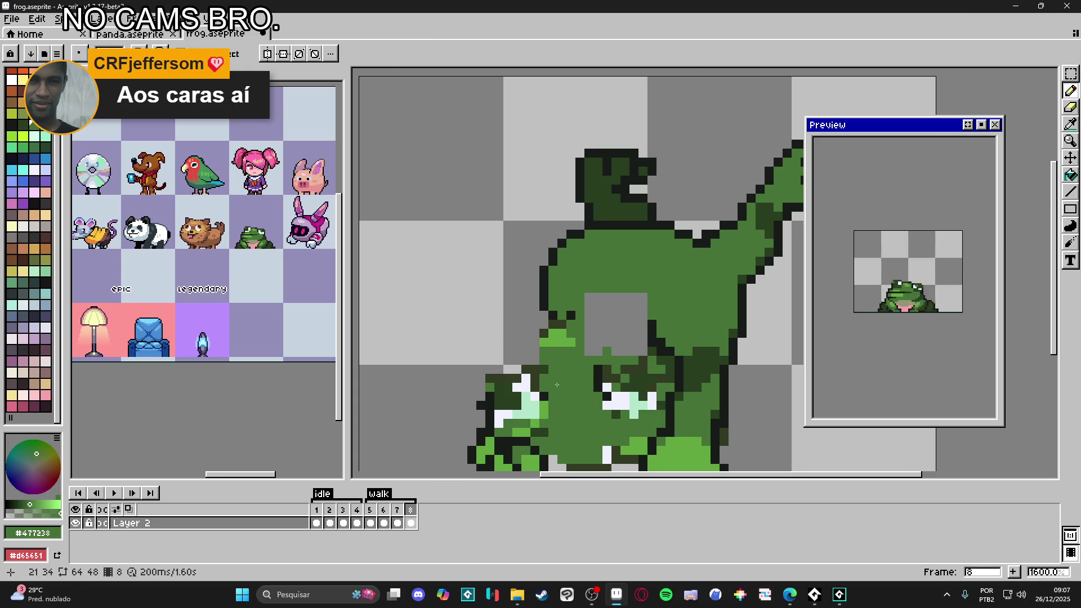
{"action": "scroll", "coordinate": [557, 389], "scroll_direction": "up", "scroll_amount": 1}
{"action": "scroll", "coordinate": [541, 356], "scroll_direction": "down", "scroll_amount": 1}
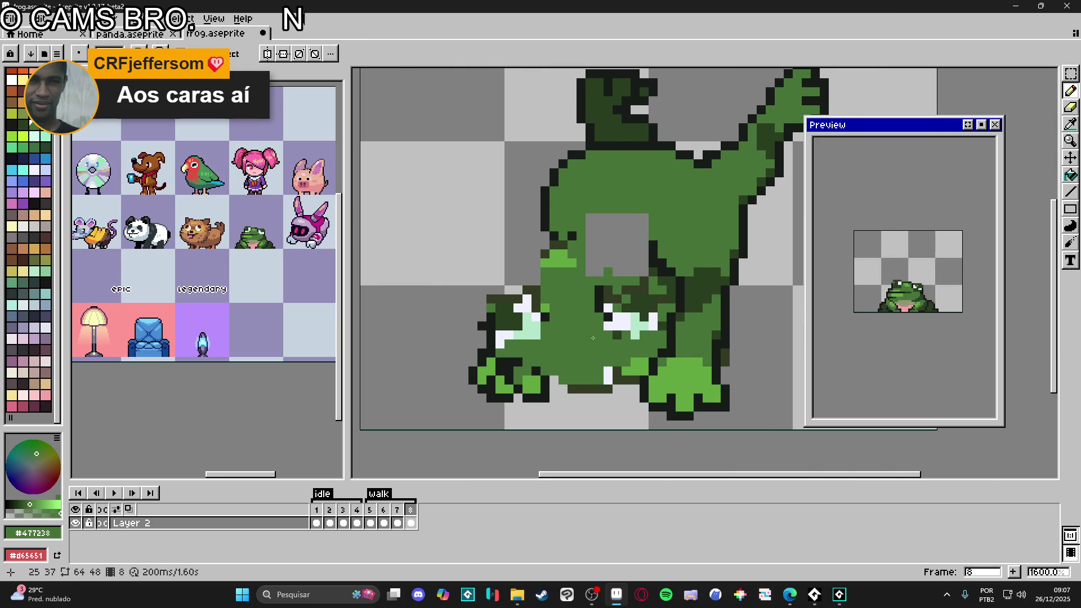
{"action": "left_click", "coordinate": [609, 326], "text": "alt"}
Step: Paint the frog's left eye white with dark outline pixels along its left edge
{"action": "left_click", "coordinate": [608, 317]}
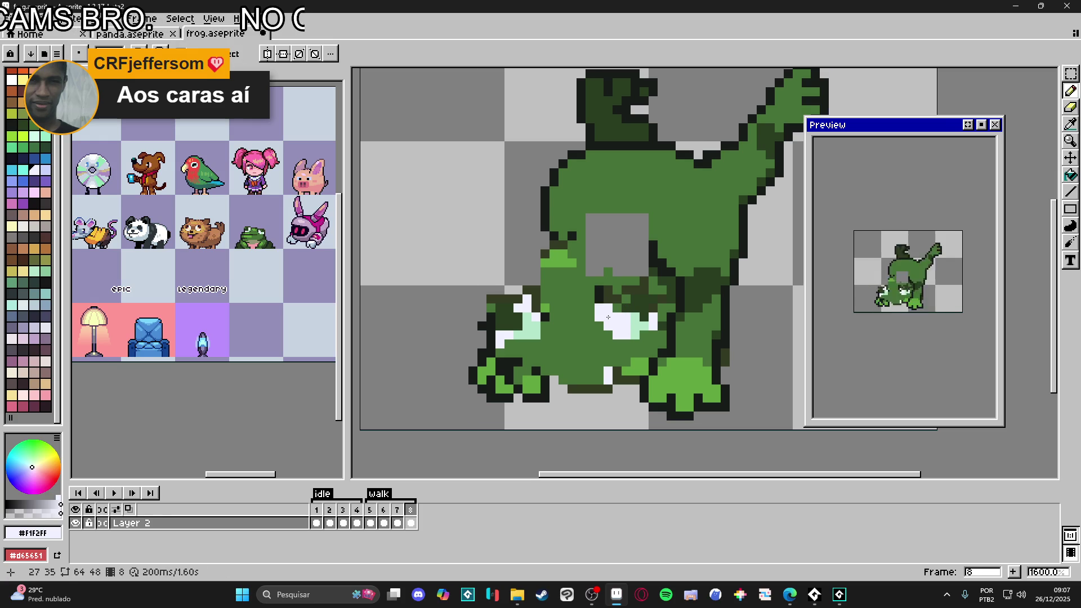
{"action": "left_click", "coordinate": [518, 336]}
{"action": "left_click", "coordinate": [519, 345]}
{"action": "key", "text": "e"}
{"action": "key", "text": "b"}
{"action": "left_click", "coordinate": [491, 324], "text": "alt"}
{"action": "left_click", "coordinate": [482, 326]}
{"action": "left_click", "coordinate": [482, 335]}
{"action": "left_click", "coordinate": [483, 317]}
{"action": "left_click", "coordinate": [502, 341], "text": "alt"}
{"action": "left_click", "coordinate": [491, 335]}
{"action": "left_click", "coordinate": [491, 326]}
{"action": "left_click", "coordinate": [491, 318]}
{"action": "left_click", "coordinate": [492, 308]}
Step: Outline the top of the left eye in dark and fix stray pixels at the top-left edge
{"action": "left_click", "coordinate": [486, 309], "text": "alt"}
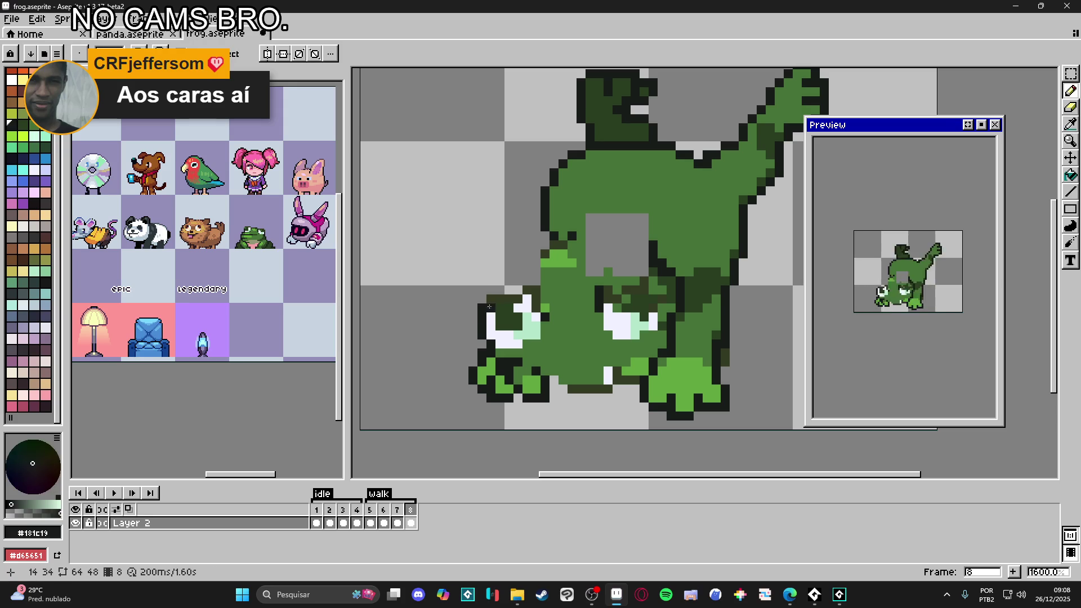
{"action": "left_click", "coordinate": [518, 290]}
{"action": "left_click", "coordinate": [509, 290]}
{"action": "left_click", "coordinate": [500, 290]}
{"action": "left_click", "coordinate": [516, 297], "text": "alt"}
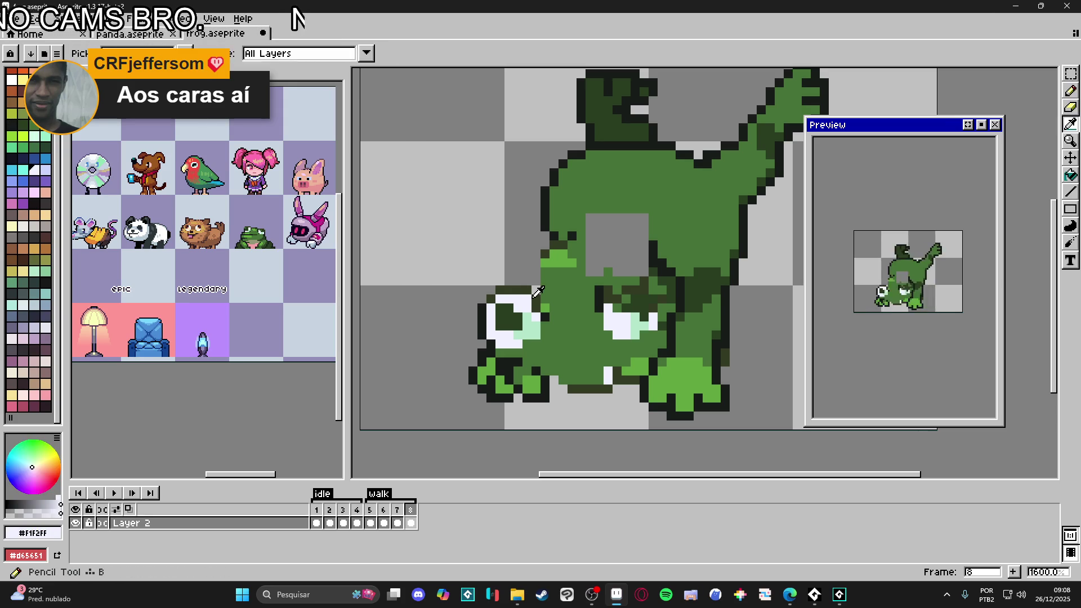
{"action": "left_click", "coordinate": [513, 297], "text": "alt"}
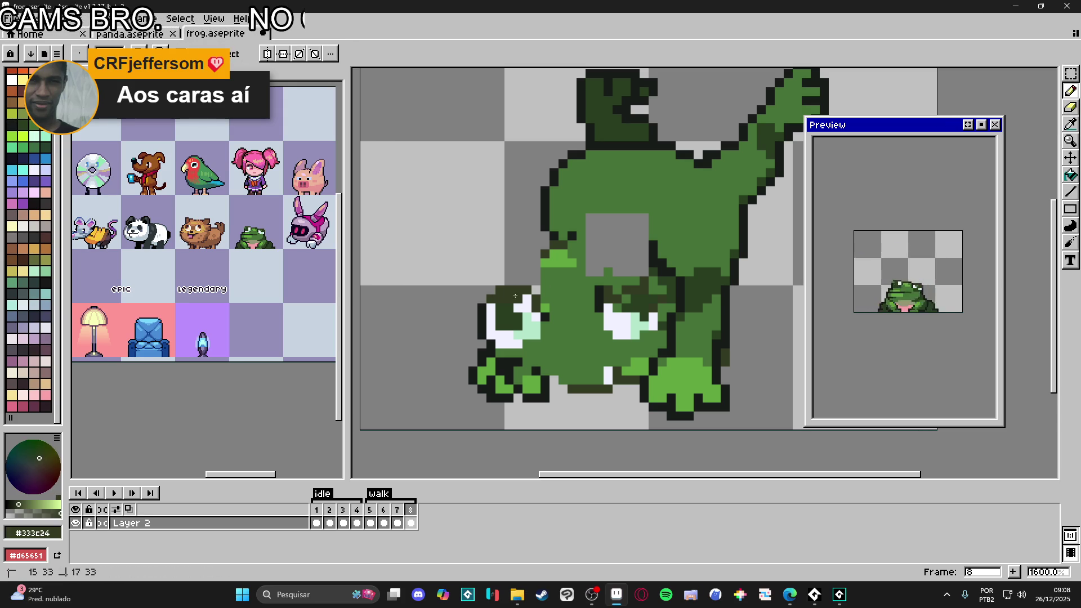
{"action": "key", "text": "e"}
{"action": "left_click", "coordinate": [509, 295]}
{"action": "key", "text": "b"}
{"action": "left_click", "coordinate": [527, 307]}
{"action": "key", "text": "e"}
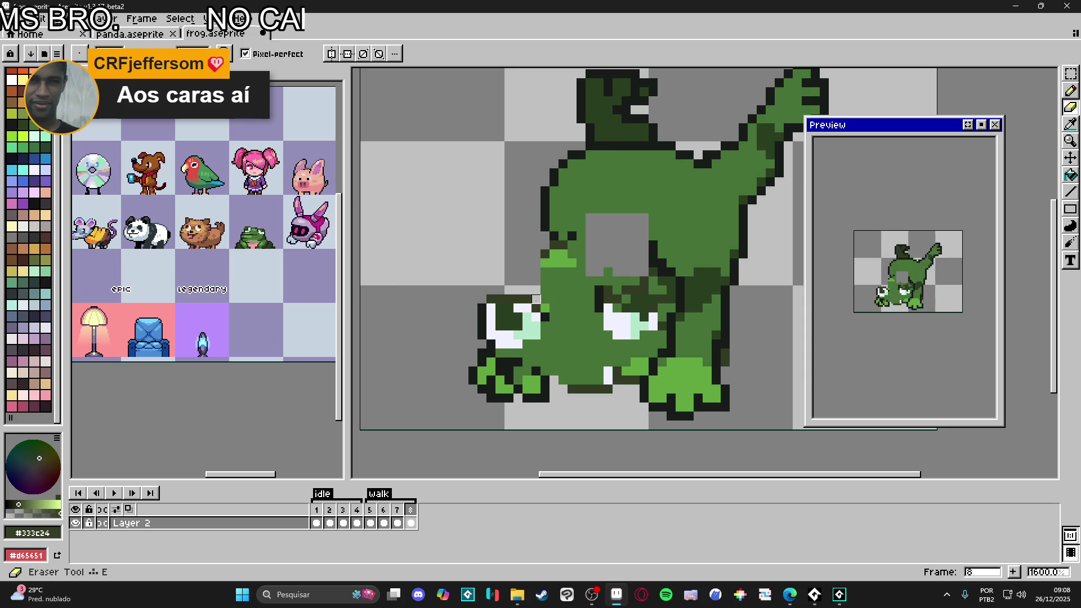
{"action": "key", "text": "b"}
Step: Draw a dark line along the frog's lower mouth edge
{"action": "scroll", "coordinate": [498, 322], "scroll_direction": "down", "scroll_amount": 1}
{"action": "left_click_drag", "start_coordinate": [537, 320], "coordinate": [543, 322]}
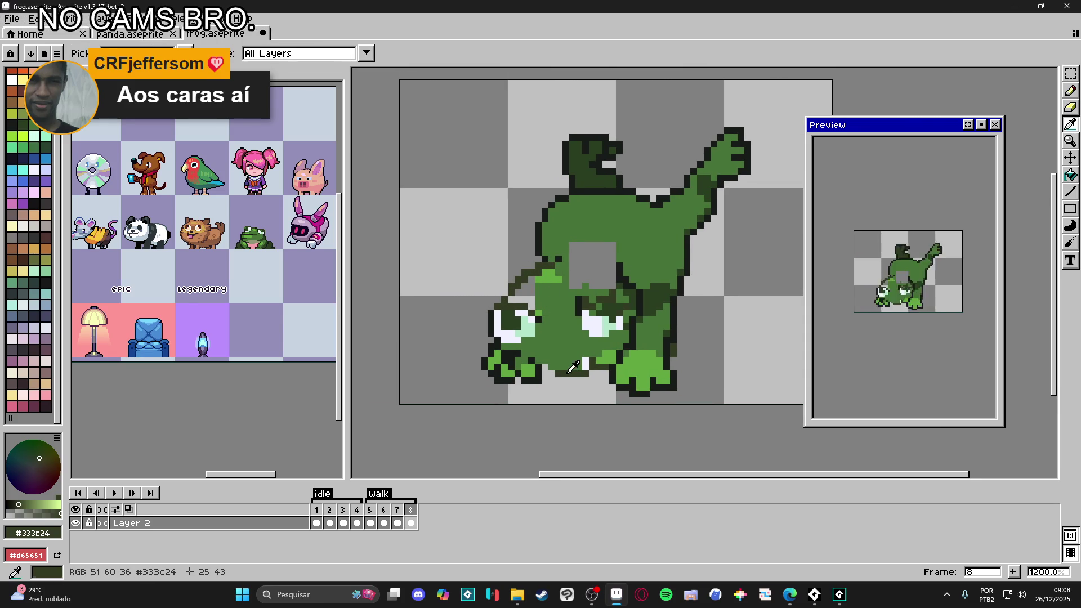
{"action": "left_click_drag", "start_coordinate": [539, 367], "coordinate": [586, 367]}
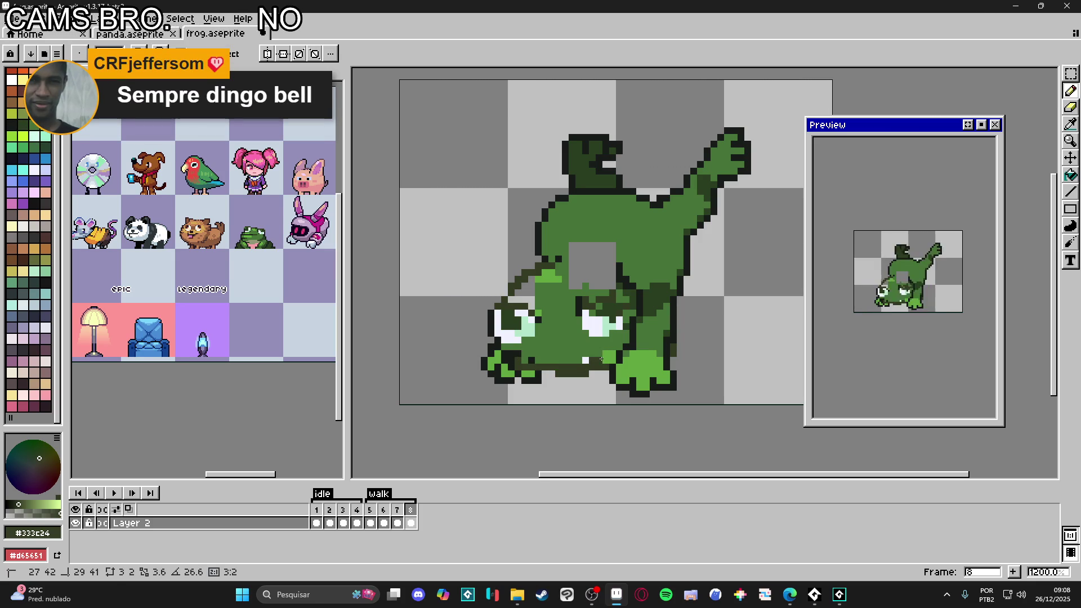
{"action": "left_click", "coordinate": [579, 354], "text": "alt"}
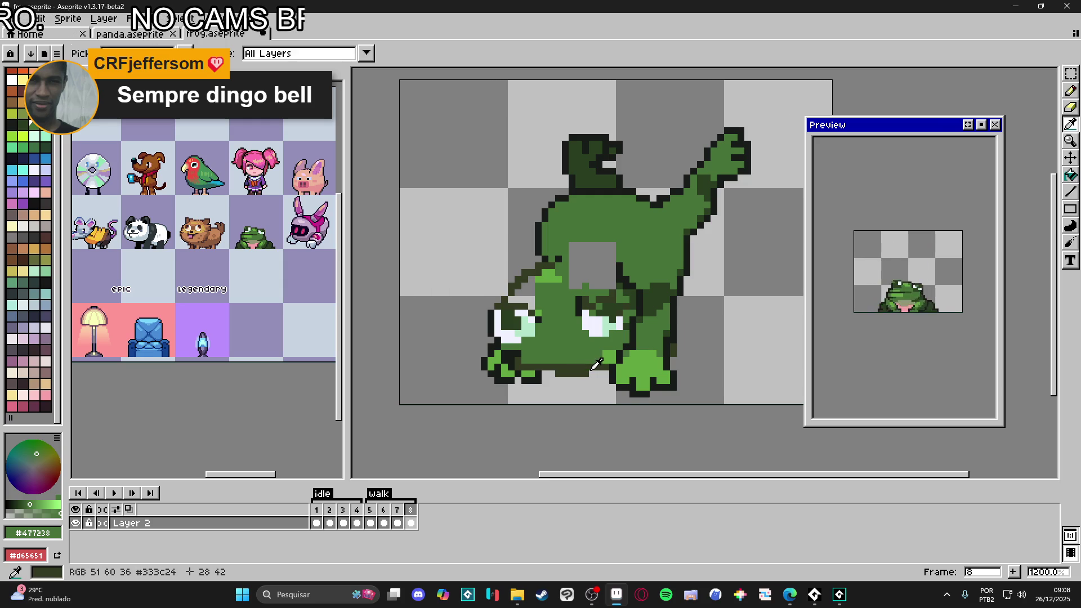
{"action": "left_click", "coordinate": [590, 362], "text": "alt"}
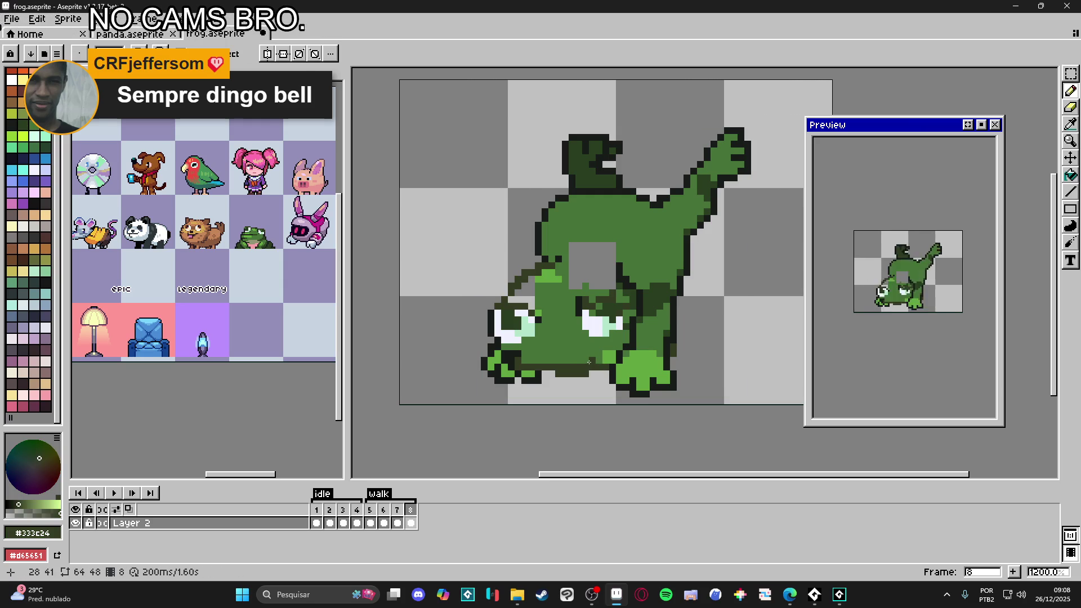
{"action": "left_click", "coordinate": [588, 347], "text": "alt"}
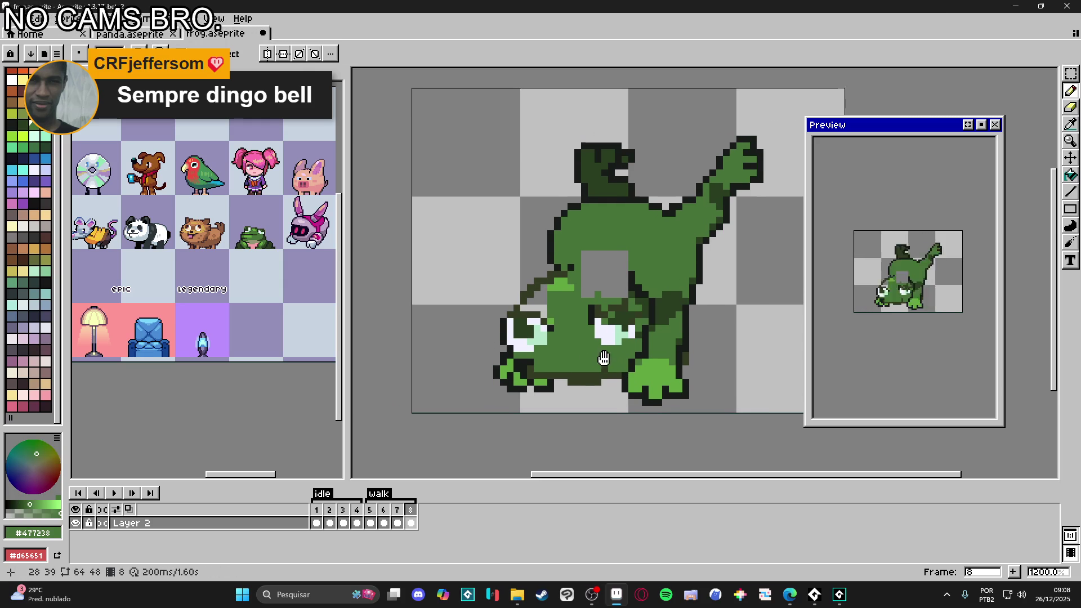
Step: Fill the grey hole in the frog's body and stray grey pixels with body green
{"action": "left_click", "coordinate": [601, 283]}
{"action": "mouse_move", "coordinate": [601, 283]}
{"action": "left_mouse_down"}
{"action": "mouse_move", "coordinate": [625, 272]}
{"action": "mouse_move", "coordinate": [589, 270]}
{"action": "mouse_move", "coordinate": [538, 304]}
{"action": "left_mouse_up"}
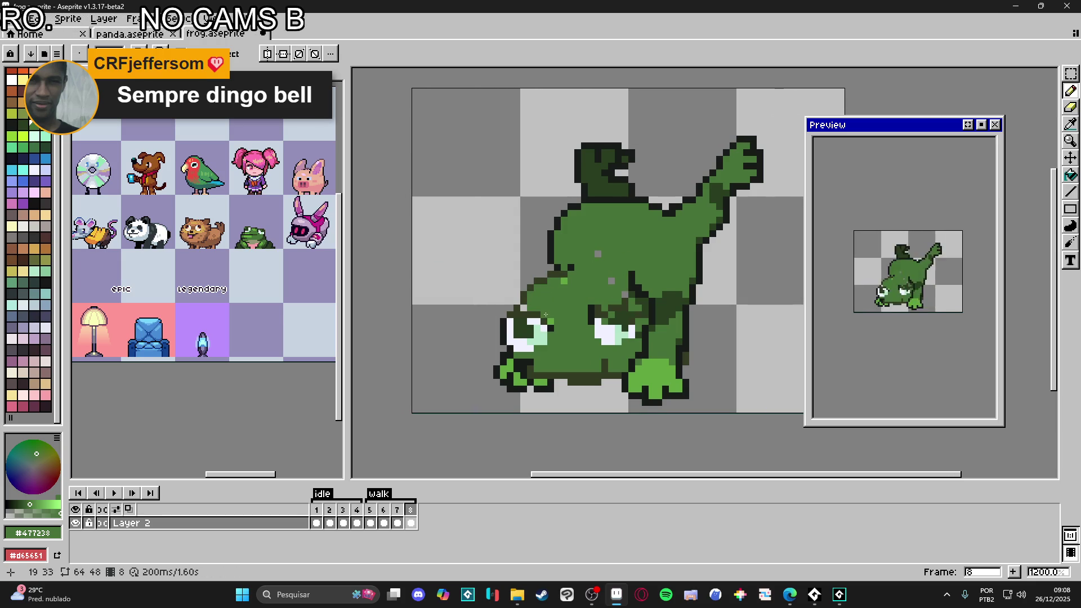
{"action": "left_click", "coordinate": [562, 282]}
{"action": "left_click", "coordinate": [598, 254]}
{"action": "left_click", "coordinate": [611, 281]}
{"action": "left_click", "coordinate": [625, 294]}
{"action": "scroll", "coordinate": [612, 302], "scroll_direction": "down", "scroll_amount": 1}
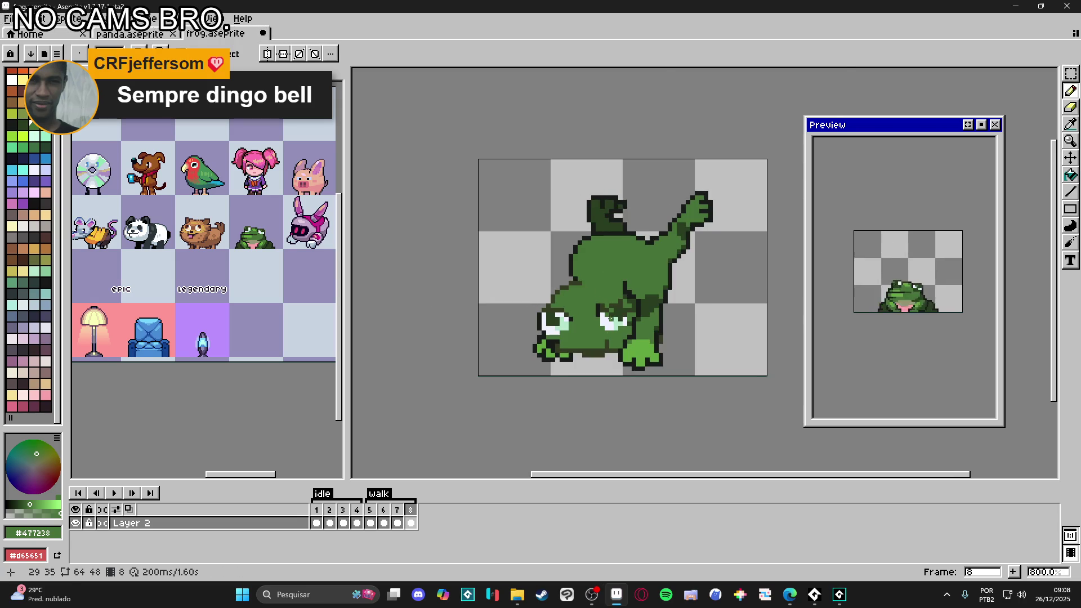
Step: Add dark green pixels beside the head outline and repaint neighbouring pixels body green
{"action": "scroll", "coordinate": [570, 289], "scroll_direction": "up", "scroll_amount": 3}
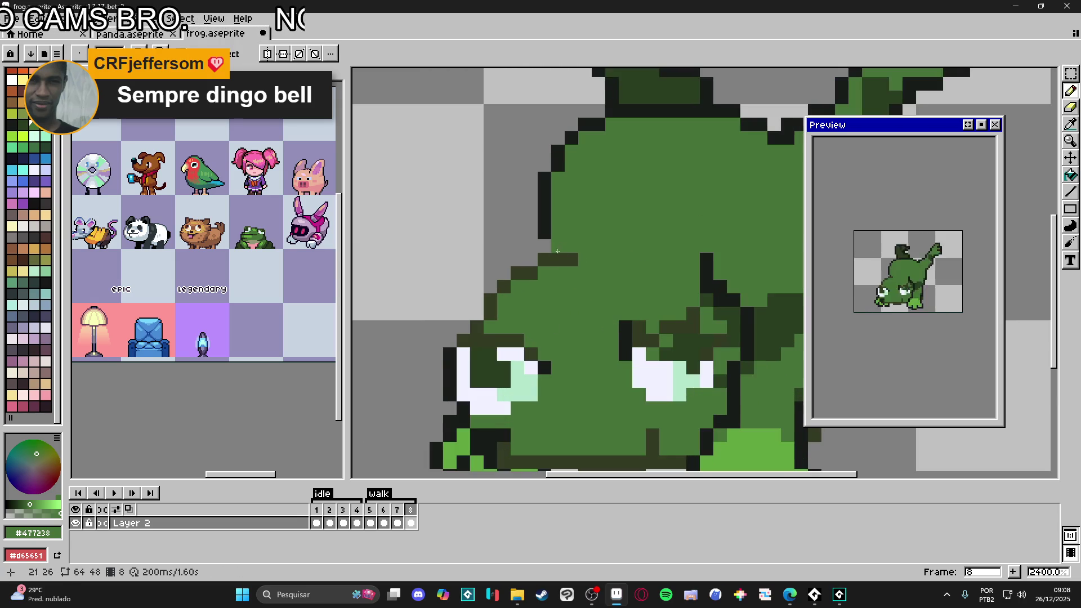
{"action": "left_click", "coordinate": [563, 259], "text": "alt"}
{"action": "left_click_drag", "start_coordinate": [542, 259], "coordinate": [550, 261]}
{"action": "left_click", "coordinate": [546, 251]}
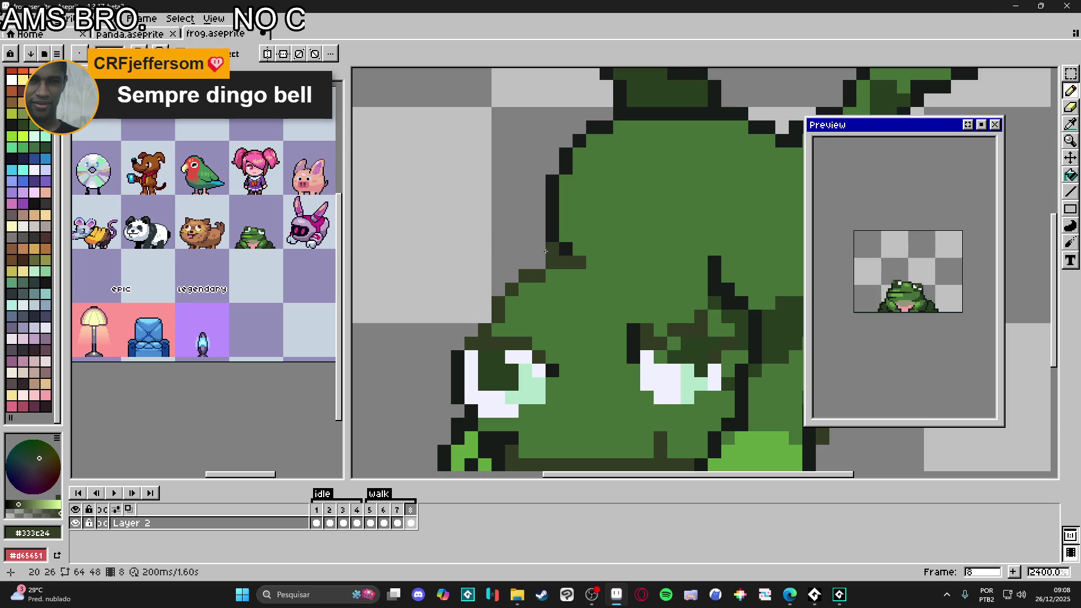
{"action": "left_click", "coordinate": [539, 263]}
{"action": "left_click", "coordinate": [579, 276], "text": "alt"}
{"action": "left_click_drag", "start_coordinate": [566, 250], "coordinate": [540, 281]}
Step: Compare with frames 7 and 5, then return to tumbling frame 8
{"action": "scroll", "coordinate": [509, 315], "scroll_direction": "down", "scroll_amount": 2}
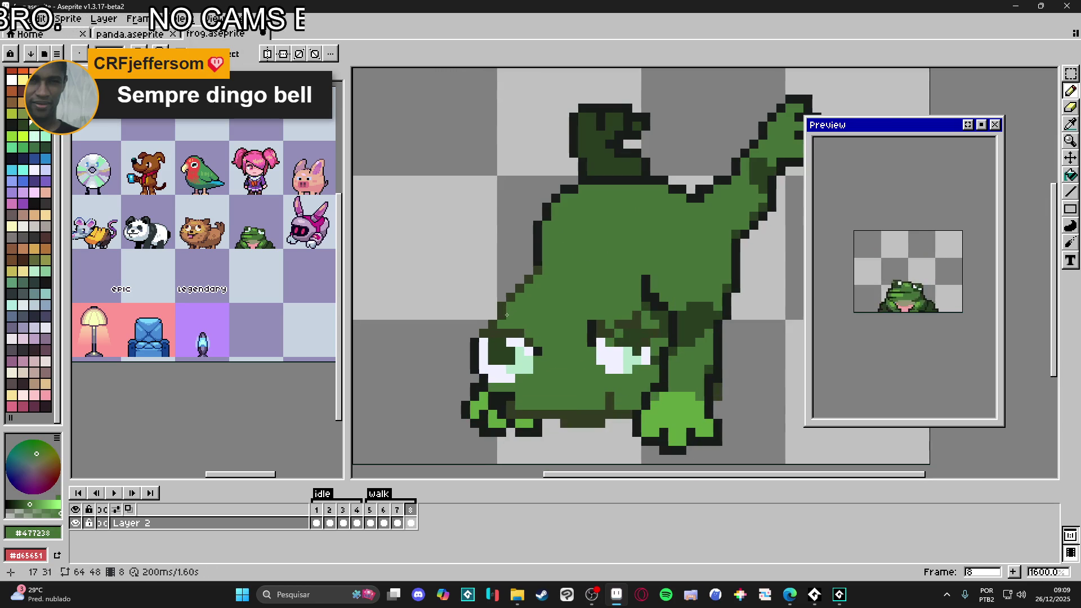
{"action": "scroll", "coordinate": [500, 316], "scroll_direction": "up", "scroll_amount": 2}
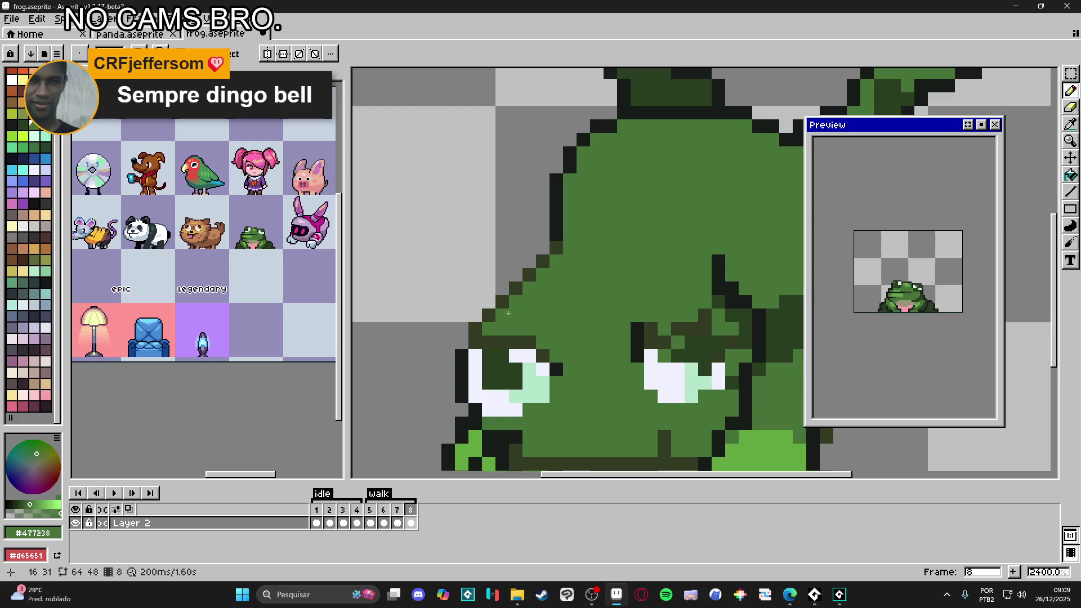
{"action": "scroll", "coordinate": [487, 333], "scroll_direction": "down", "scroll_amount": 3}
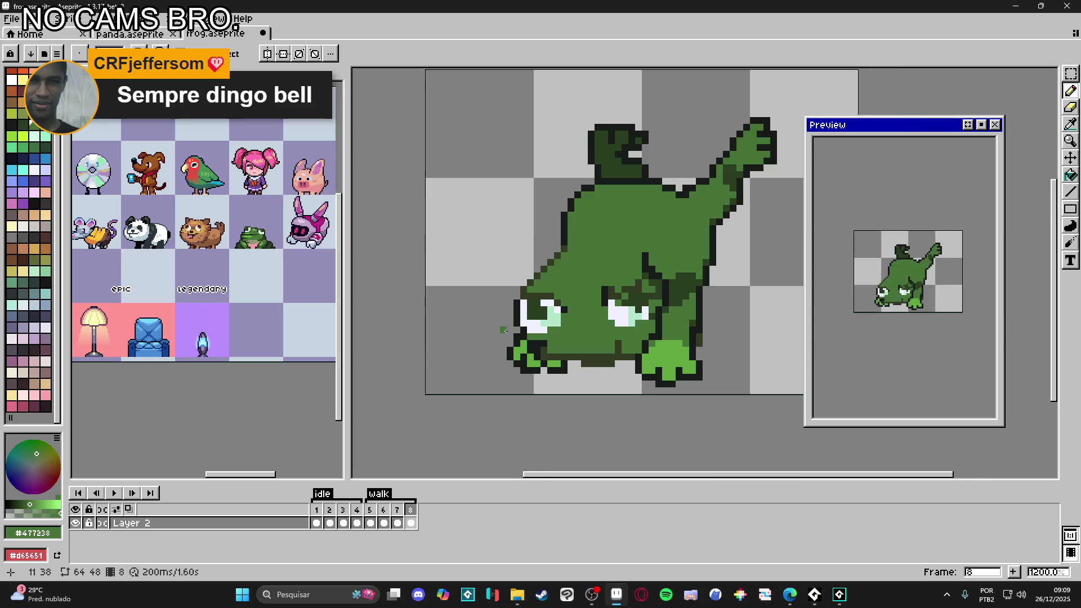
{"action": "left_click", "coordinate": [397, 510]}
{"action": "left_click", "coordinate": [370, 510]}
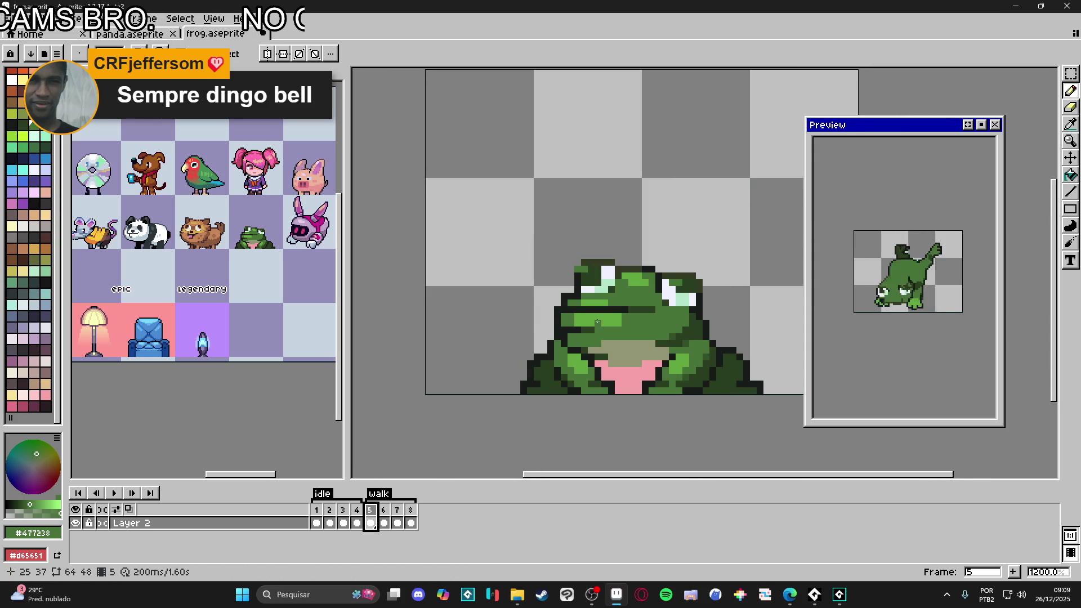
{"action": "left_click", "coordinate": [410, 510]}
Step: Paint a dark green lid over the left eye, leaving a narrow white sliver
{"action": "scroll", "coordinate": [543, 325], "scroll_direction": "up", "scroll_amount": 3}
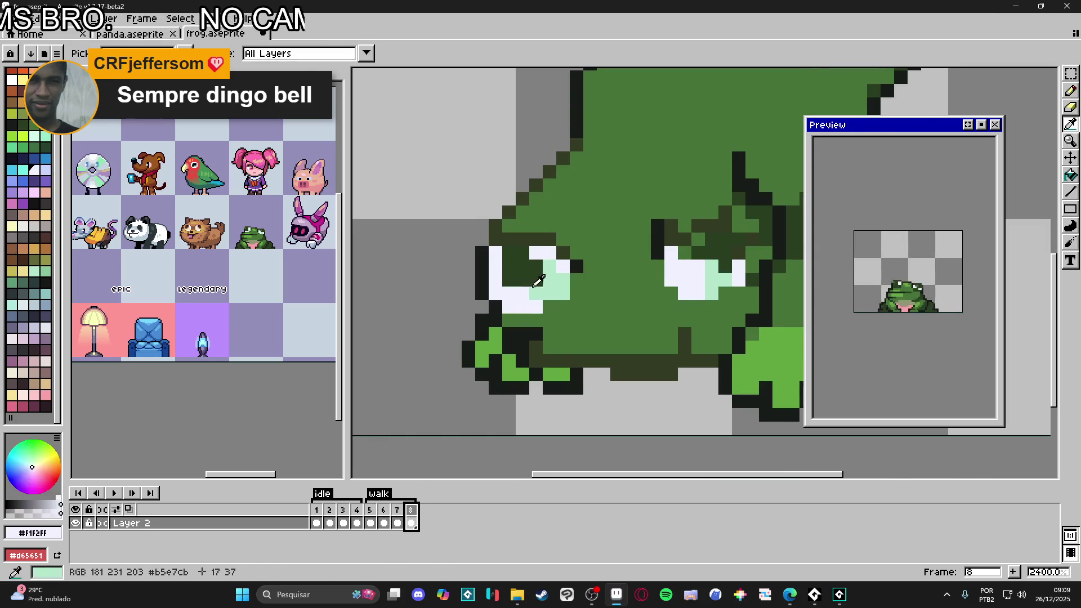
{"action": "left_click", "coordinate": [516, 265], "text": "alt"}
{"action": "left_click_drag", "start_coordinate": [495, 253], "coordinate": [495, 269]}
{"action": "left_click", "coordinate": [495, 280]}
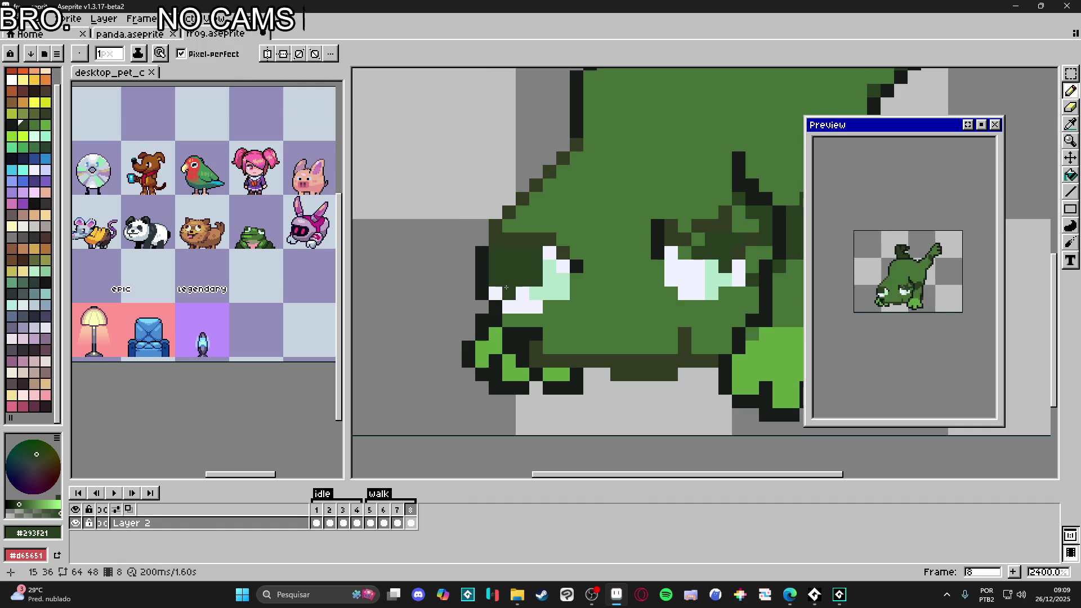
{"action": "left_click", "coordinate": [563, 266], "text": "alt"}
{"action": "left_click", "coordinate": [563, 280]}
{"action": "scroll", "coordinate": [563, 288], "scroll_direction": "down", "scroll_amount": 2}
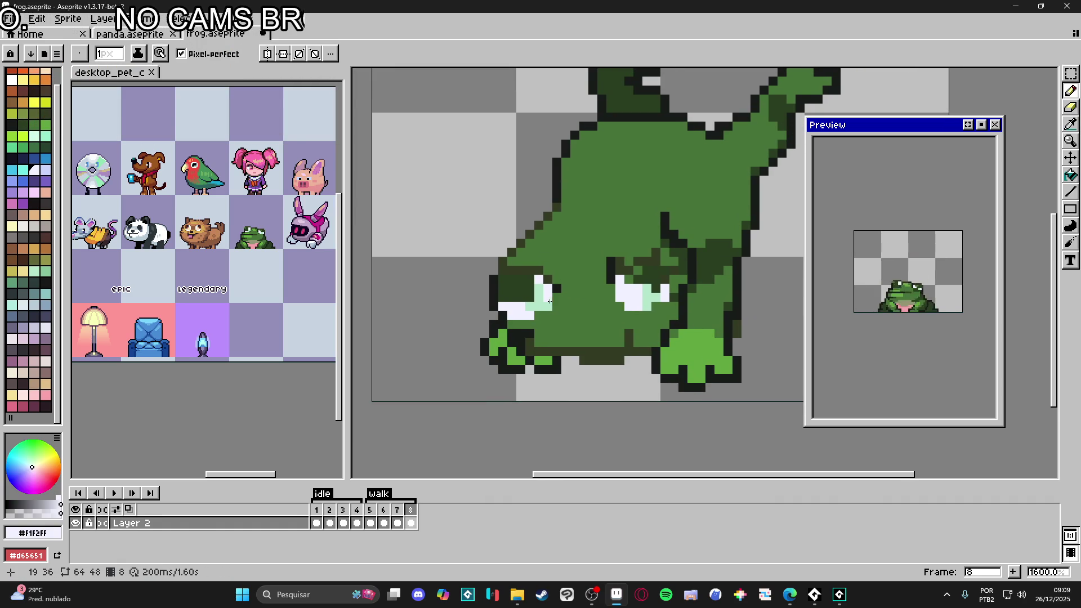
{"action": "left_click", "coordinate": [559, 292], "text": "alt"}
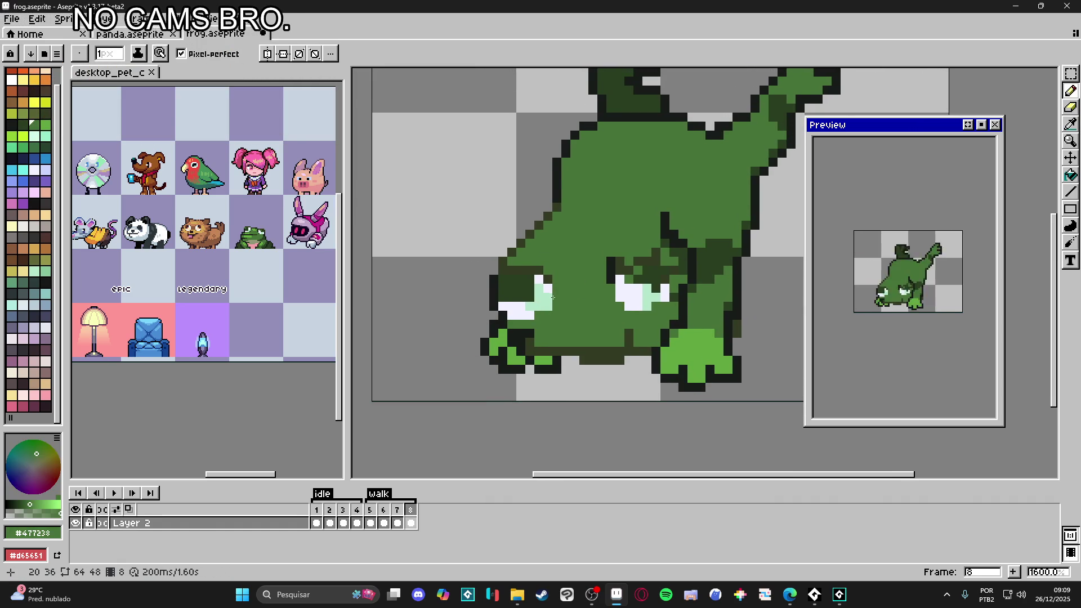
Step: Extend the dark green outline along the frog's bottom edge
{"action": "scroll", "coordinate": [565, 327], "scroll_direction": "down", "scroll_amount": 3}
{"action": "scroll", "coordinate": [583, 324], "scroll_direction": "up", "scroll_amount": 3}
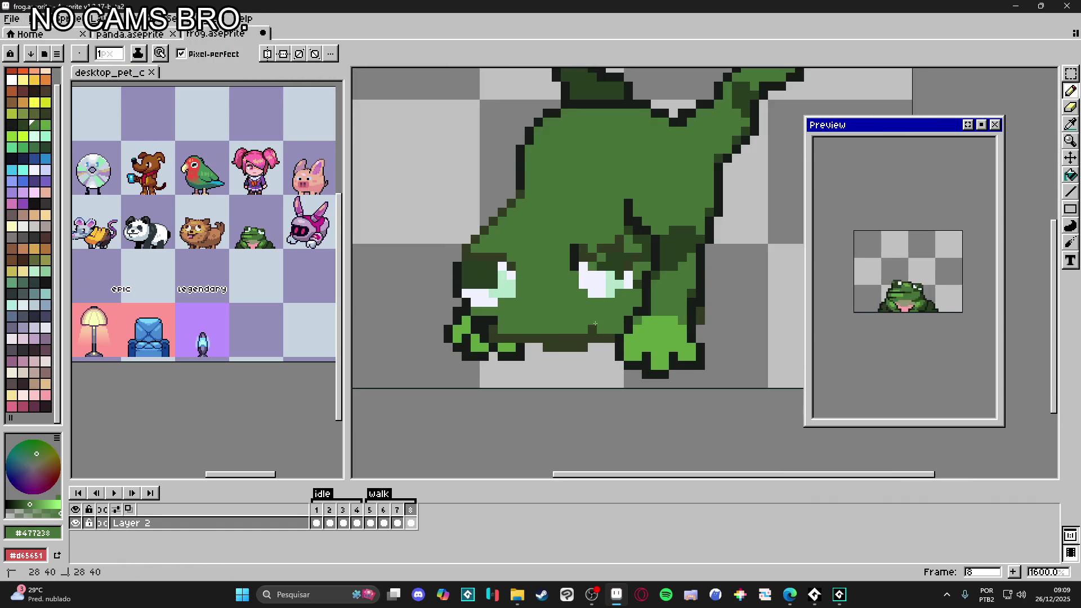
{"action": "left_click", "coordinate": [548, 348], "text": "alt"}
{"action": "left_click_drag", "start_coordinate": [548, 347], "coordinate": [522, 345]}
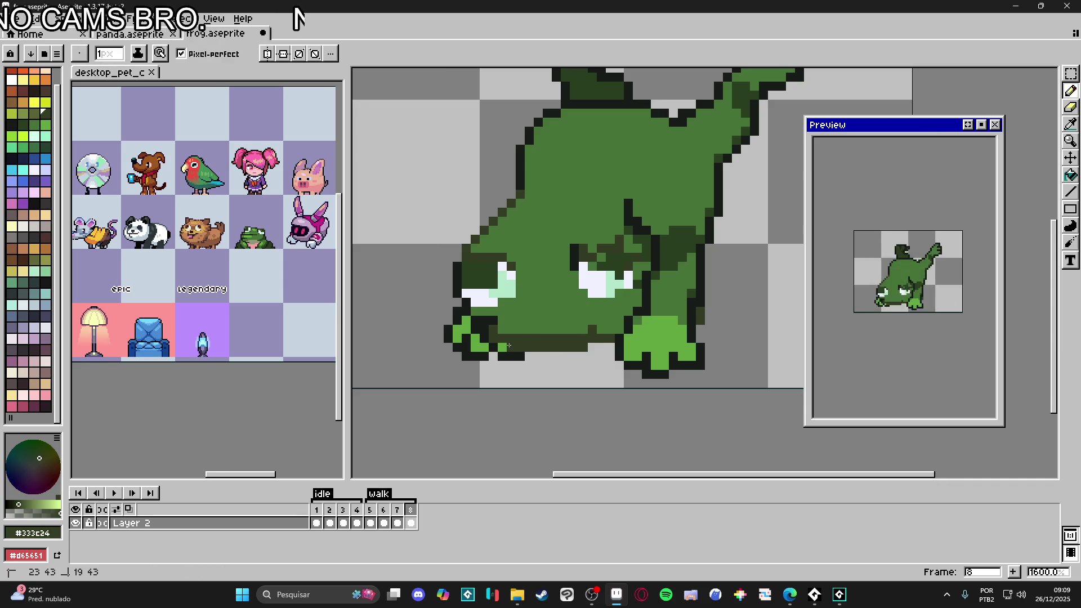
{"action": "scroll", "coordinate": [584, 355], "scroll_direction": "down", "scroll_amount": 1}
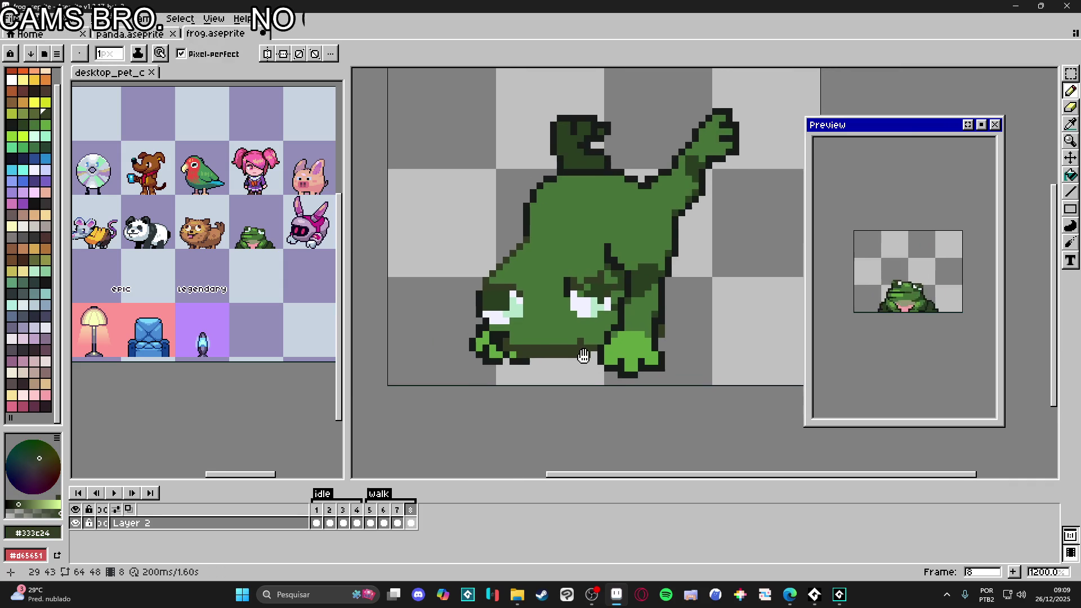
{"action": "key", "text": "v"}
{"action": "scroll", "coordinate": [682, 216], "scroll_direction": "up", "scroll_amount": 1}
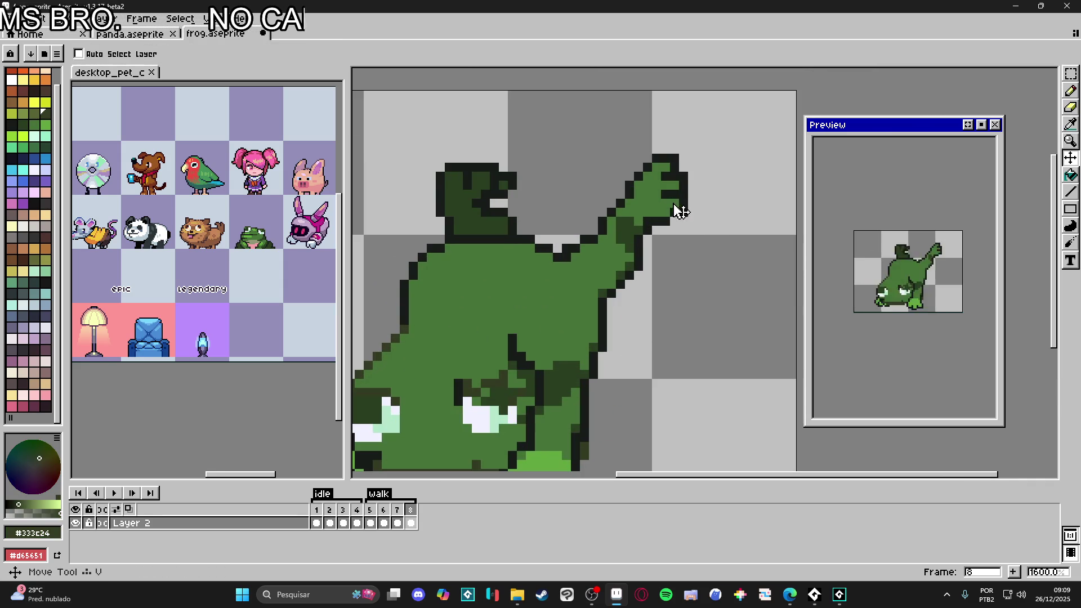
{"action": "key", "text": "m"}
{"action": "left_click_drag", "start_coordinate": [718, 125], "coordinate": [649, 223]}
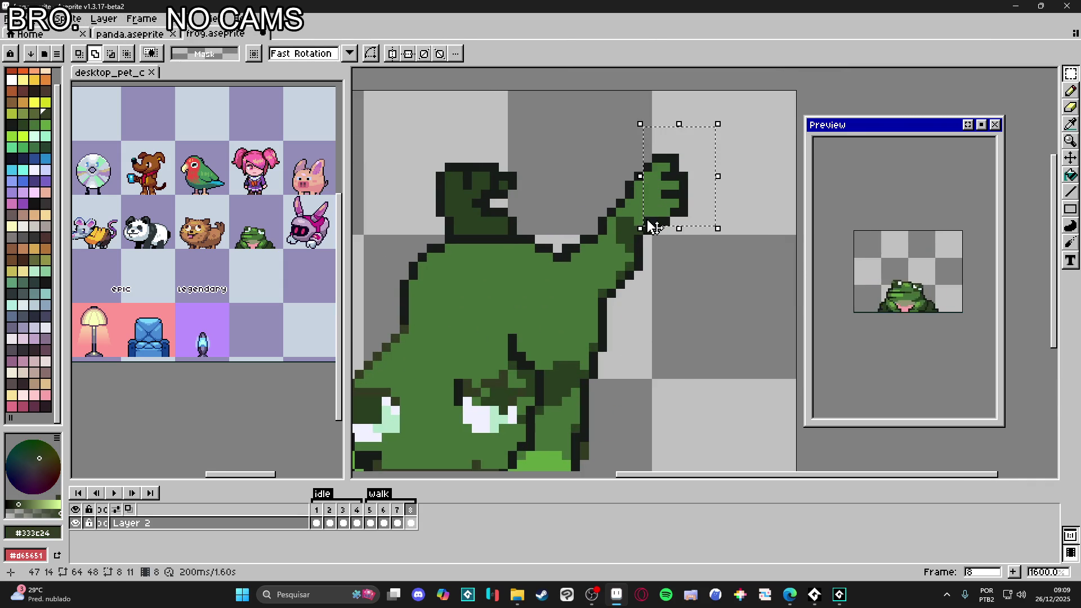
{"action": "left_click", "coordinate": [653, 226]}
{"action": "key", "text": "shift+h"}
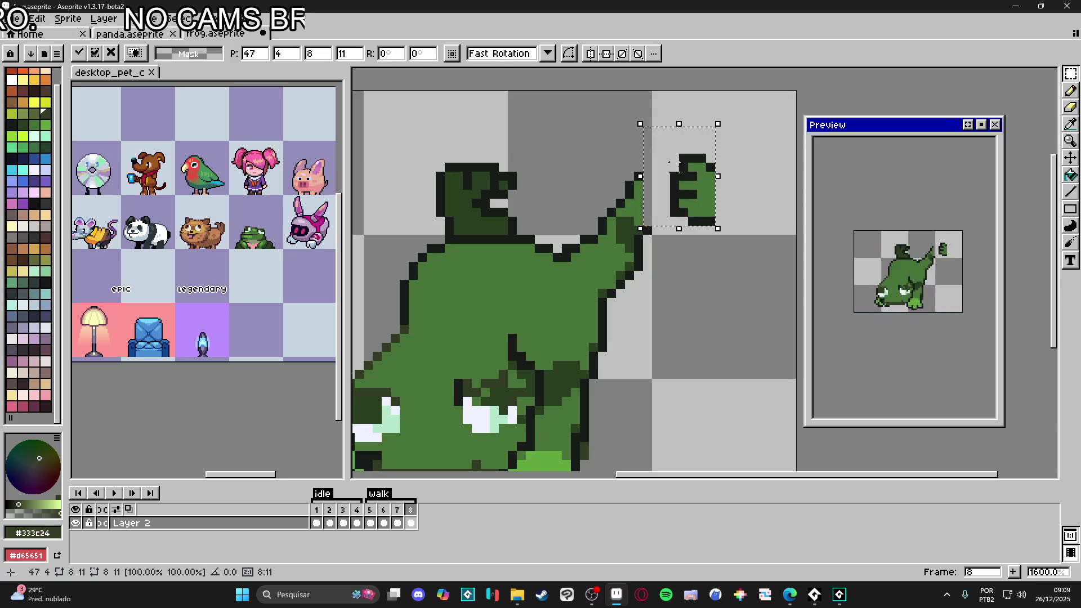
{"action": "left_click_drag", "start_coordinate": [692, 185], "coordinate": [634, 183]}
{"action": "key", "text": "Escape"}
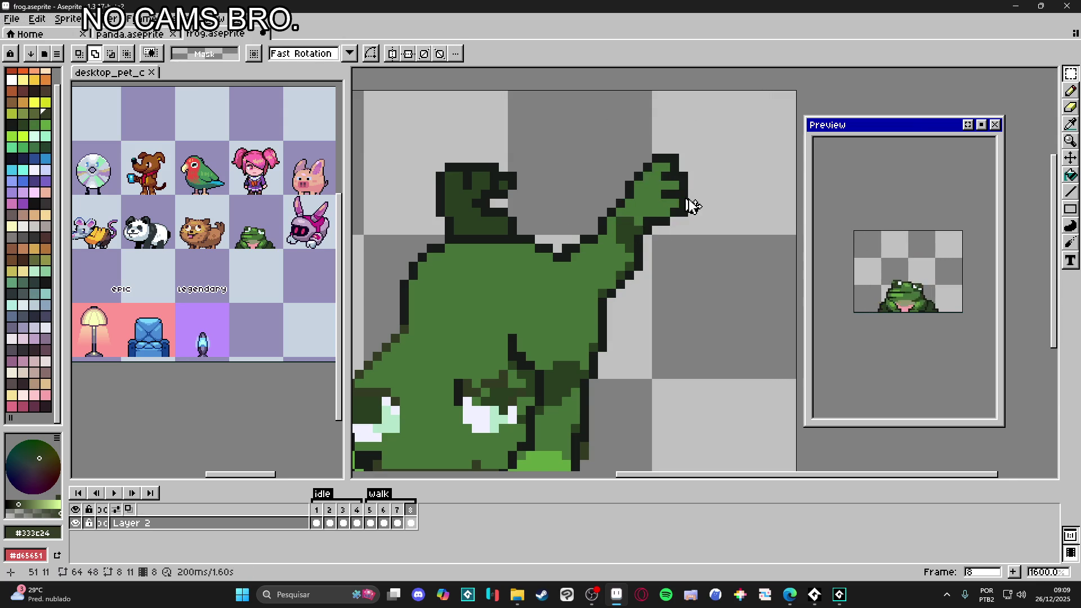
{"action": "scroll", "coordinate": [693, 206], "scroll_direction": "down", "scroll_amount": 4}
{"action": "scroll", "coordinate": [670, 230], "scroll_direction": "right", "scroll_amount": 2}
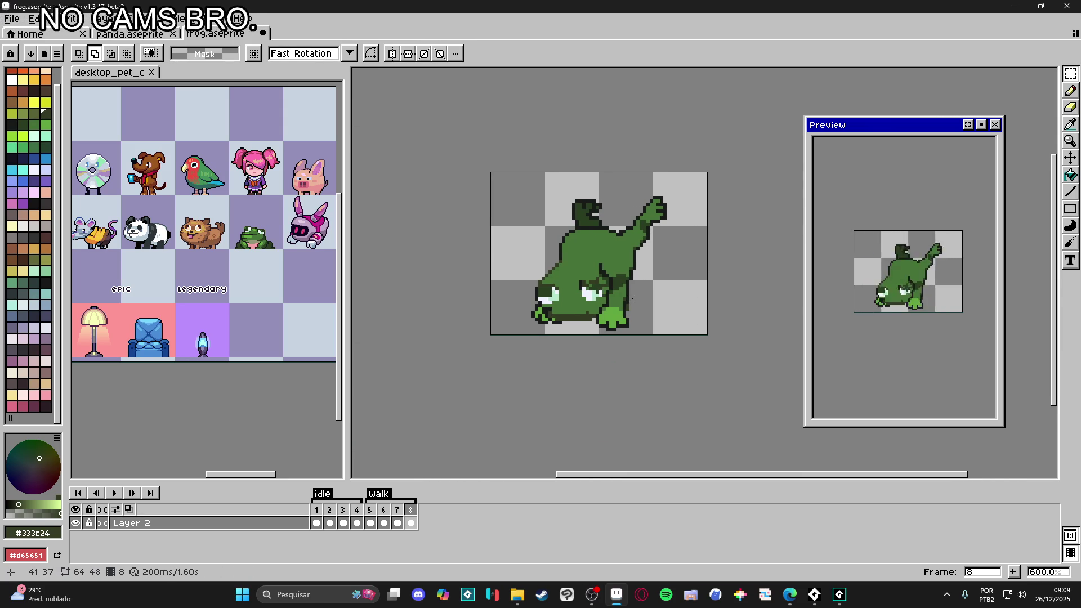
{"action": "scroll", "coordinate": [631, 299], "scroll_direction": "right", "scroll_amount": 1}
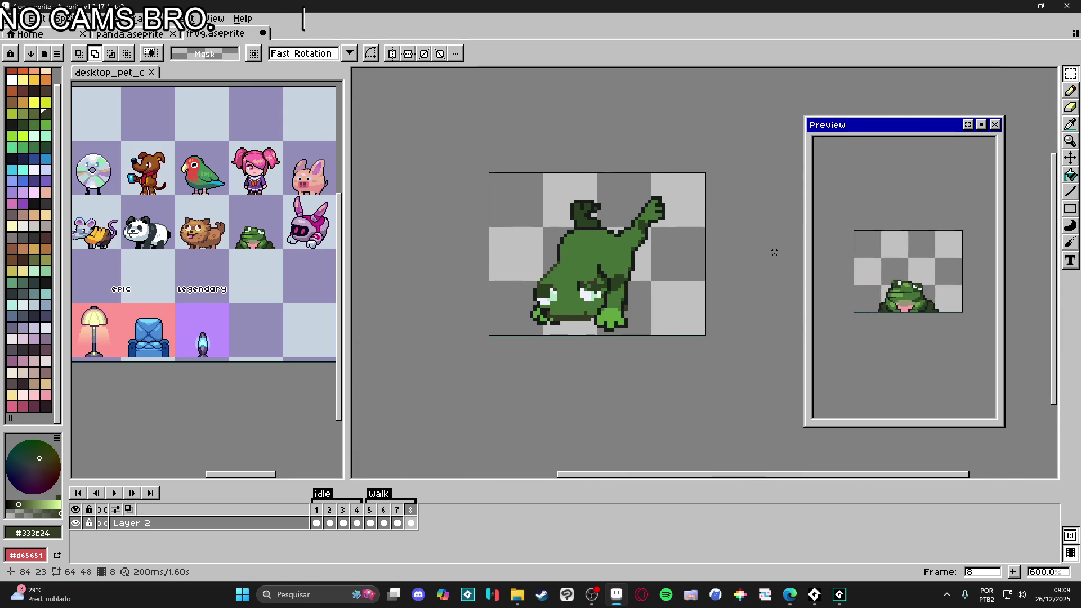
{"action": "left_click", "coordinate": [397, 523]}
{"action": "left_click", "coordinate": [412, 523]}
{"action": "left_click", "coordinate": [397, 523]}
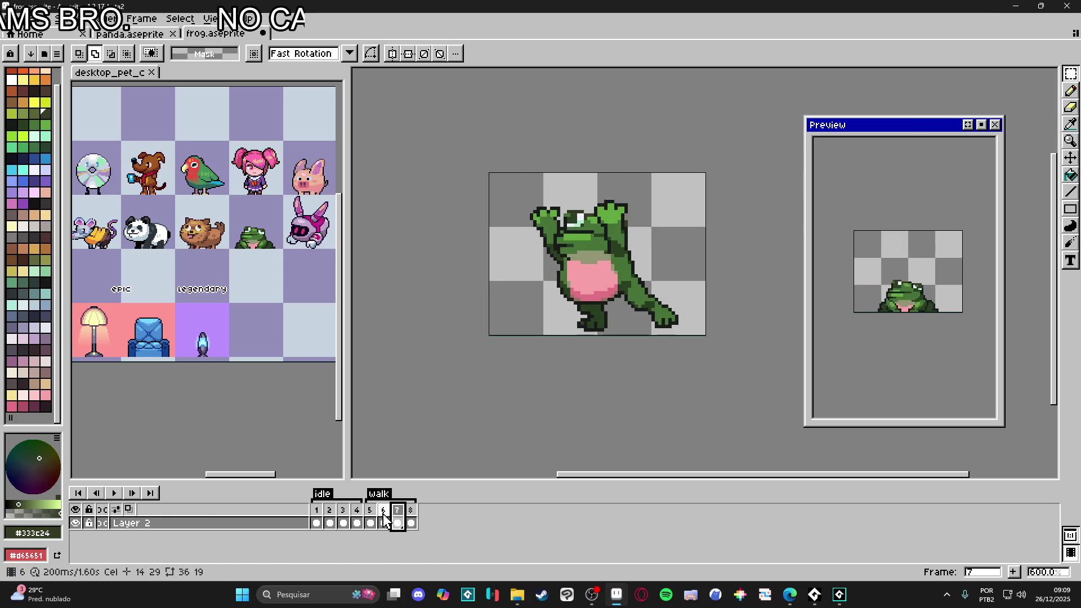
{"action": "left_click", "coordinate": [384, 523]}
{"action": "left_click", "coordinate": [397, 523]}
{"action": "left_click", "coordinate": [411, 524]}
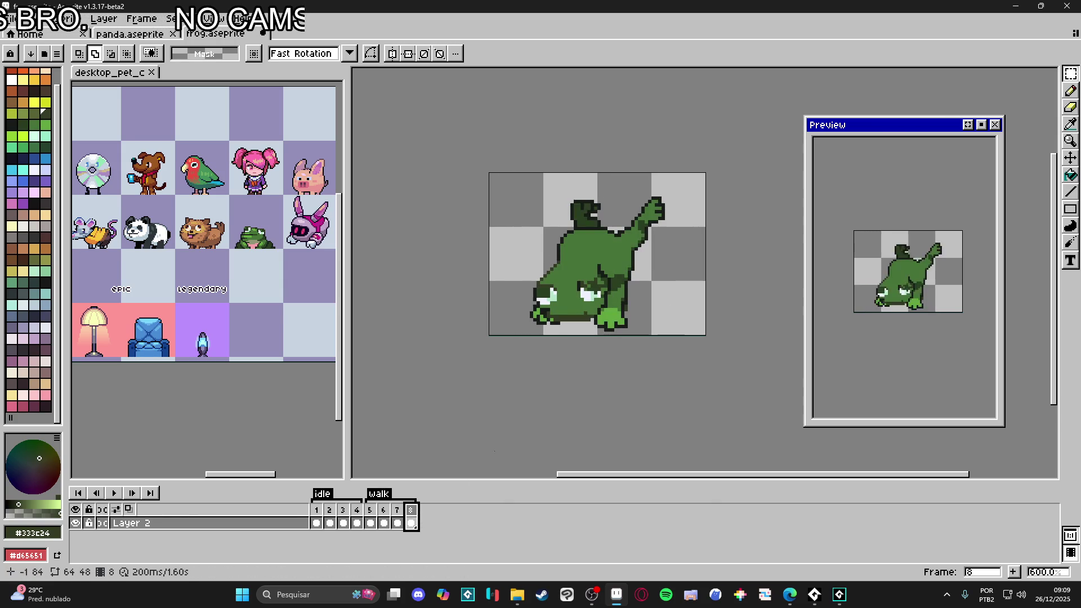
{"action": "scroll", "coordinate": [236, 281], "scroll_direction": "up", "scroll_amount": 5}
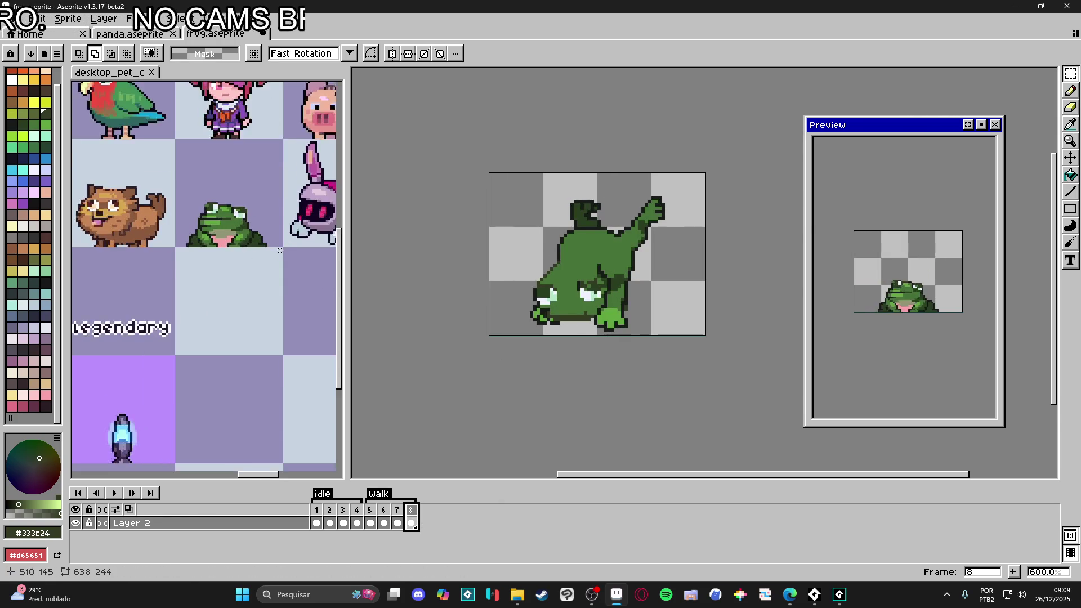
{"action": "left_click", "coordinate": [398, 509]}
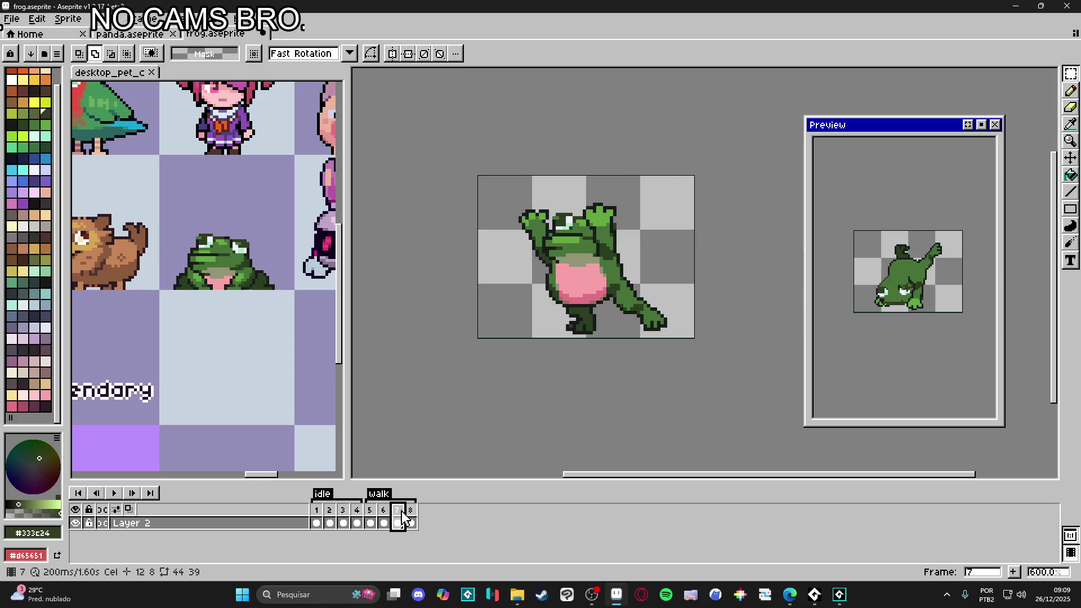
{"action": "key", "text": "v"}
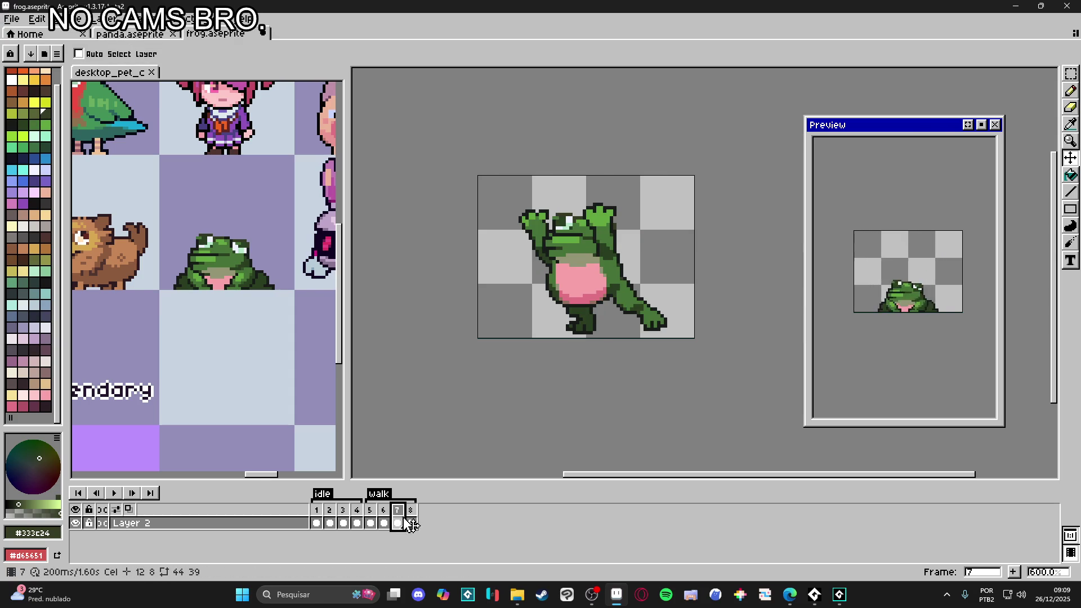
{"action": "left_click", "coordinate": [411, 509]}
{"action": "key", "text": "b"}
{"action": "scroll", "coordinate": [575, 268], "scroll_direction": "up", "scroll_amount": 1}
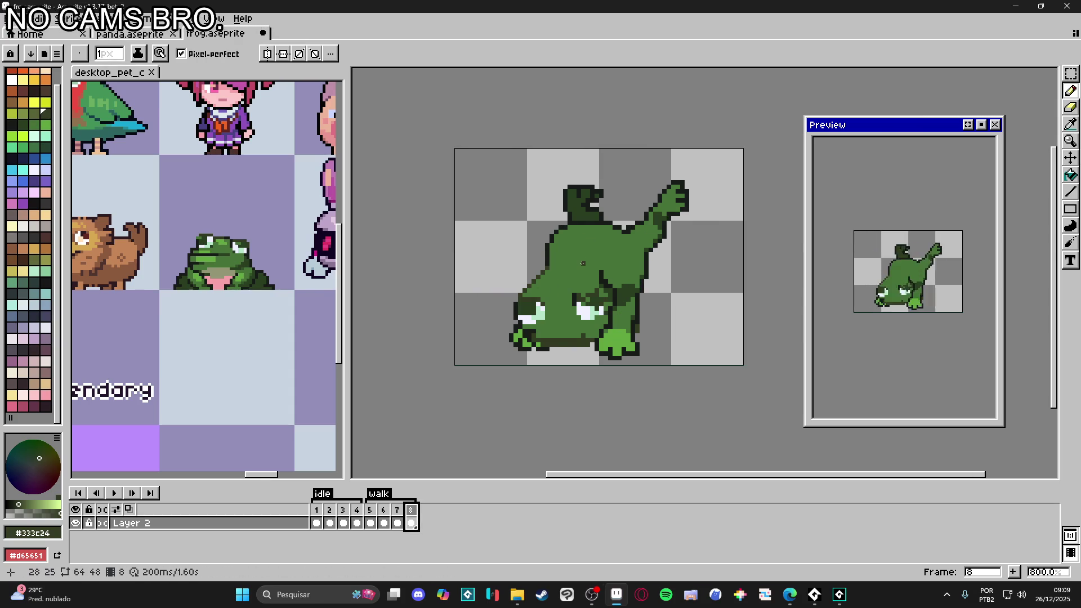
Step: Flood-fill the light-green foot patches with body green #477238
{"action": "scroll", "coordinate": [600, 312], "scroll_direction": "up", "scroll_amount": 2}
{"action": "left_click", "coordinate": [597, 338], "text": "alt"}
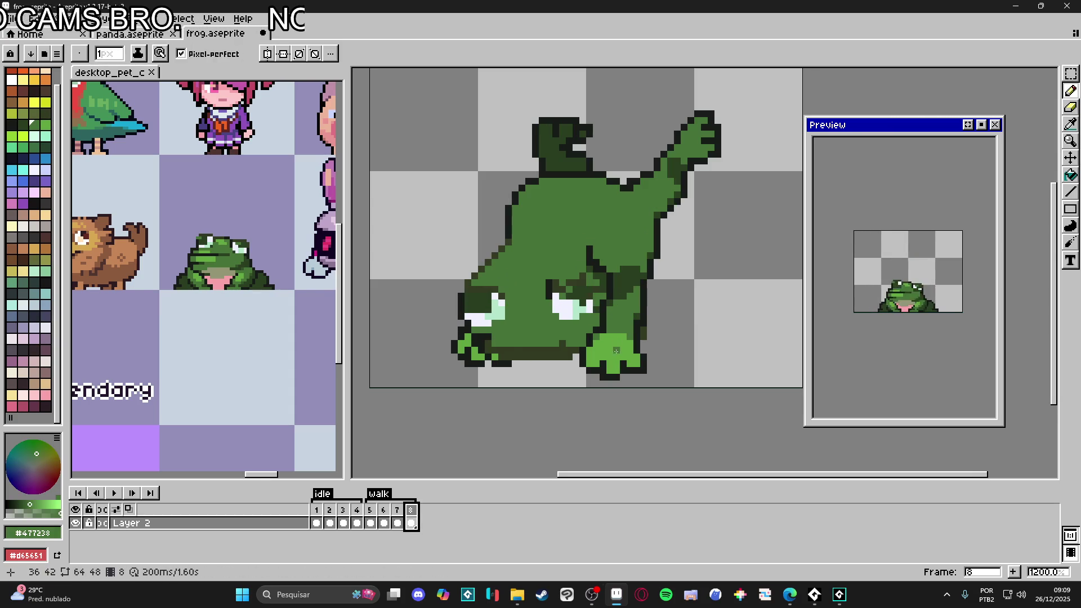
{"action": "key", "text": "g"}
{"action": "left_click", "coordinate": [614, 354]}
{"action": "left_click", "coordinate": [473, 365]}
{"action": "left_click", "coordinate": [464, 351]}
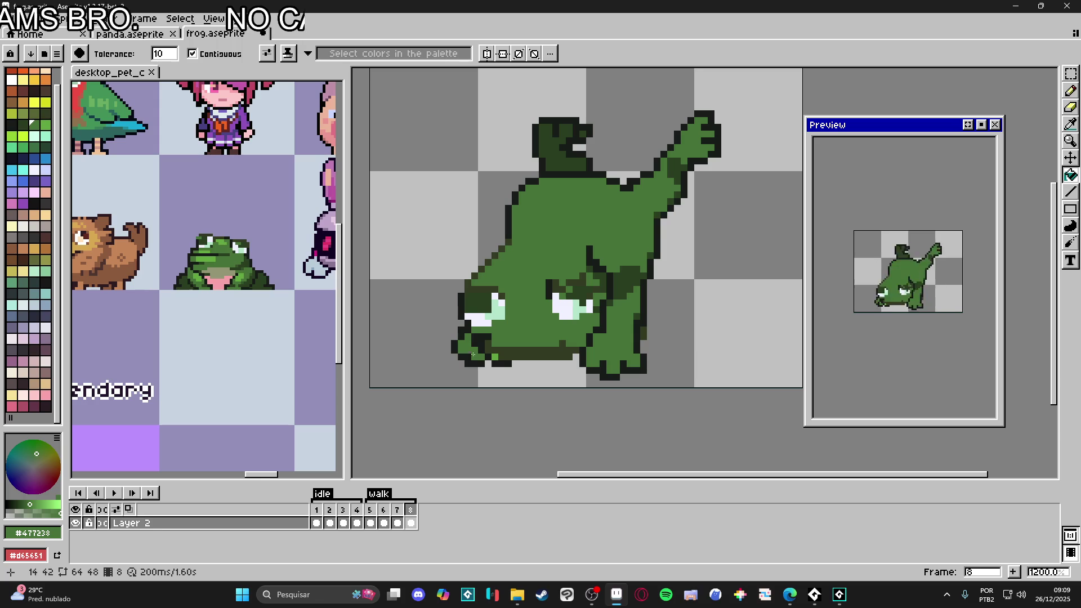
{"action": "key", "text": "b"}
Step: With a 2px pencil in #477238, paint over the right eye and part of the belly band
{"action": "scroll", "coordinate": [528, 338], "scroll_direction": "down", "scroll_amount": 2}
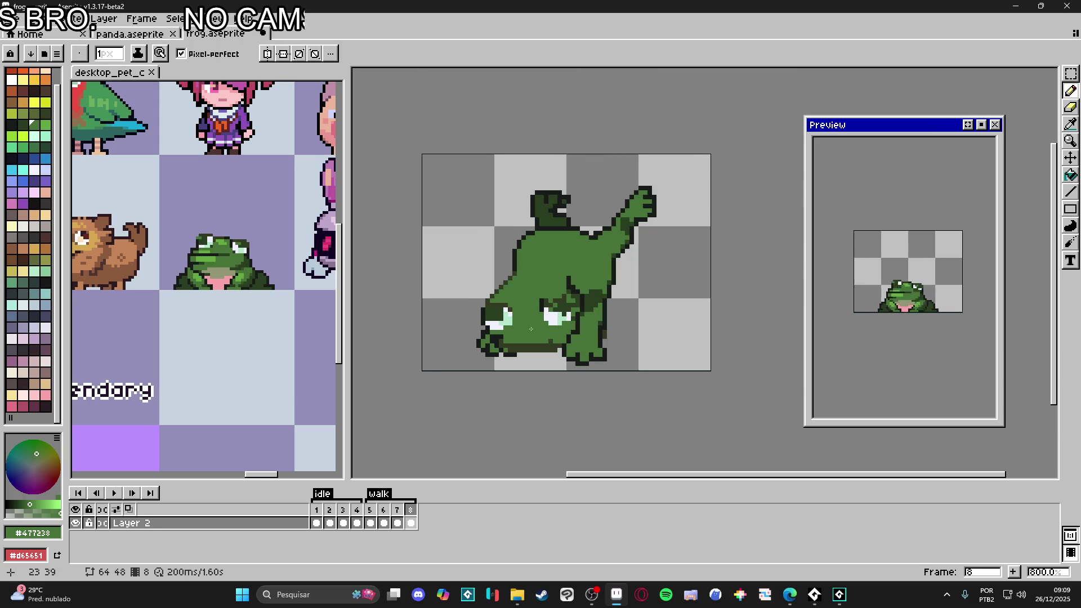
{"action": "scroll", "coordinate": [585, 316], "scroll_direction": "up", "scroll_amount": 2}
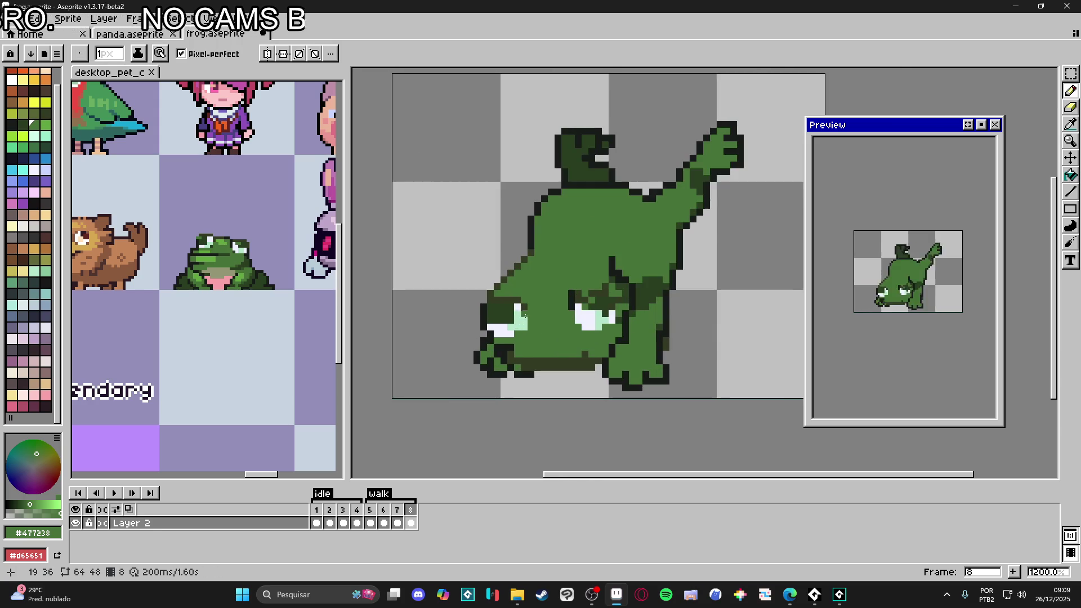
{"action": "left_click", "coordinate": [597, 311], "text": "alt"}
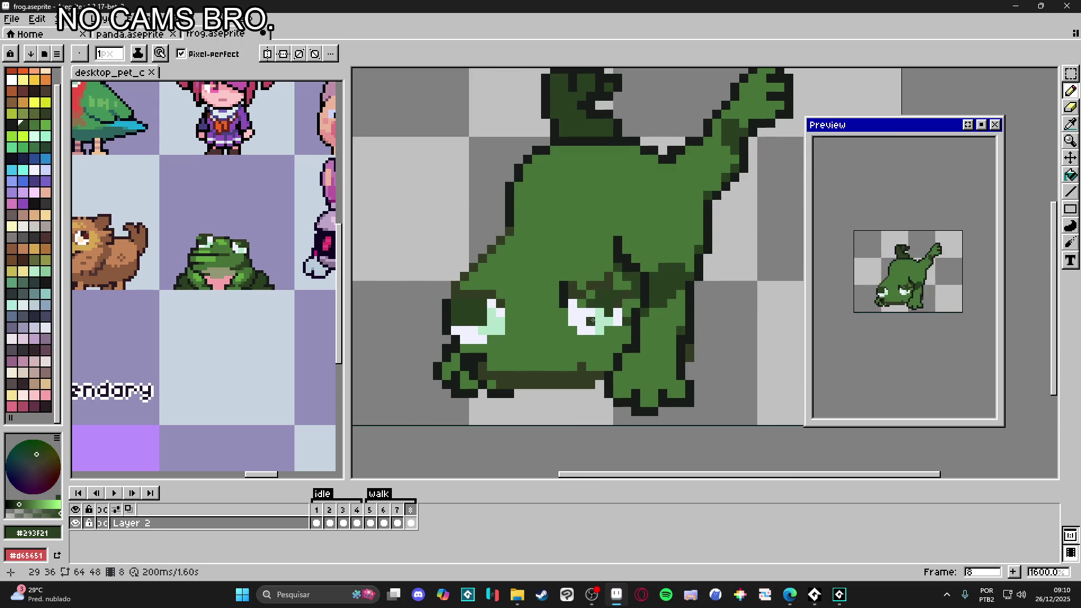
{"action": "left_click", "coordinate": [597, 287], "text": "alt"}
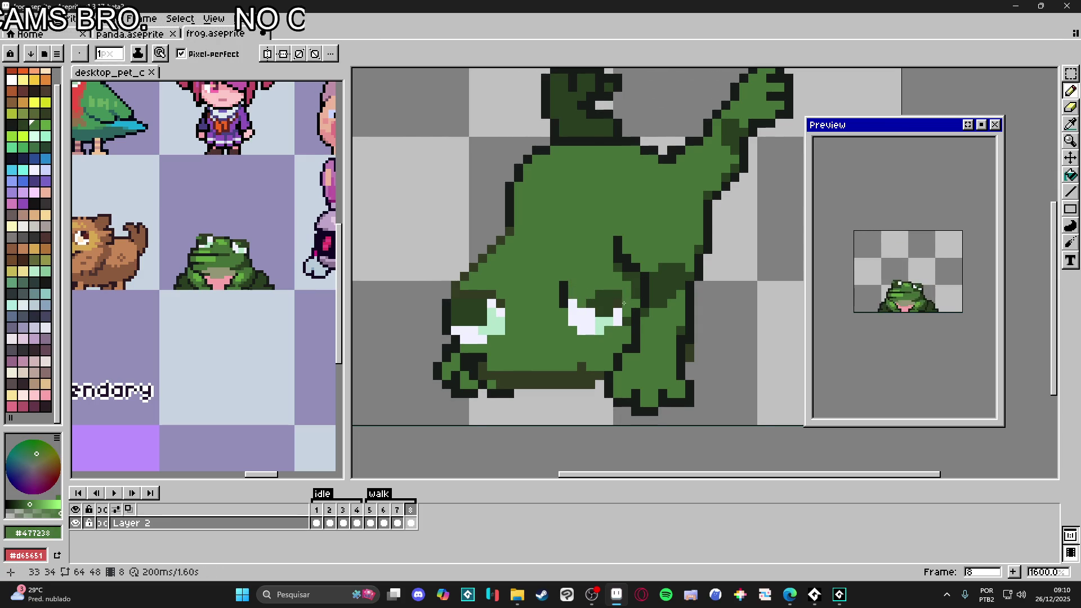
{"action": "key", "text": "plus"}
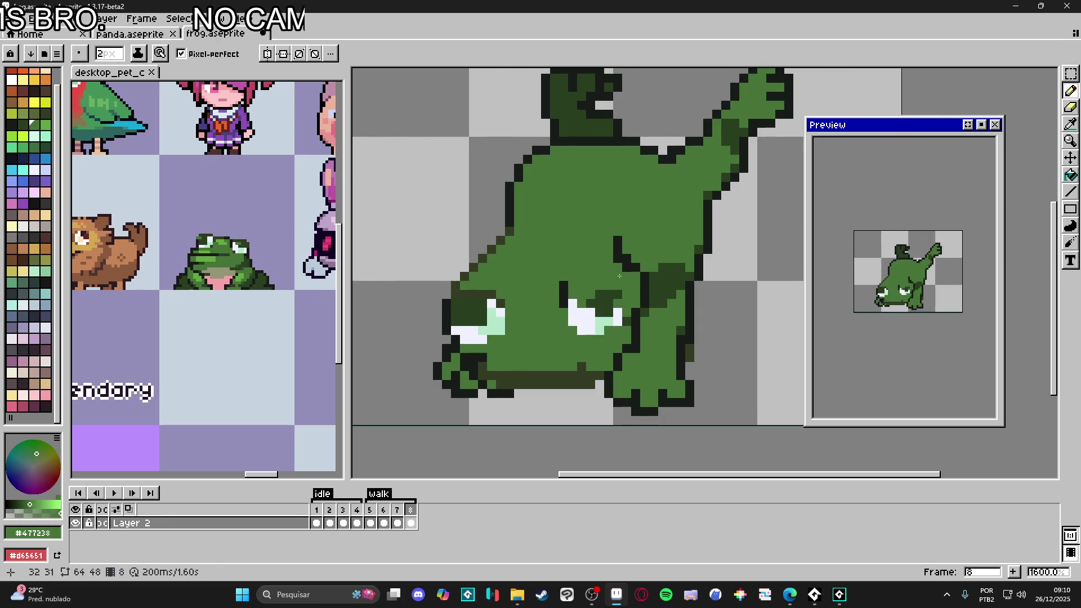
{"action": "left_click", "coordinate": [607, 307]}
{"action": "mouse_move", "coordinate": [608, 307]}
{"action": "left_mouse_down"}
{"action": "mouse_move", "coordinate": [591, 308]}
{"action": "mouse_move", "coordinate": [608, 321]}
{"action": "mouse_move", "coordinate": [579, 328]}
{"action": "left_mouse_up"}
{"action": "left_click", "coordinate": [614, 310]}
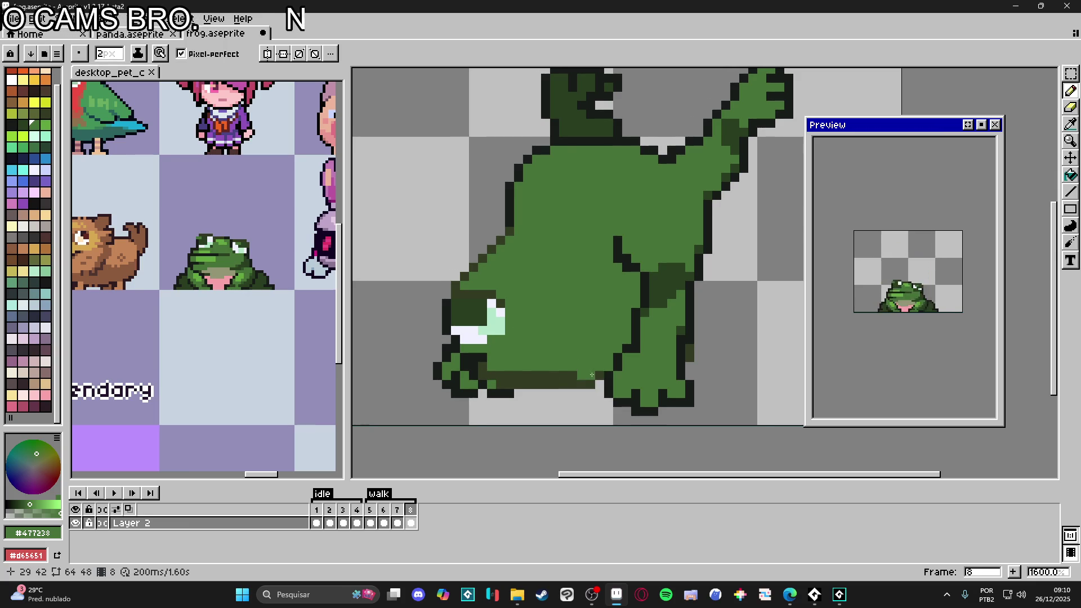
{"action": "mouse_move", "coordinate": [593, 380]}
{"action": "left_mouse_down"}
{"action": "mouse_move", "coordinate": [538, 387]}
{"action": "mouse_move", "coordinate": [597, 382]}
{"action": "left_mouse_up"}
{"action": "left_click", "coordinate": [490, 394], "text": "alt"}
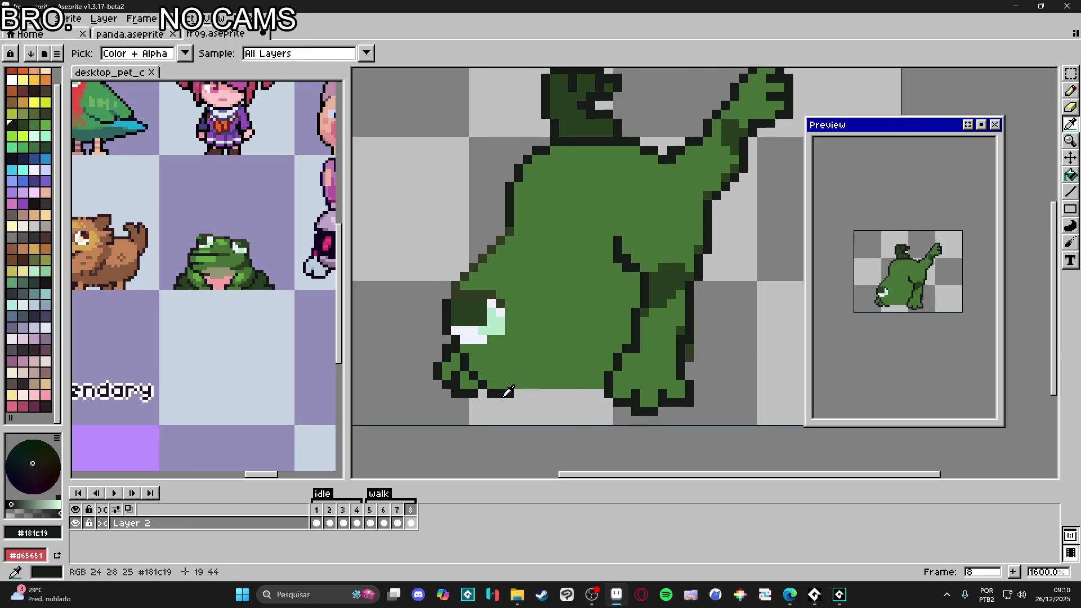
{"action": "key", "text": "minus"}
{"action": "left_click", "coordinate": [488, 403]}
{"action": "key", "text": "e"}
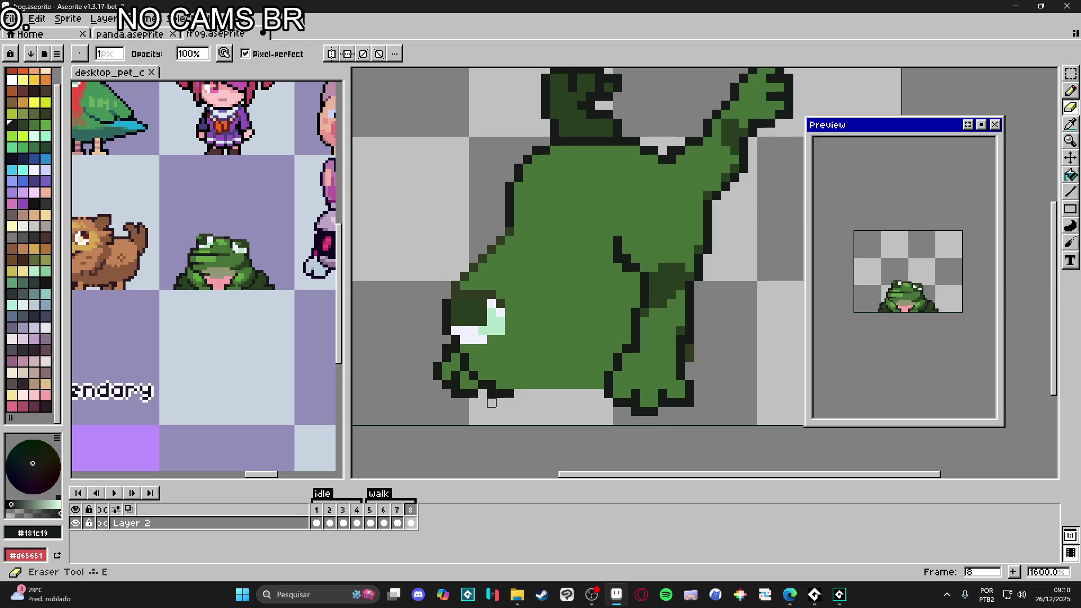
{"action": "key", "text": "b"}
{"action": "left_click_drag", "start_coordinate": [497, 392], "coordinate": [596, 391]}
{"action": "scroll", "coordinate": [566, 384], "scroll_direction": "down", "scroll_amount": 3}
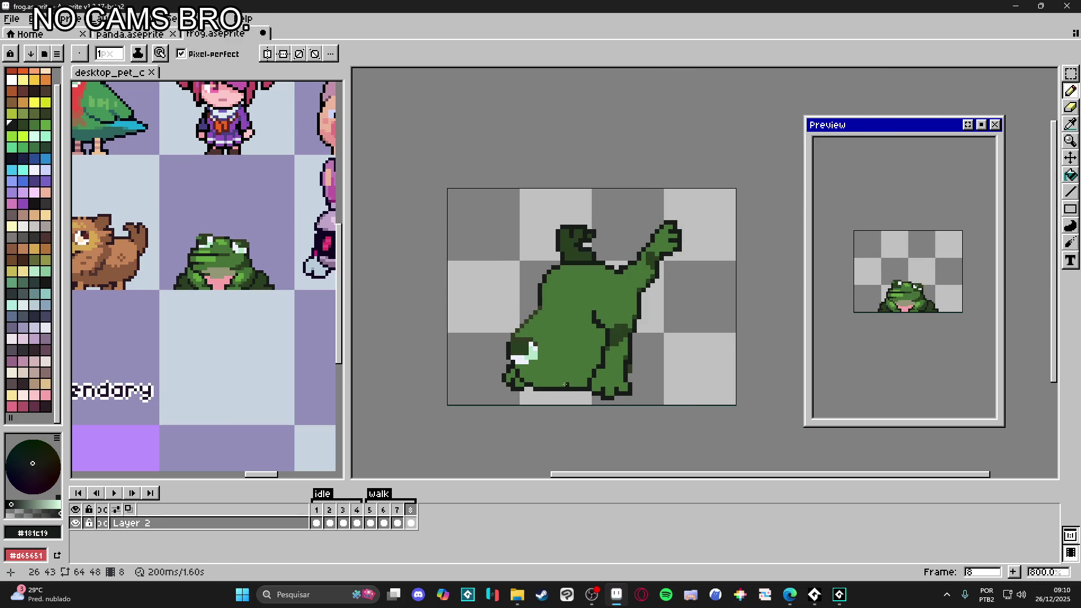
{"action": "scroll", "coordinate": [544, 366], "scroll_direction": "up", "scroll_amount": 3}
{"action": "key", "text": "i"}
{"action": "left_click", "coordinate": [524, 356]}
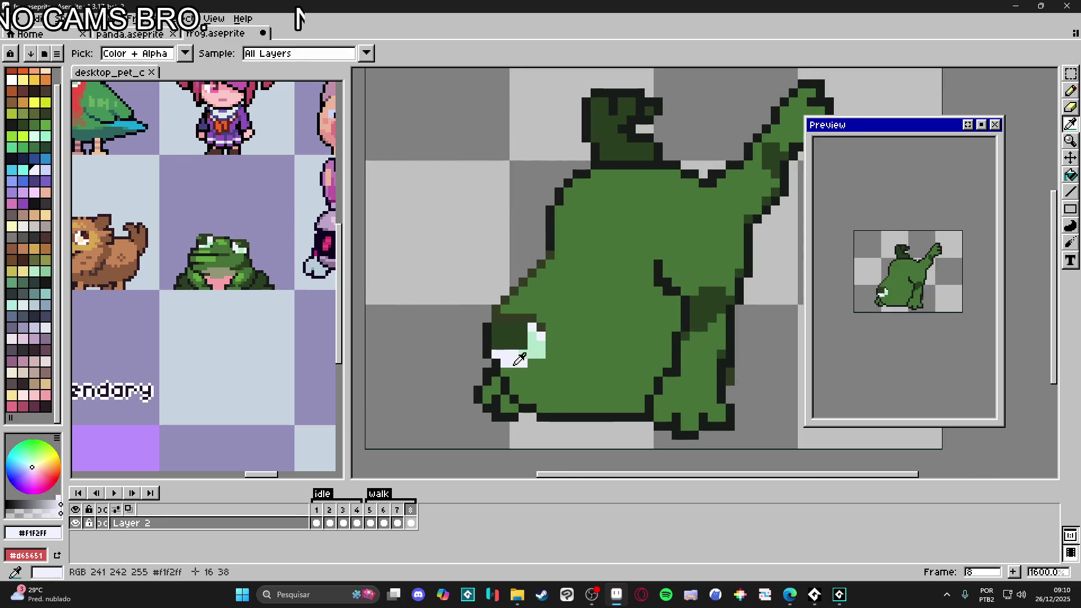
{"action": "left_click", "coordinate": [530, 356]}
{"action": "key", "text": "b"}
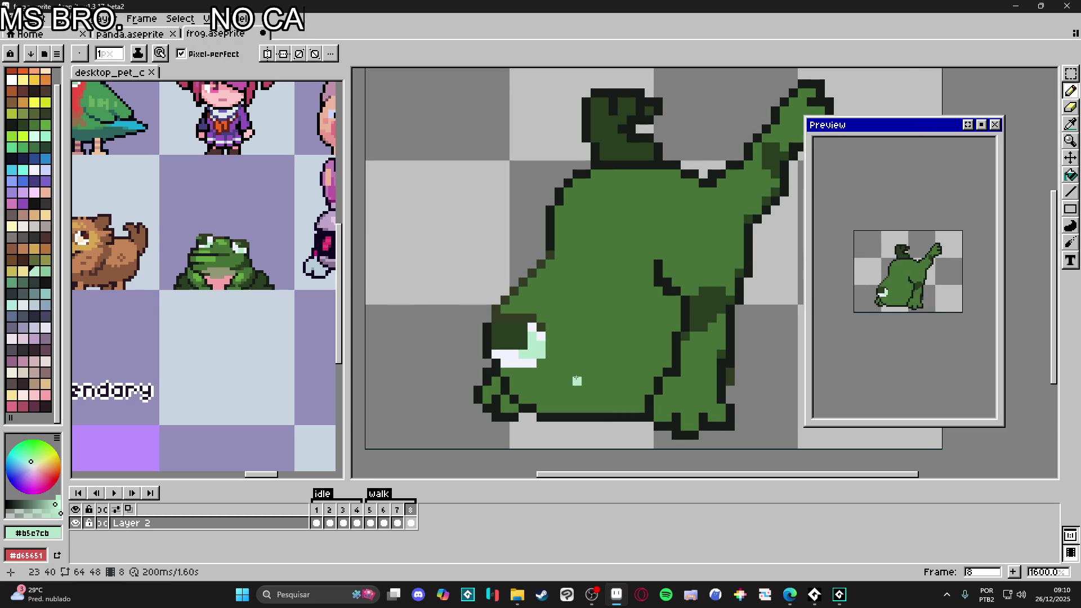
{"action": "scroll", "coordinate": [517, 346], "scroll_direction": "up", "scroll_amount": 1}
{"action": "scroll", "coordinate": [502, 333], "scroll_direction": "down", "scroll_amount": 2}
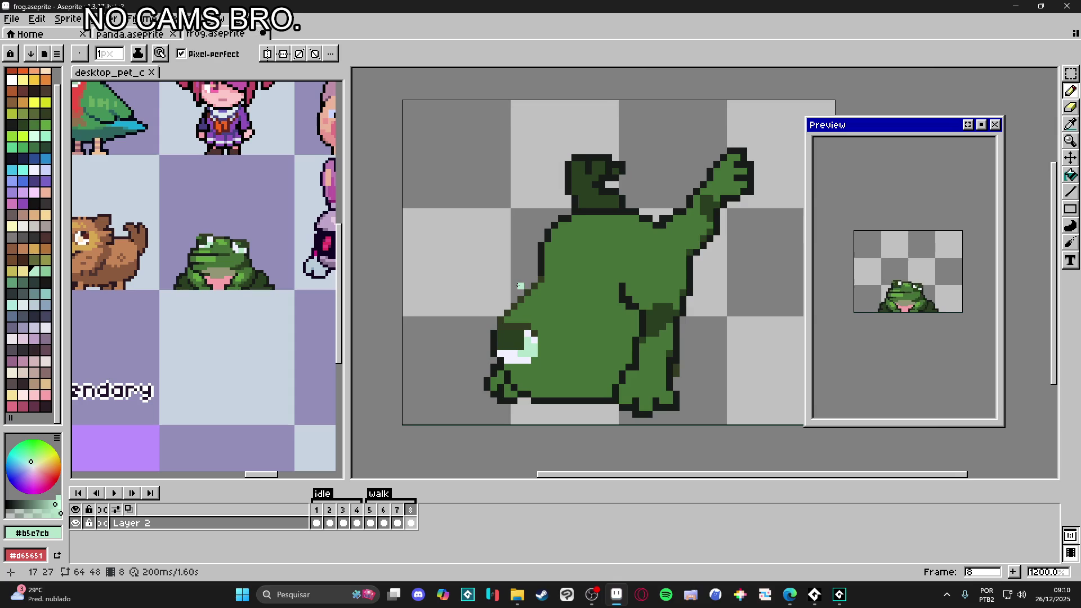
{"action": "scroll", "coordinate": [520, 286], "scroll_direction": "up", "scroll_amount": 1}
{"action": "left_click", "coordinate": [524, 304], "text": "alt"}
{"action": "left_click_drag", "start_coordinate": [614, 375], "coordinate": [479, 375]}
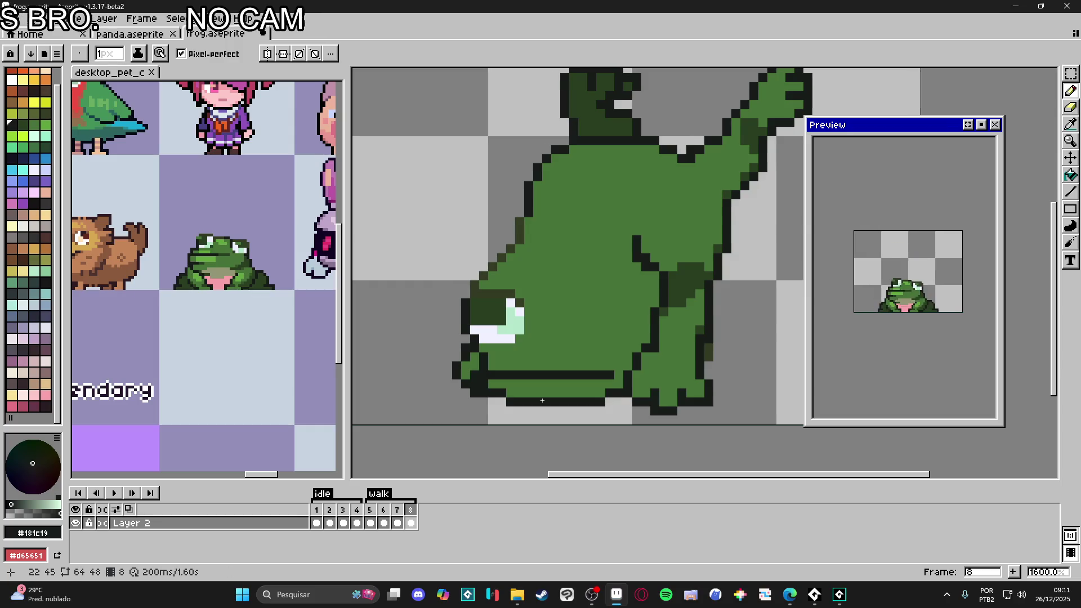
{"action": "left_click", "coordinate": [498, 392], "text": "alt"}
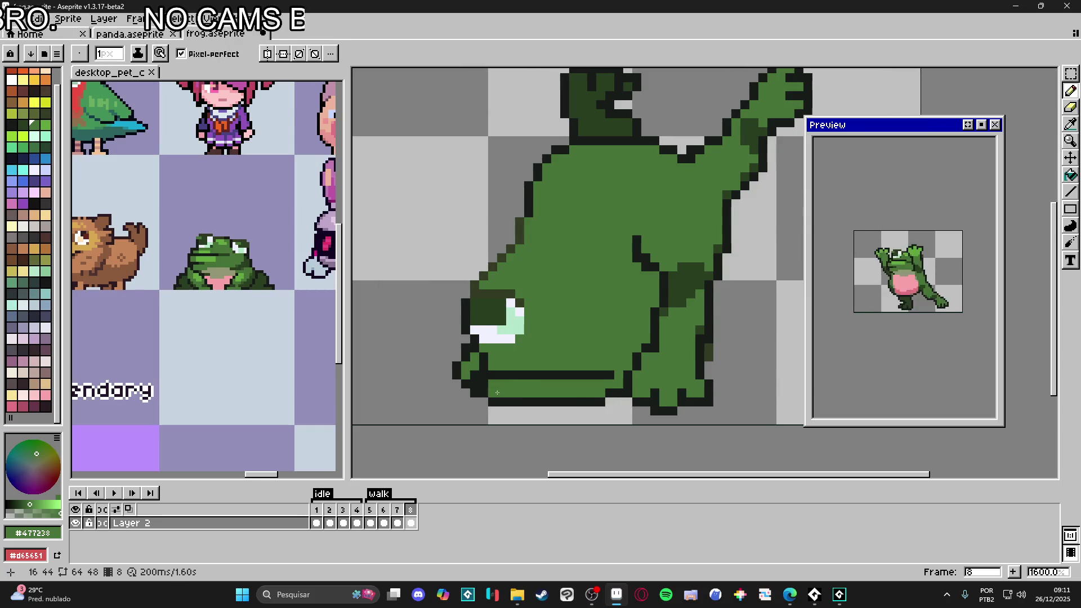
{"action": "scroll", "coordinate": [557, 403], "scroll_direction": "down", "scroll_amount": 1}
{"action": "scroll", "coordinate": [552, 398], "scroll_direction": "up", "scroll_amount": 1}
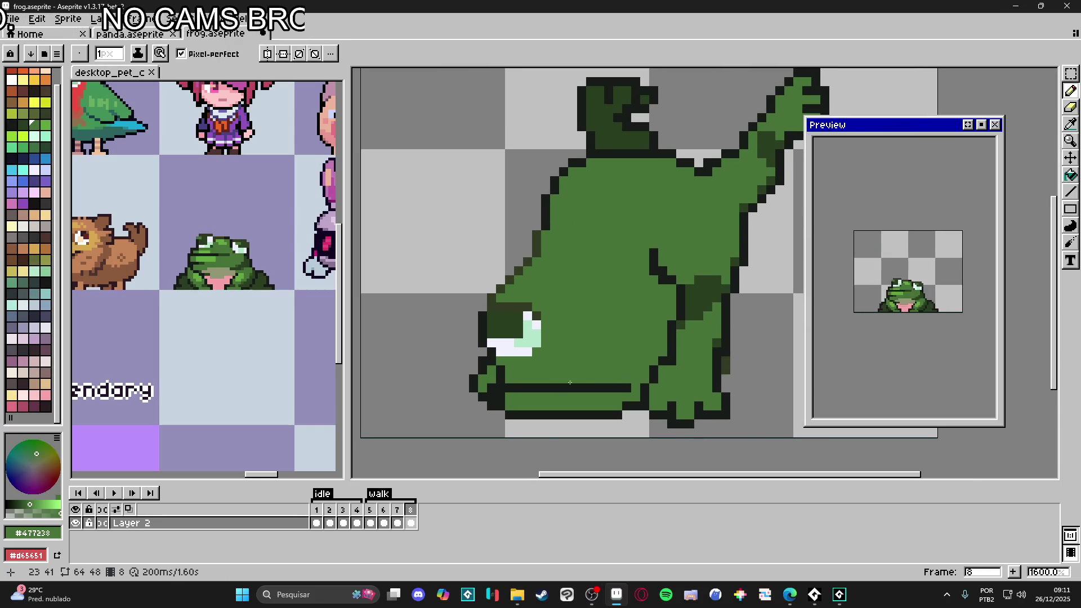
{"action": "scroll", "coordinate": [588, 393], "scroll_direction": "down", "scroll_amount": 1}
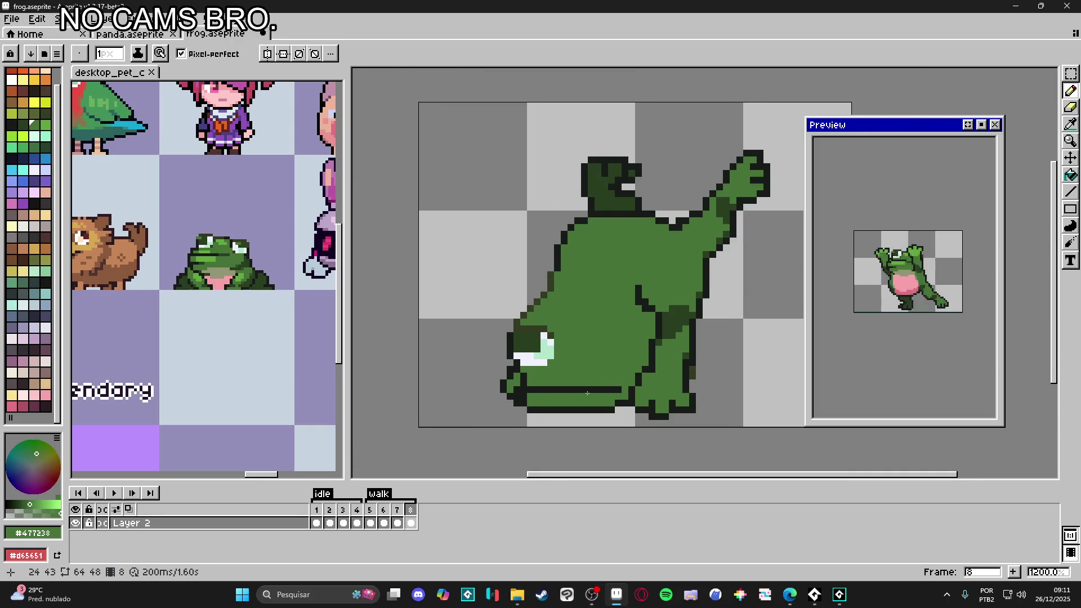
{"action": "scroll", "coordinate": [588, 393], "scroll_direction": "up", "scroll_amount": 1}
{"action": "scroll", "coordinate": [500, 383], "scroll_direction": "down", "scroll_amount": 1}
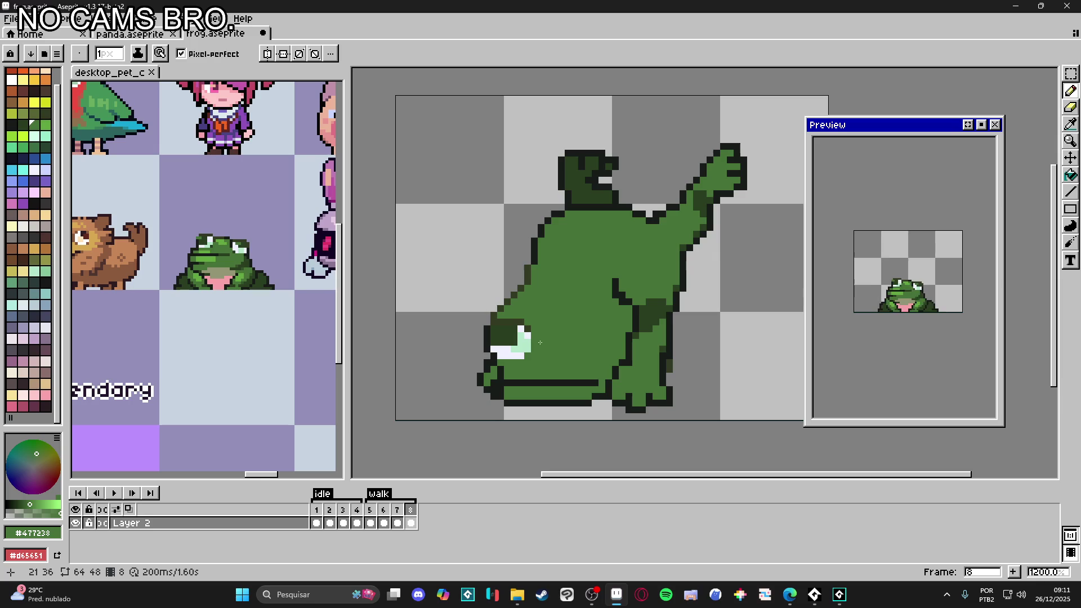
{"action": "scroll", "coordinate": [532, 348], "scroll_direction": "up", "scroll_amount": 1}
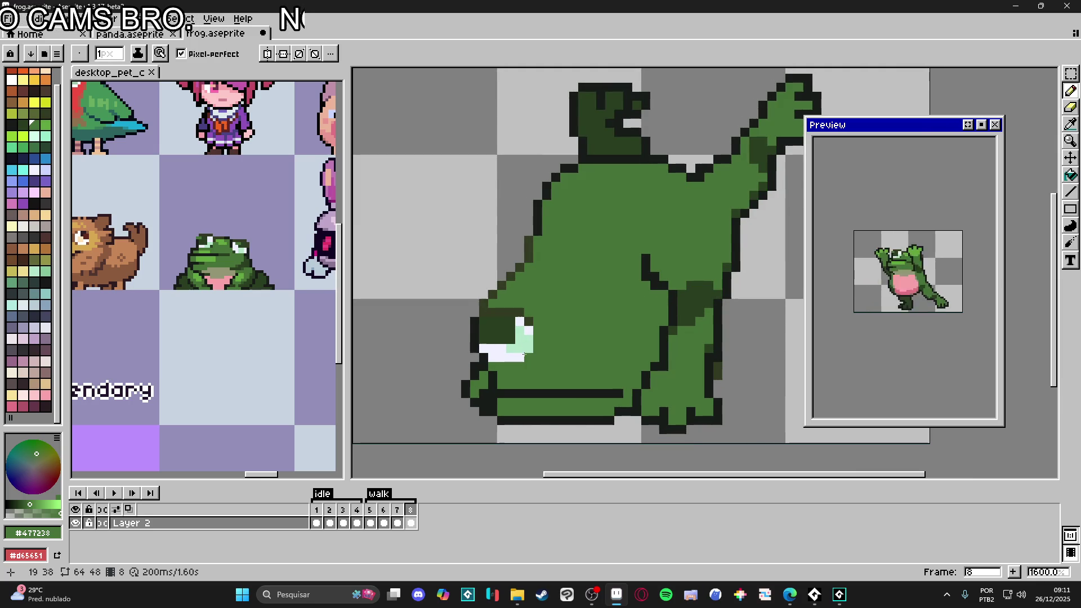
{"action": "key", "text": "m"}
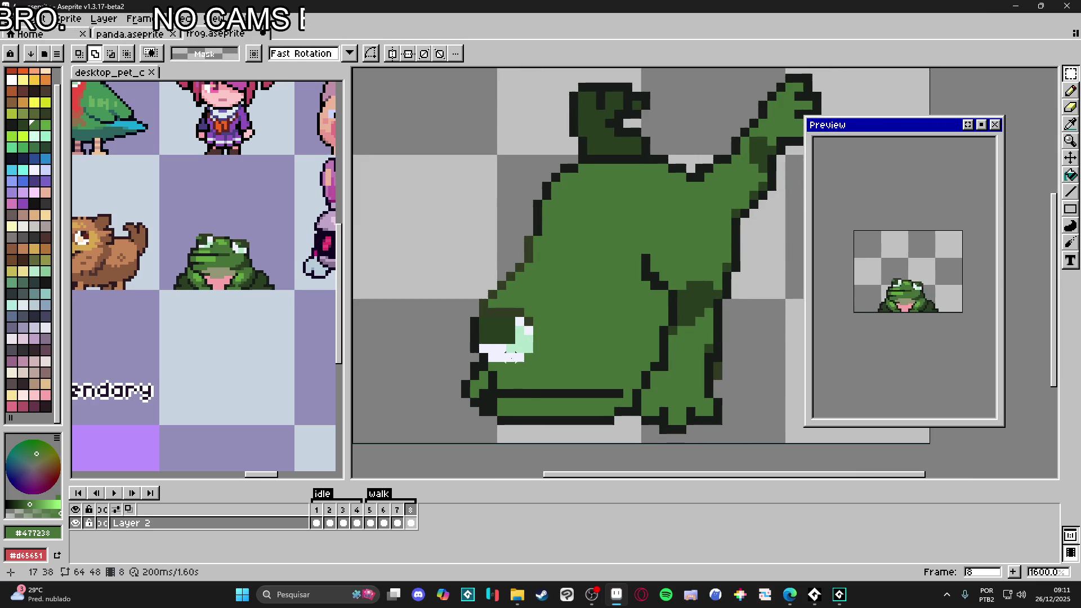
Step: Select and enlarge the eye, then place a horizontally mirrored copy to its right, nudged down
{"action": "mouse_move", "coordinate": [529, 349]}
{"action": "left_mouse_down"}
{"action": "mouse_move", "coordinate": [481, 318]}
{"action": "mouse_move", "coordinate": [490, 299]}
{"action": "left_mouse_up"}
{"action": "scroll", "coordinate": [492, 313], "scroll_direction": "up", "scroll_amount": 1}
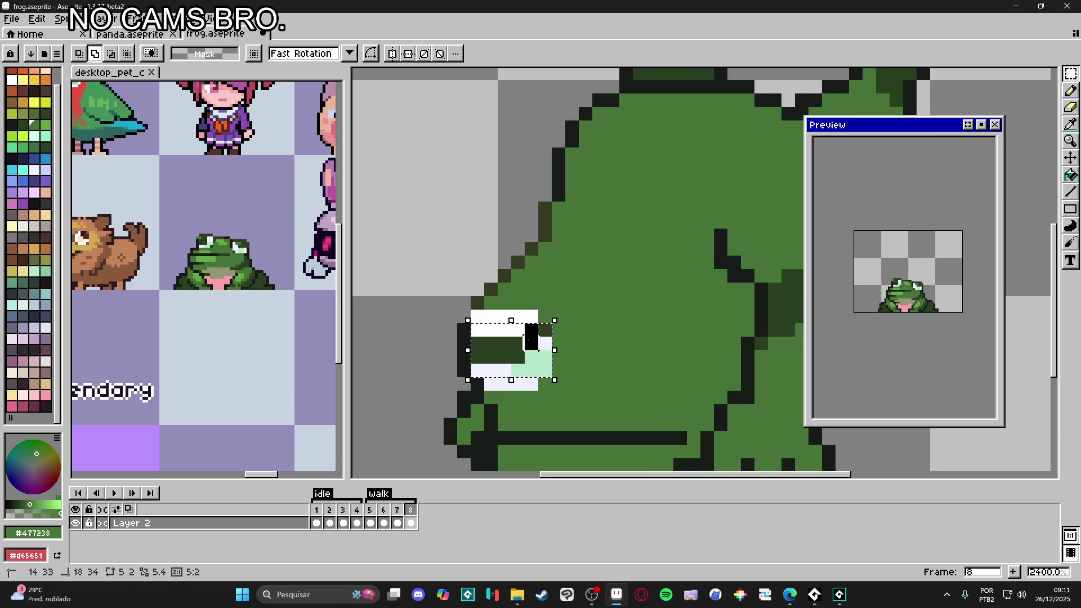
{"action": "scroll", "coordinate": [458, 332], "scroll_direction": "up", "scroll_amount": 1}
{"action": "mouse_move", "coordinate": [468, 338]}
{"action": "left_mouse_down"}
{"action": "mouse_move", "coordinate": [536, 419]}
{"action": "mouse_move", "coordinate": [535, 395]}
{"action": "mouse_move", "coordinate": [507, 430]}
{"action": "left_mouse_up"}
{"action": "scroll", "coordinate": [483, 410], "scroll_direction": "down", "scroll_amount": 3}
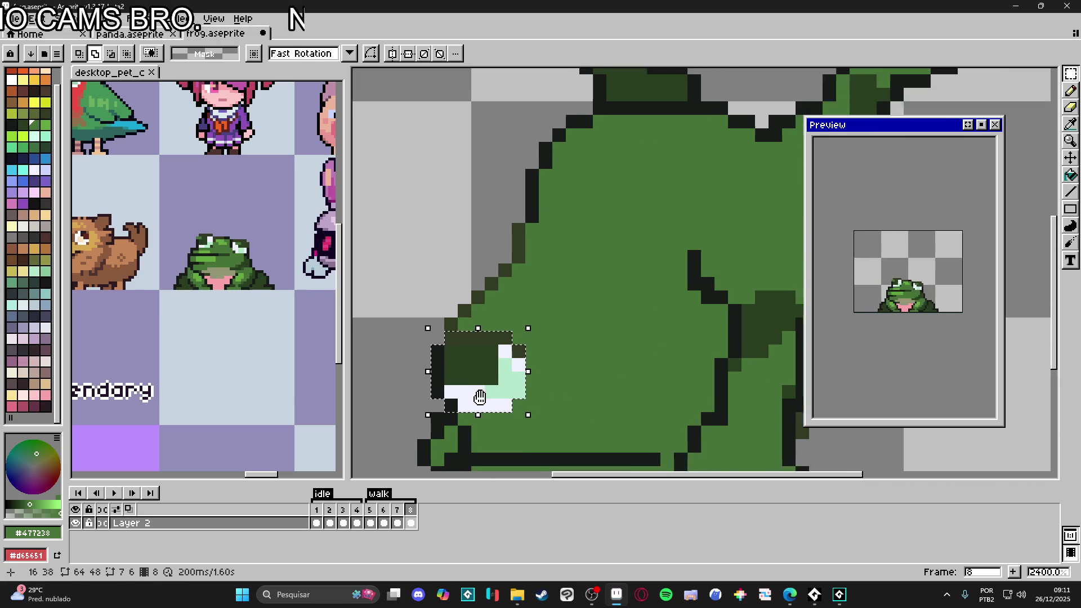
{"action": "key", "text": "shift+h"}
{"action": "left_click_drag", "start_coordinate": [501, 384], "coordinate": [675, 384]}
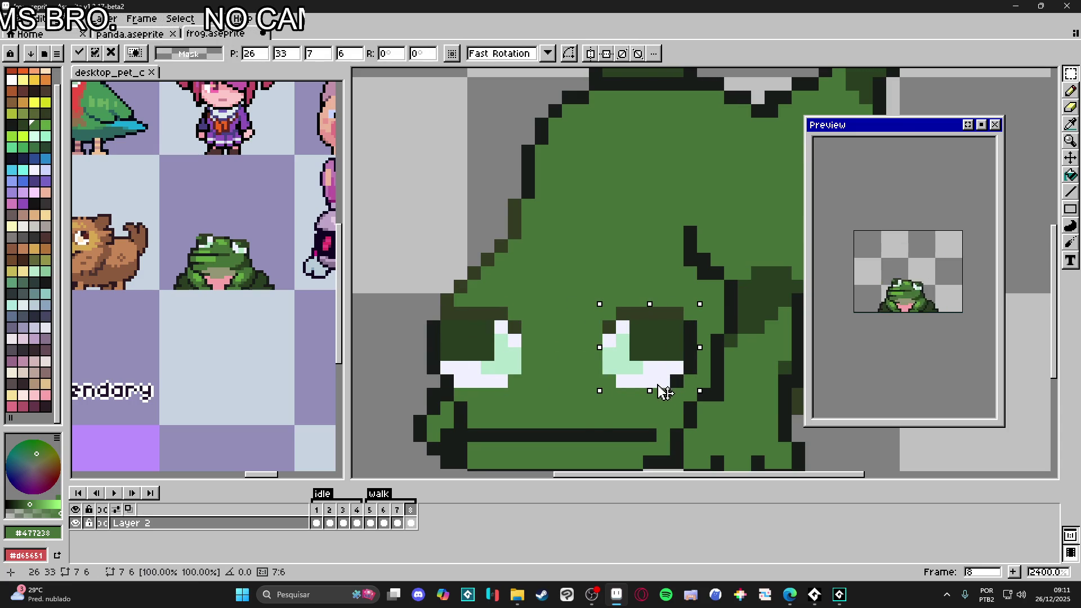
{"action": "key", "text": "Down"}
{"action": "key", "text": "Down"}
{"action": "key", "text": "b"}
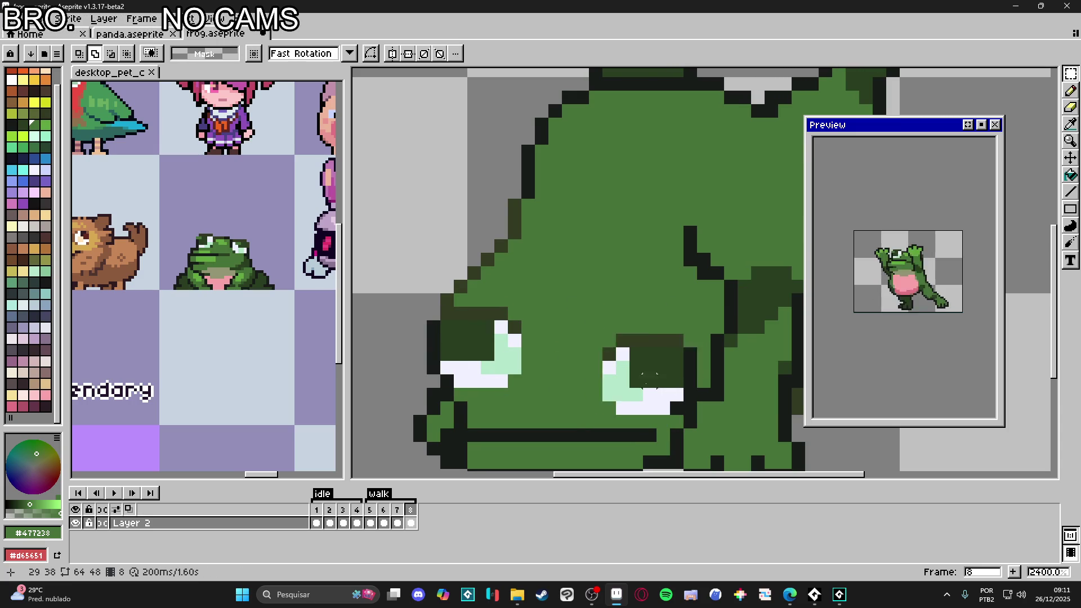
{"action": "scroll", "coordinate": [619, 338], "scroll_direction": "down", "scroll_amount": 5}
{"action": "scroll", "coordinate": [239, 235], "scroll_direction": "up", "scroll_amount": 2}
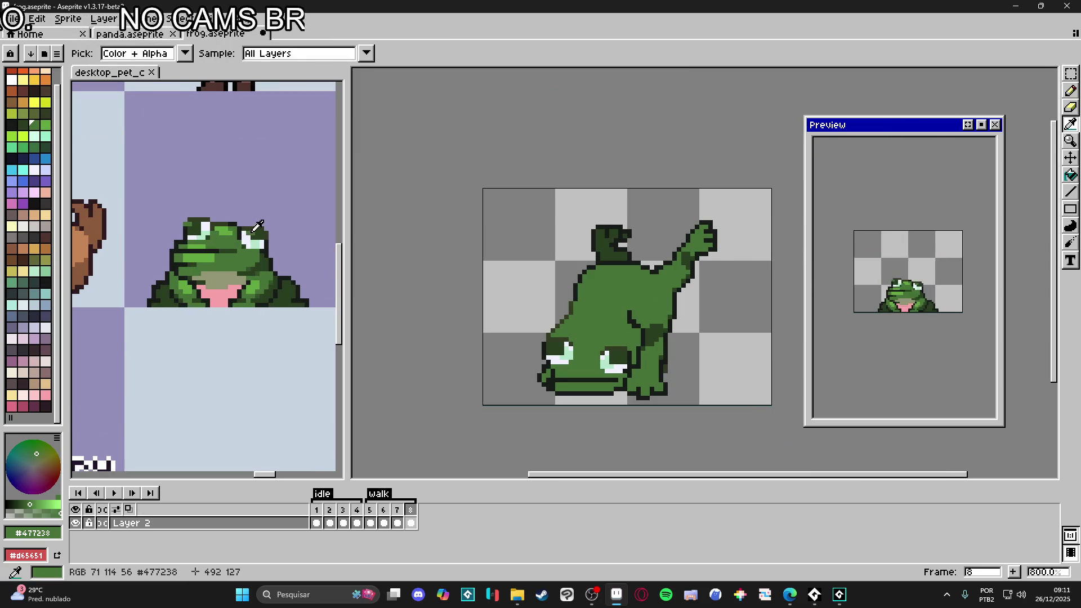
Step: Repaint stray dark outline pixels around the eyes with body green #477238
{"action": "scroll", "coordinate": [621, 352], "scroll_direction": "up", "scroll_amount": 3}
{"action": "scroll", "coordinate": [621, 352], "scroll_direction": "up", "scroll_amount": 1}
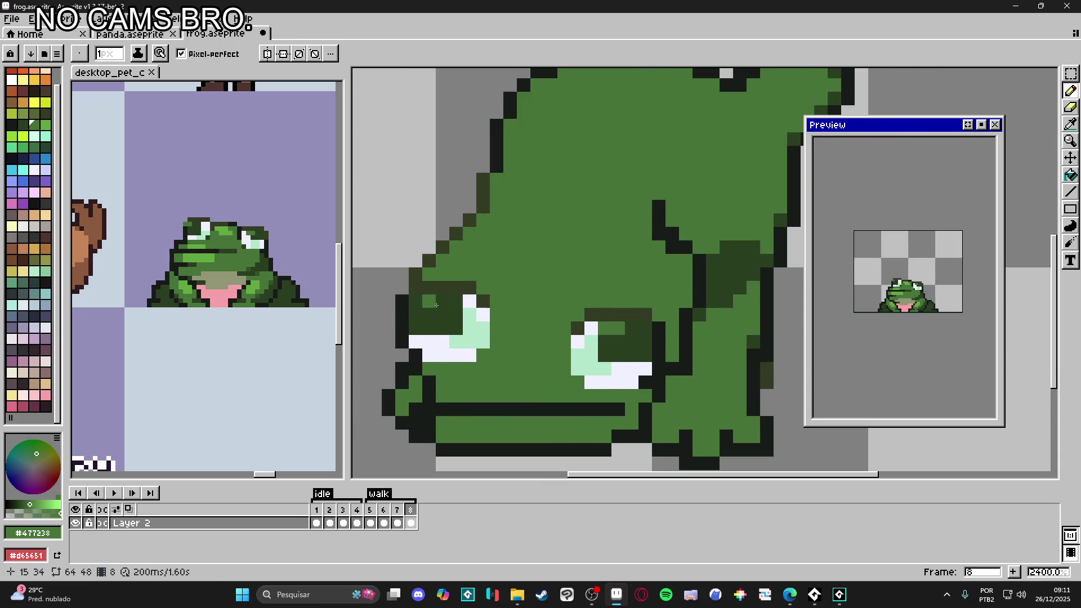
{"action": "left_click", "coordinate": [402, 301]}
{"action": "scroll", "coordinate": [416, 305], "scroll_direction": "down", "scroll_amount": 2}
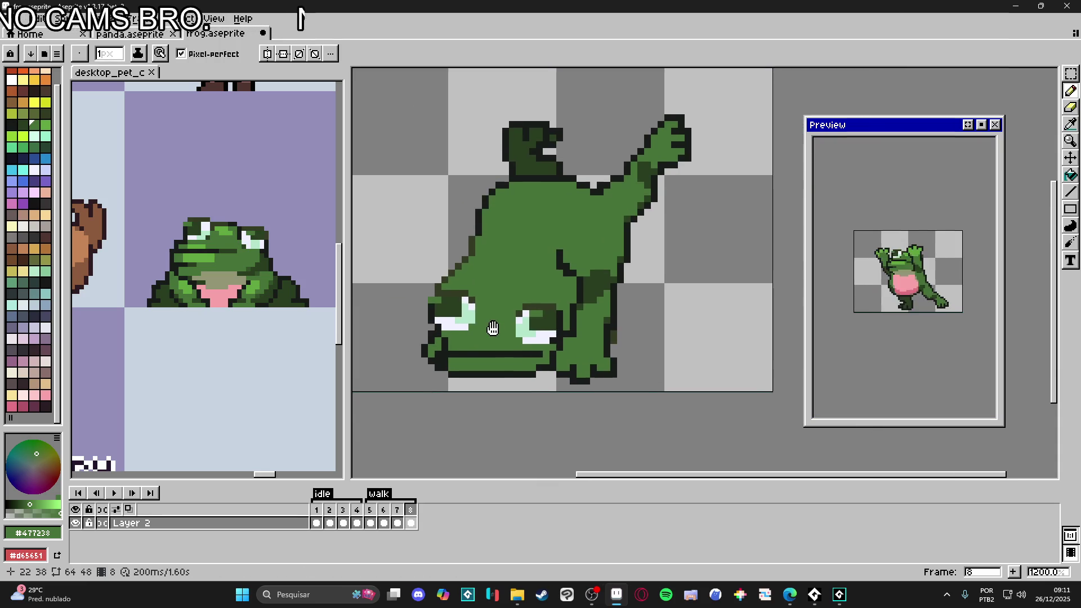
{"action": "scroll", "coordinate": [492, 350], "scroll_direction": "down", "scroll_amount": 1}
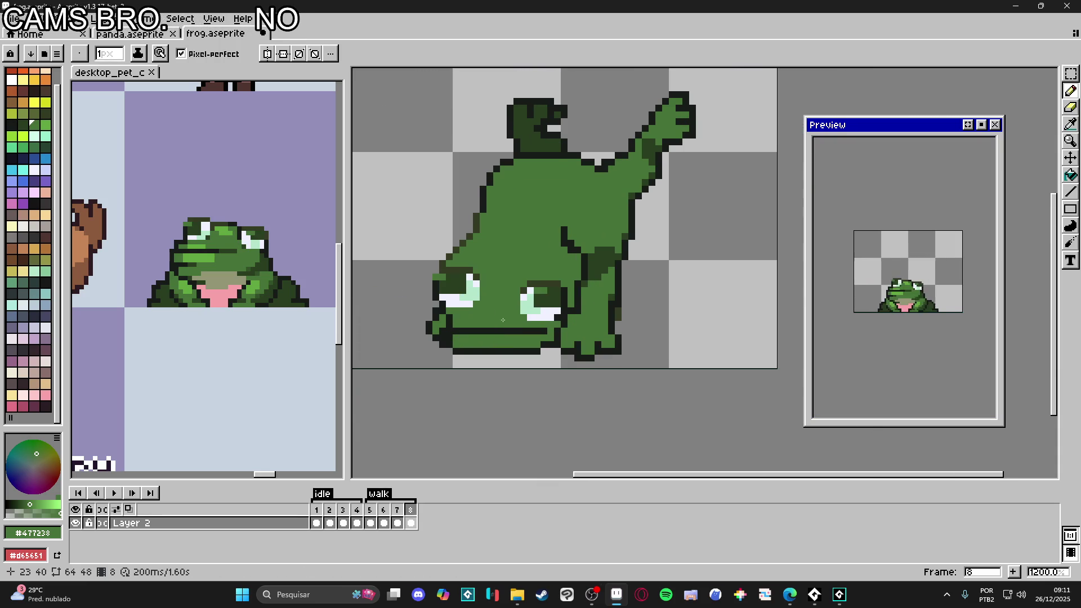
{"action": "scroll", "coordinate": [517, 316], "scroll_direction": "up", "scroll_amount": 1}
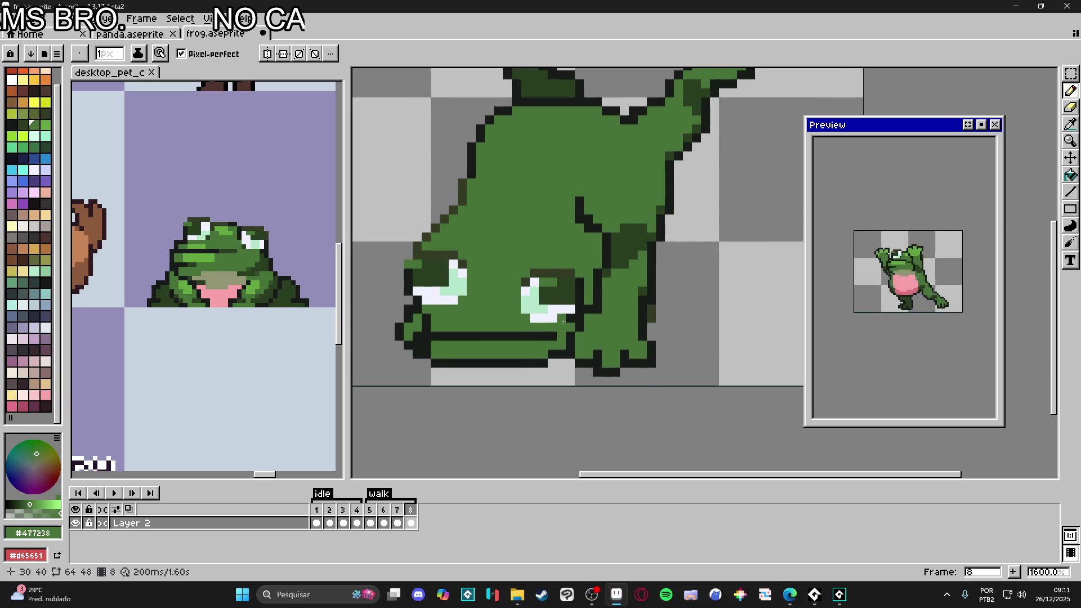
{"action": "scroll", "coordinate": [563, 322], "scroll_direction": "up", "scroll_amount": 1}
{"action": "left_click", "coordinate": [541, 281], "text": "alt"}
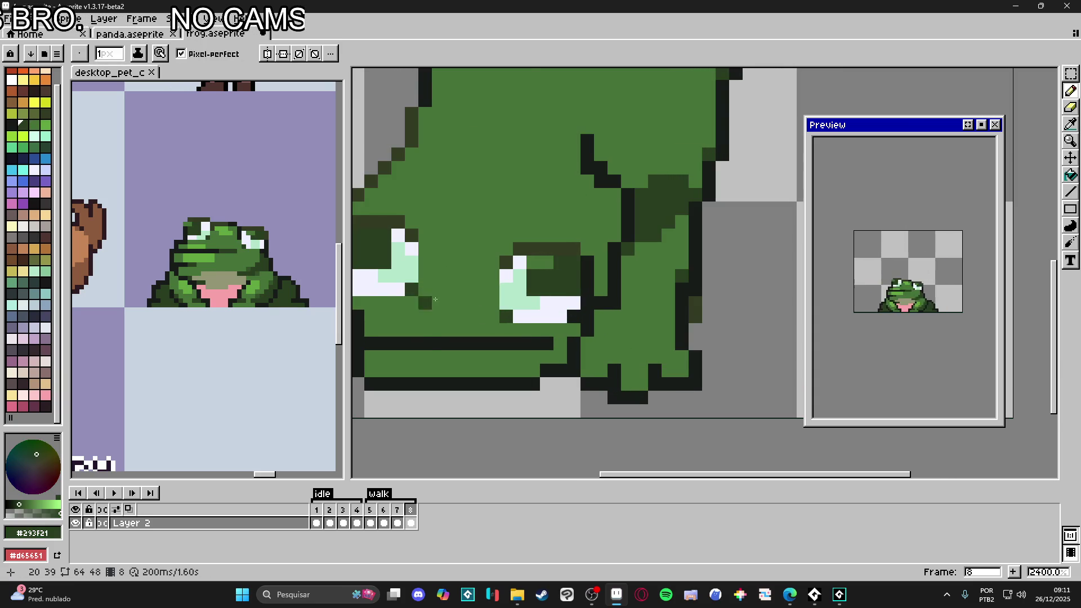
{"action": "scroll", "coordinate": [514, 318], "scroll_direction": "down", "scroll_amount": 2}
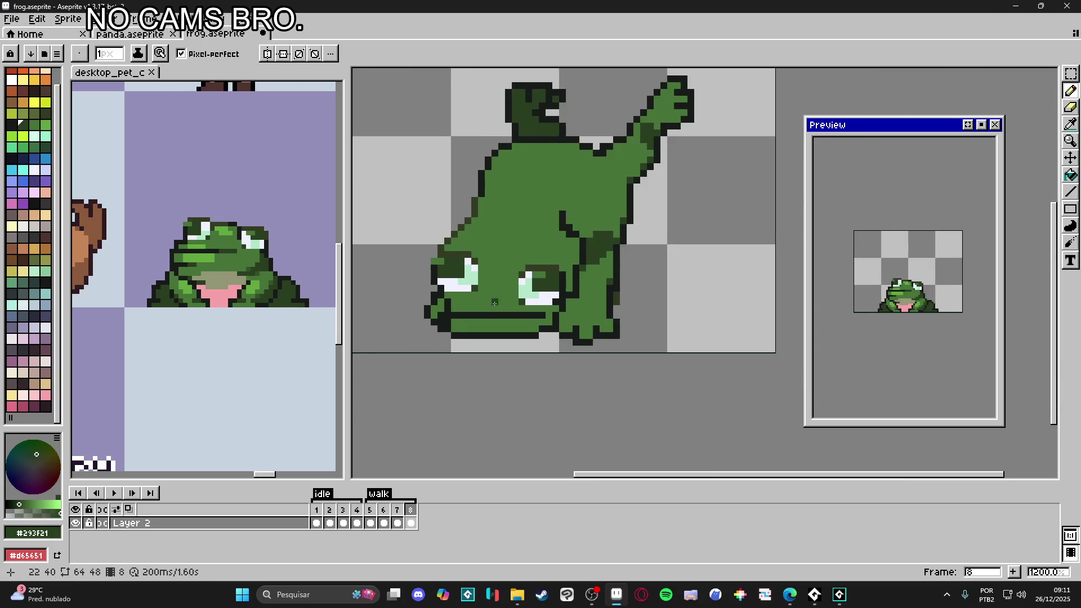
{"action": "scroll", "coordinate": [496, 309], "scroll_direction": "right", "scroll_amount": 1}
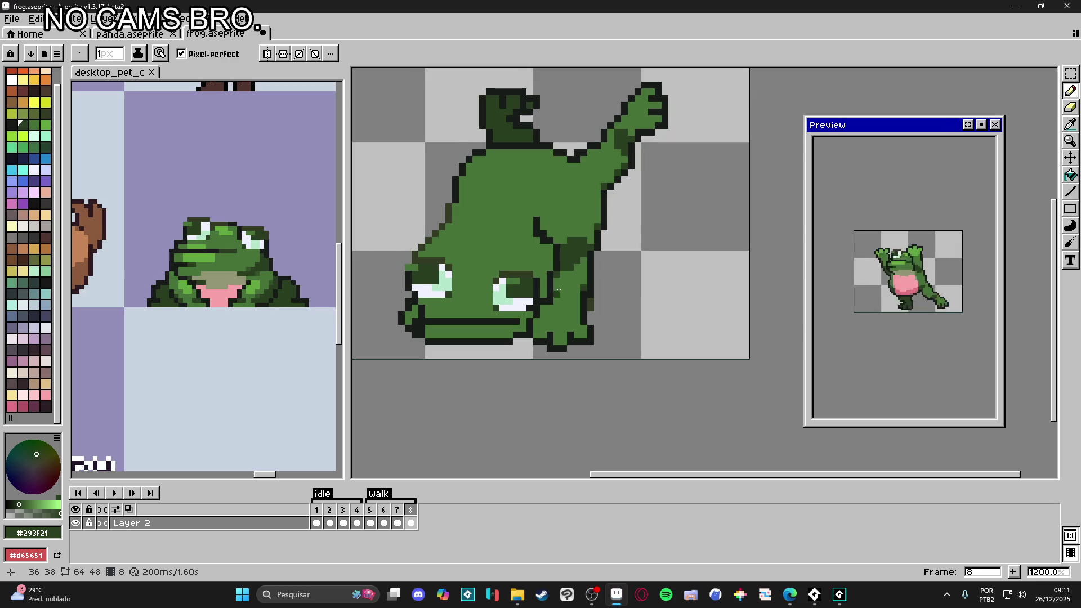
{"action": "left_click", "coordinate": [543, 259], "text": "alt"}
{"action": "left_click_drag", "start_coordinate": [539, 227], "coordinate": [568, 278]}
{"action": "left_click", "coordinate": [536, 220]}
Step: Enlarge the brush to 2px and erase stray pixels along the body edge
{"action": "key", "text": "plus"}
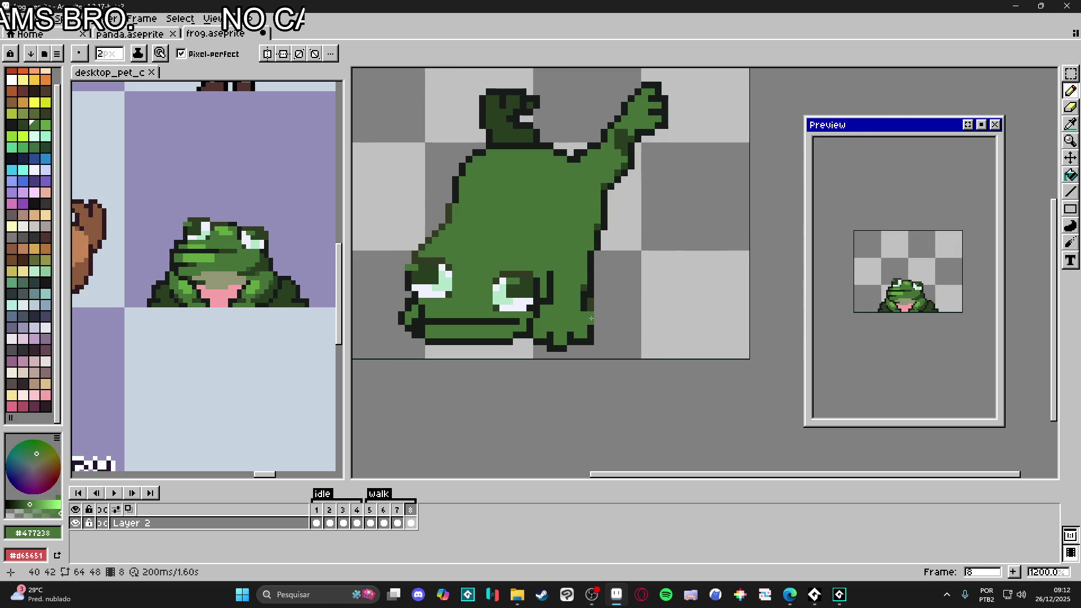
{"action": "key", "text": "e"}
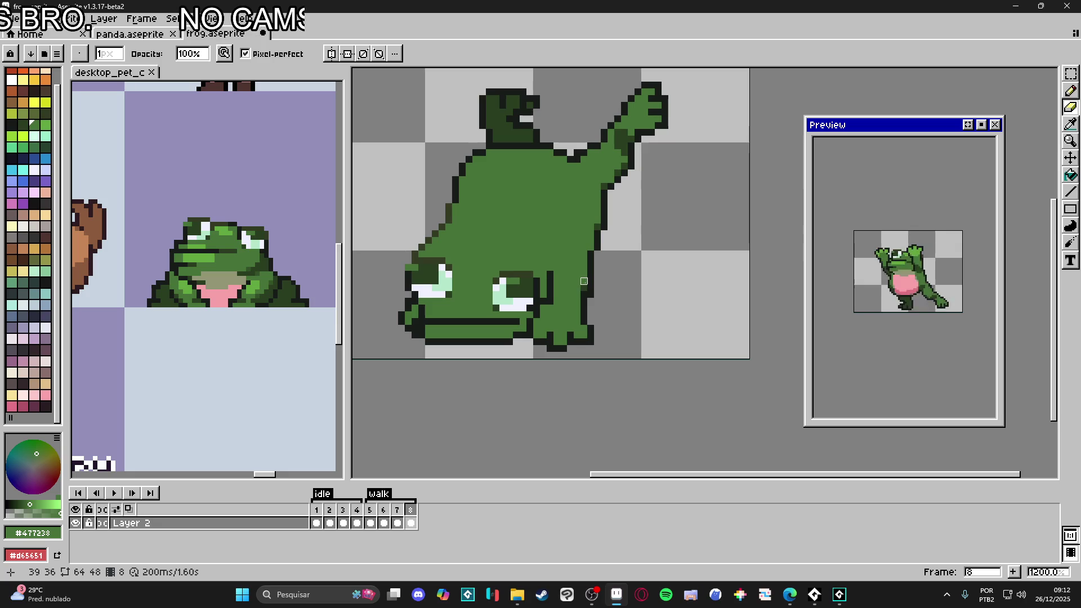
{"action": "left_click", "coordinate": [584, 285]}
{"action": "key", "text": "b"}
{"action": "left_click", "coordinate": [584, 287]}
{"action": "key", "text": "e"}
{"action": "left_click", "coordinate": [590, 294]}
{"action": "key", "text": "b"}
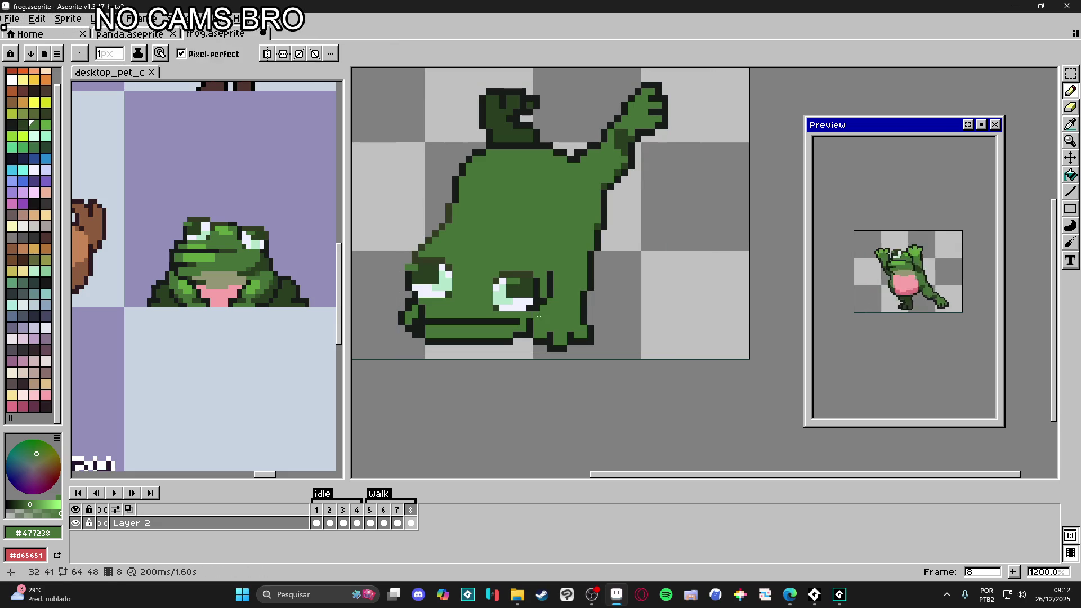
{"action": "key", "text": "i"}
{"action": "key", "text": "ctrl+z"}
Step: Draw a dark #181c19 diagonal outline beside the right eye, separating the leg
{"action": "left_click", "coordinate": [555, 285]}
{"action": "key", "text": "b"}
{"action": "left_click_drag", "start_coordinate": [554, 284], "coordinate": [570, 263]}
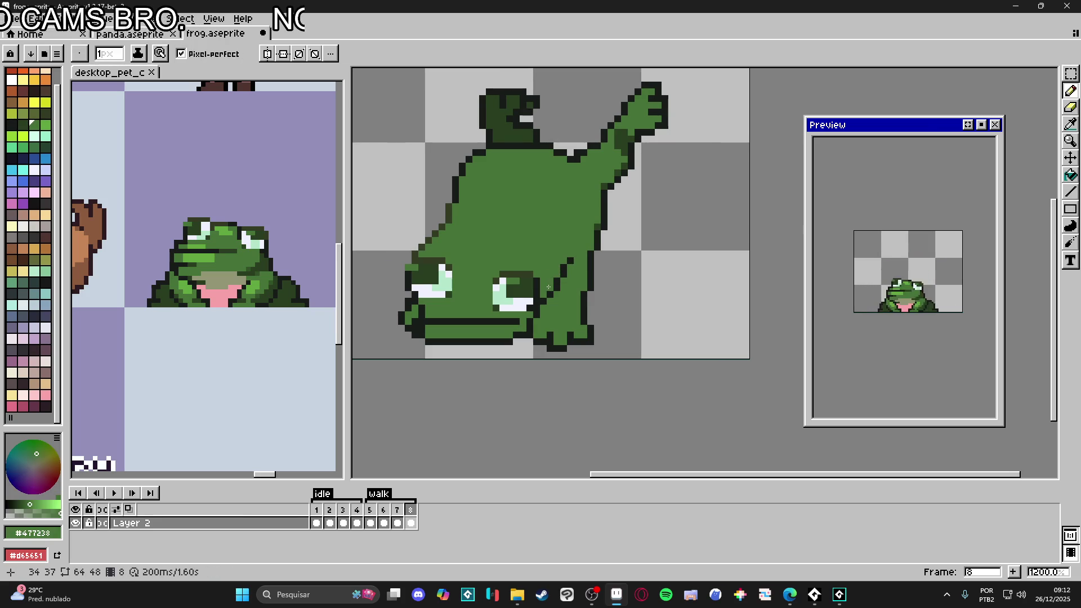
{"action": "left_click", "coordinate": [542, 296], "text": "alt"}
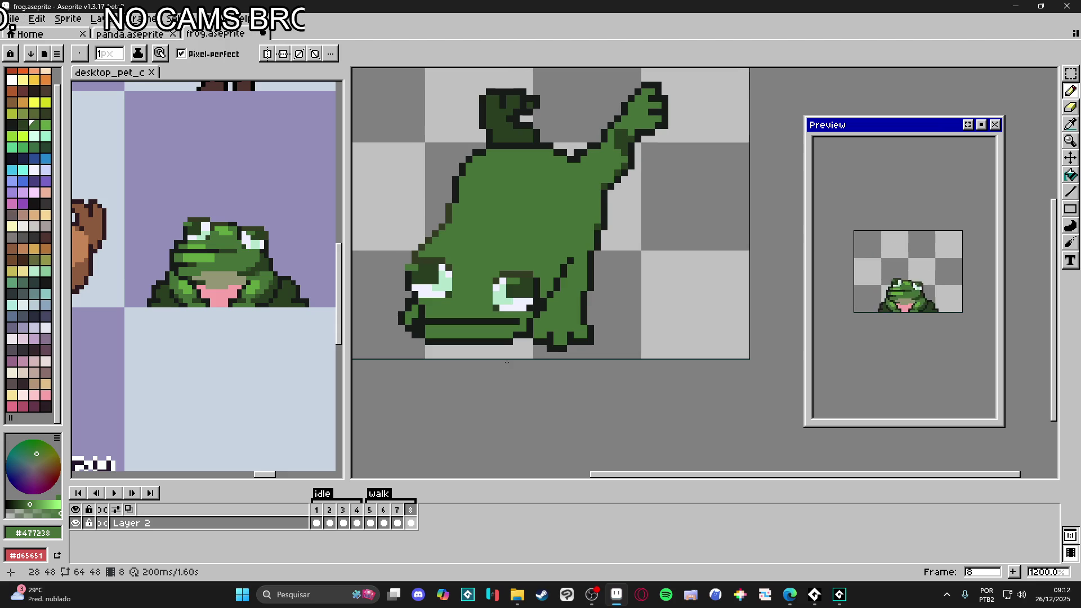
Step: Add dark #181c19 outline pixels beside the eye and cheek, repainting stray dark pixels body green
{"action": "scroll", "coordinate": [538, 329], "scroll_direction": "up", "scroll_amount": 1}
{"action": "left_click", "coordinate": [530, 319], "text": "alt"}
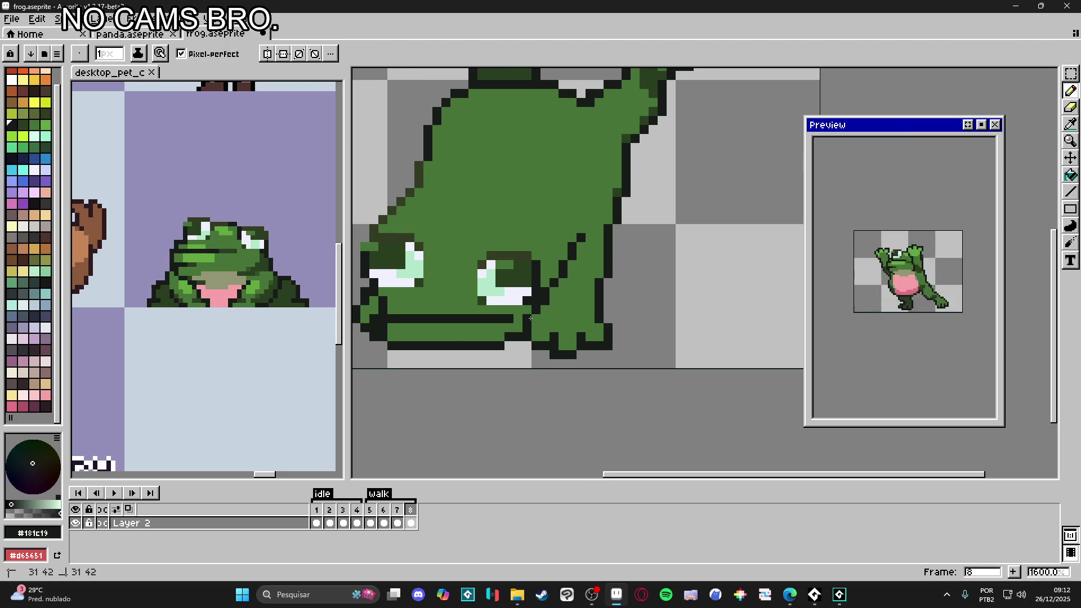
{"action": "left_click_drag", "start_coordinate": [572, 270], "coordinate": [573, 285]}
{"action": "left_click", "coordinate": [563, 316], "text": "alt"}
{"action": "left_click", "coordinate": [555, 282]}
{"action": "left_click", "coordinate": [546, 297]}
{"action": "left_click", "coordinate": [538, 299]}
{"action": "left_click", "coordinate": [534, 310], "text": "alt"}
{"action": "left_click", "coordinate": [546, 308]}
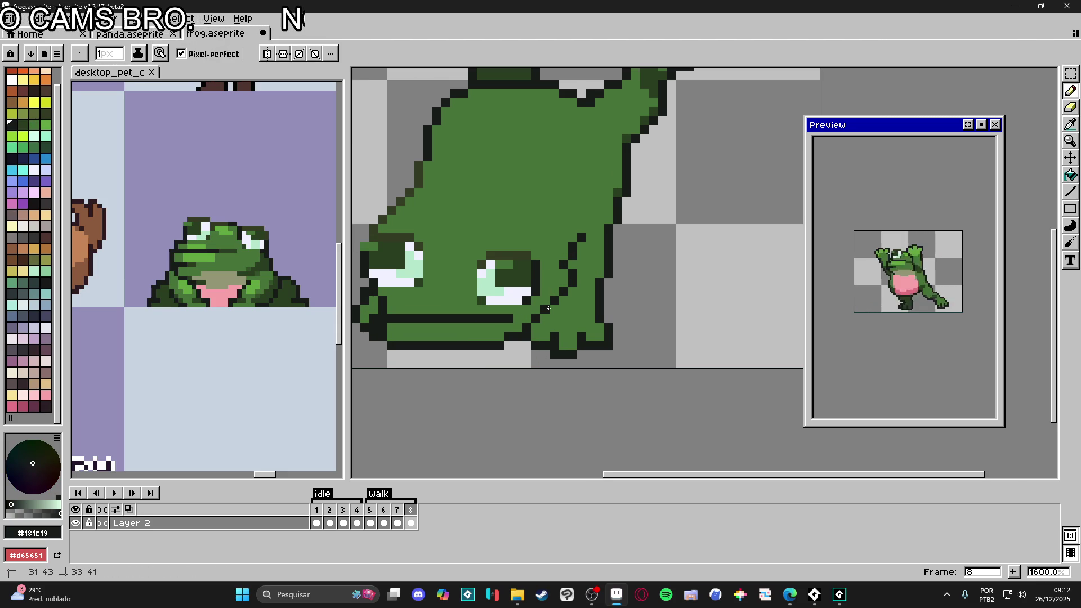
Step: Check the pet reference sheet, then return to the frog sprite
{"action": "scroll", "coordinate": [549, 307], "scroll_direction": "down", "scroll_amount": 3}
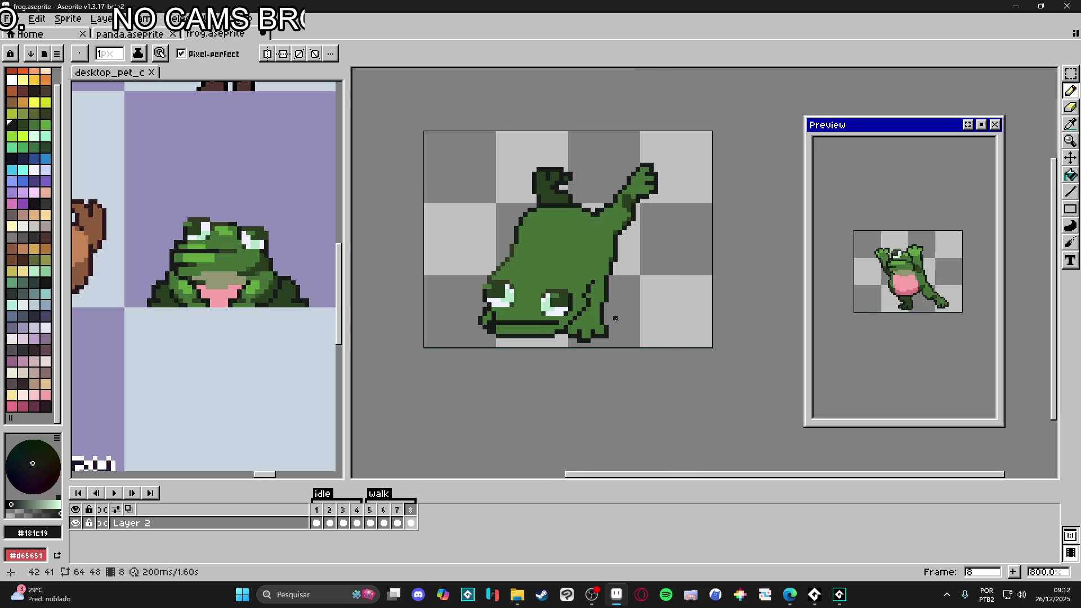
{"action": "scroll", "coordinate": [264, 224], "scroll_direction": "up", "scroll_amount": 2}
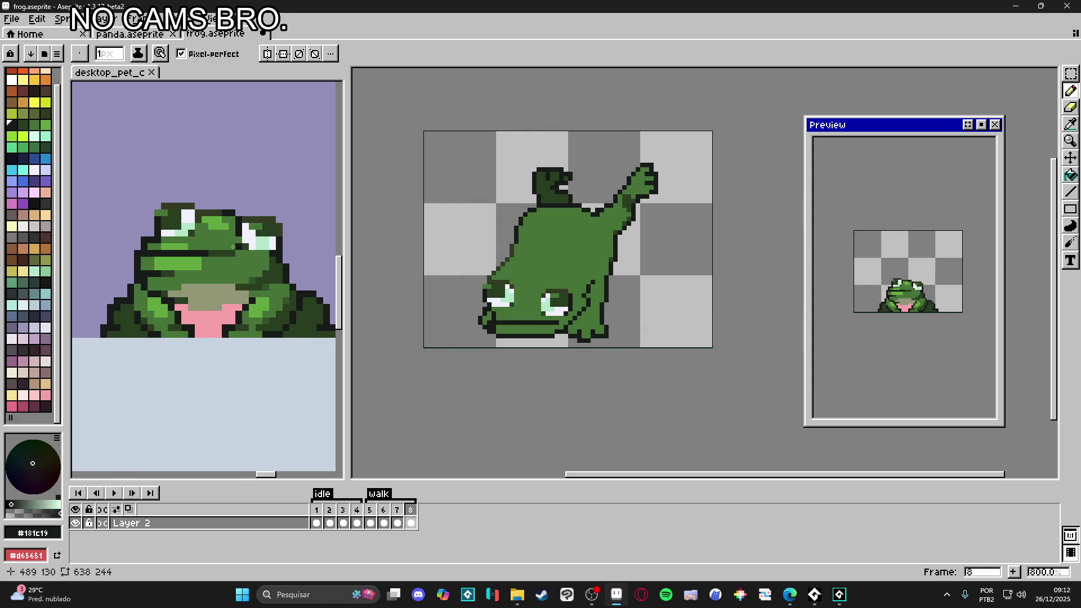
{"action": "left_click", "coordinate": [265, 225]}
{"action": "scroll", "coordinate": [567, 328], "scroll_direction": "up", "scroll_amount": 2}
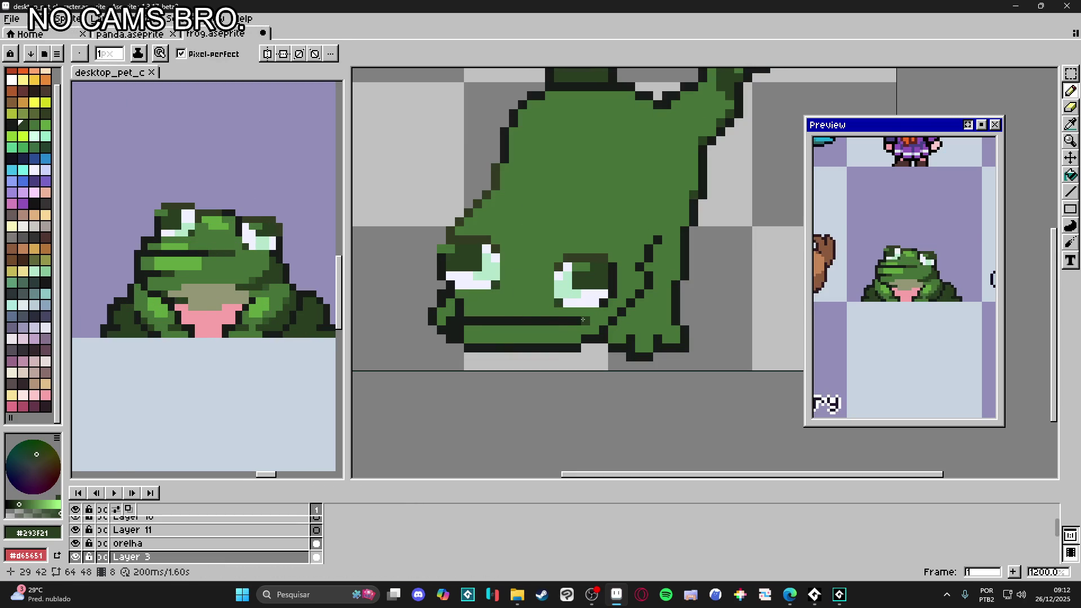
{"action": "left_click", "coordinate": [585, 320]}
Step: Redraw the mouth line on a new row, painting the old dark mouth pixels green
{"action": "mouse_move", "coordinate": [460, 313]}
{"action": "left_mouse_down"}
{"action": "mouse_move", "coordinate": [488, 312]}
{"action": "mouse_move", "coordinate": [459, 336]}
{"action": "mouse_move", "coordinate": [512, 336]}
{"action": "mouse_move", "coordinate": [439, 349]}
{"action": "mouse_move", "coordinate": [425, 336]}
{"action": "left_mouse_up"}
{"action": "left_click", "coordinate": [505, 330], "text": "alt"}
{"action": "scroll", "coordinate": [495, 338], "scroll_direction": "up", "scroll_amount": 2}
{"action": "left_click", "coordinate": [434, 338], "text": "alt"}
{"action": "left_click", "coordinate": [520, 337]}
{"action": "key", "text": "e"}
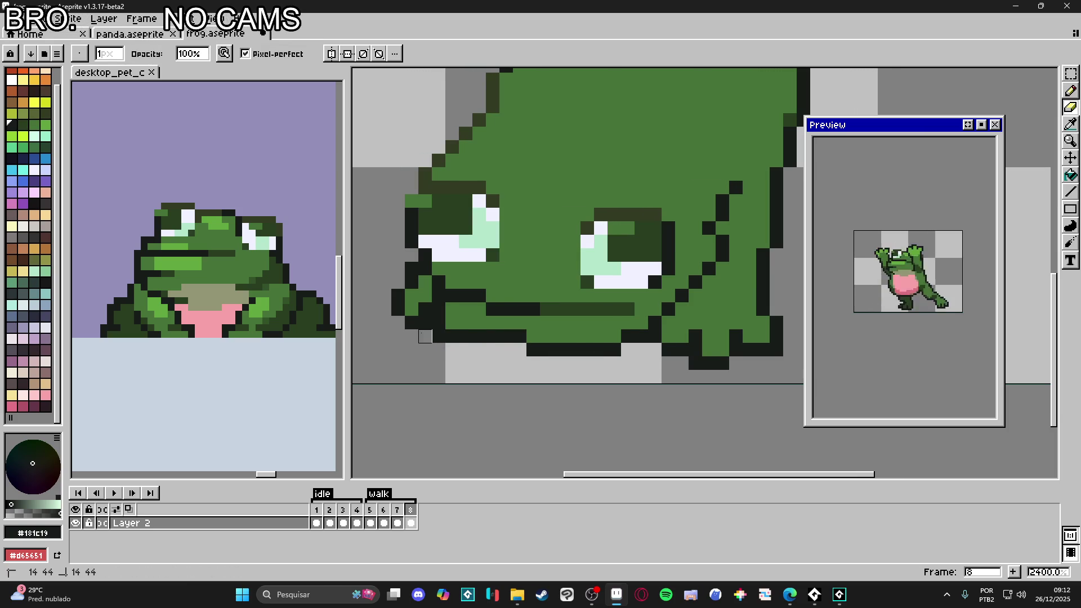
{"action": "scroll", "coordinate": [428, 337], "scroll_direction": "down", "scroll_amount": 2}
{"action": "key", "text": "b"}
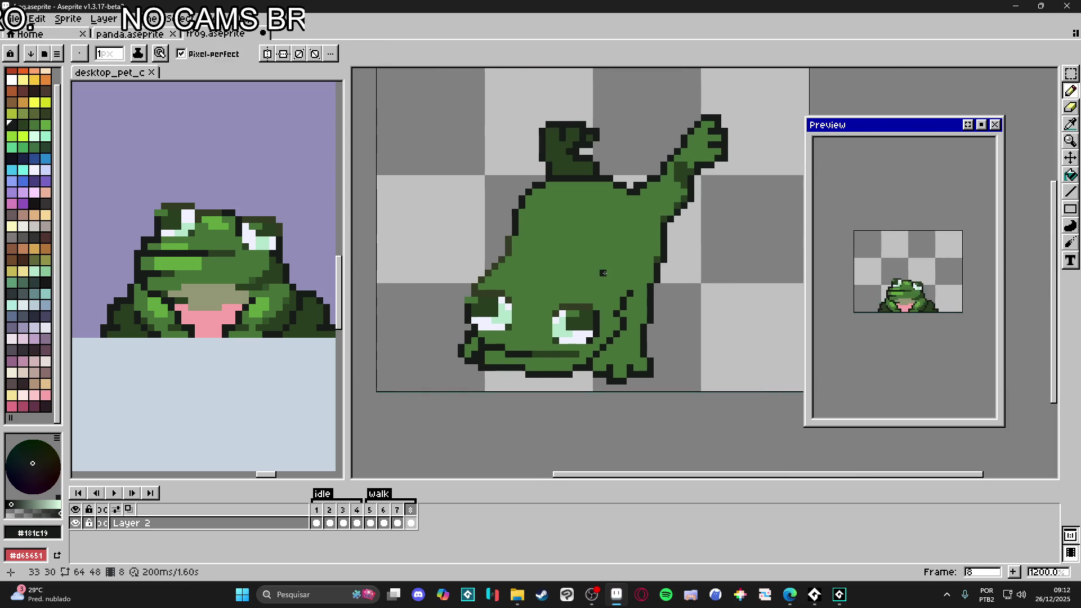
{"action": "left_click_drag", "start_coordinate": [564, 262], "coordinate": [550, 258]}
{"action": "left_click_drag", "start_coordinate": [582, 172], "coordinate": [583, 174]}
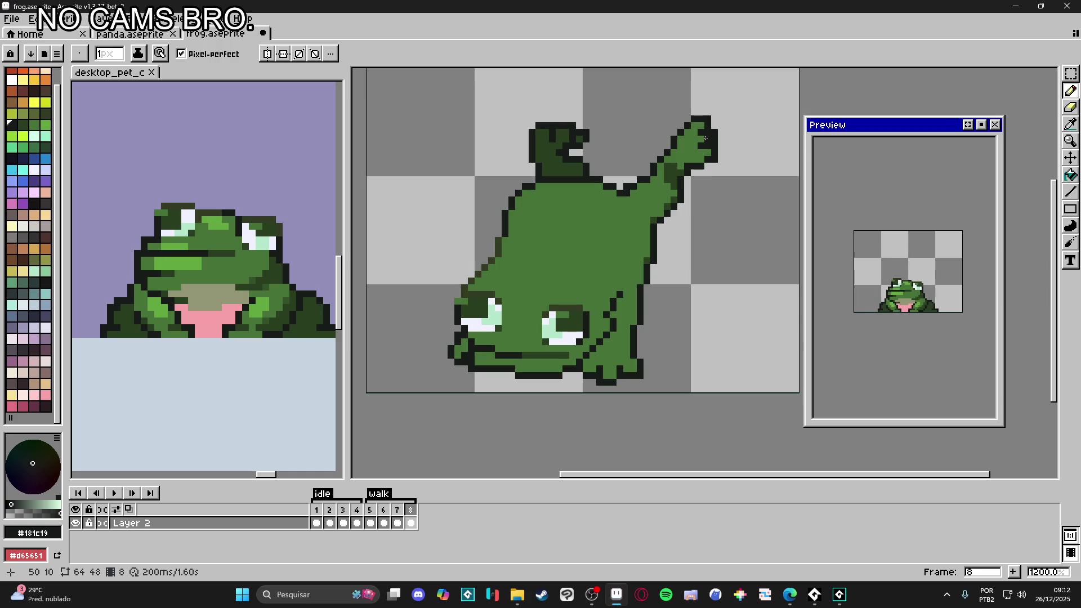
Step: Compare with frame 7, try rotating the selected raised hand, then undo back to its unrotated pose
{"action": "left_click", "coordinate": [403, 511]}
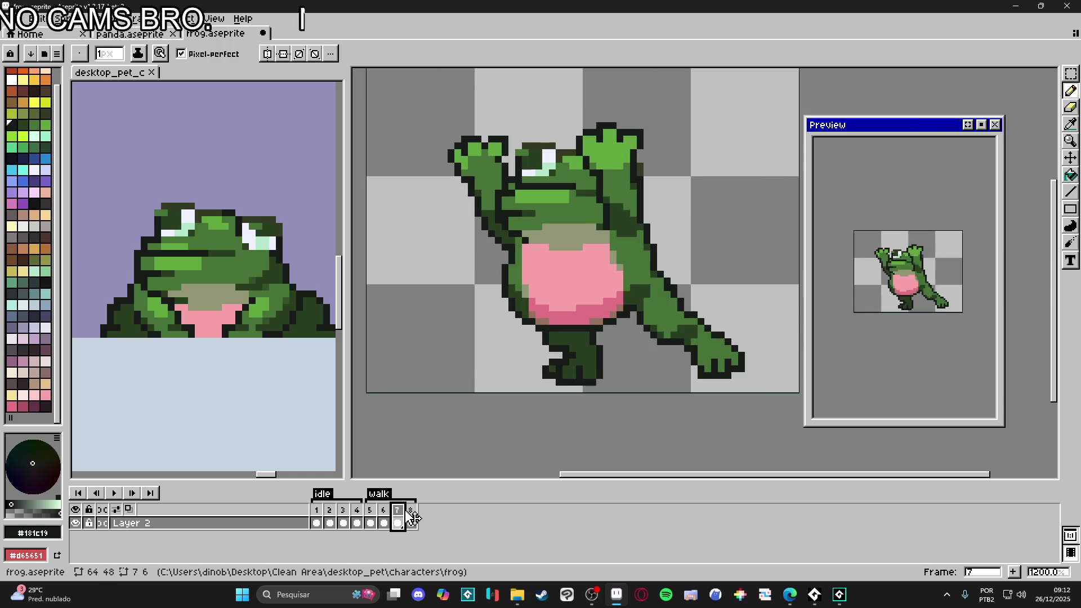
{"action": "left_click", "coordinate": [412, 510]}
{"action": "scroll", "coordinate": [710, 163], "scroll_direction": "up", "scroll_amount": 1}
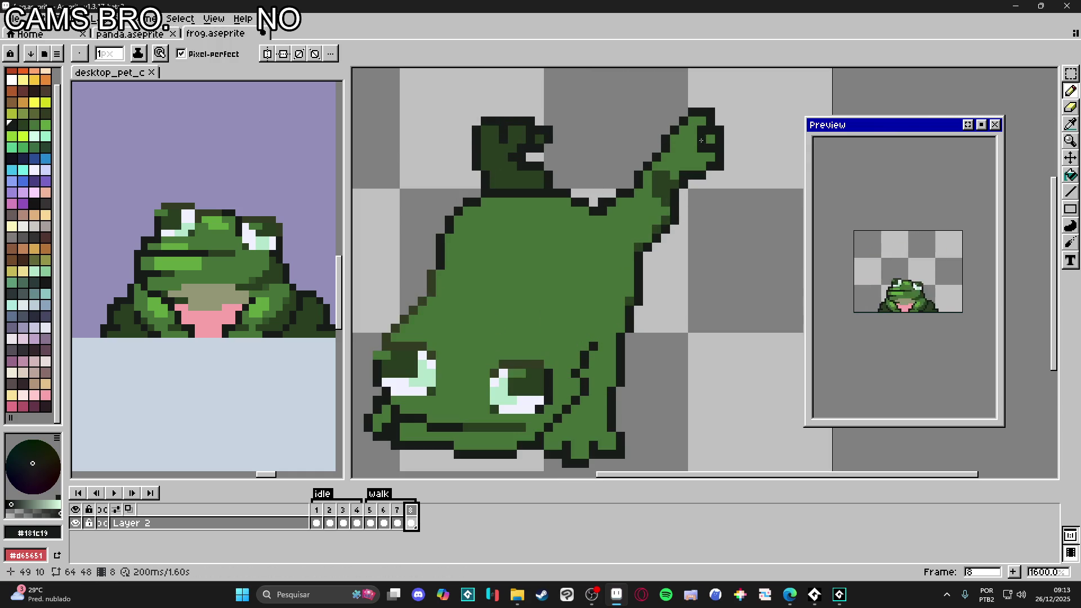
{"action": "key", "text": "v"}
{"action": "key", "text": "m"}
{"action": "left_click_drag", "start_coordinate": [737, 150], "coordinate": [670, 218]}
{"action": "left_click_drag", "start_coordinate": [752, 141], "coordinate": [772, 238]}
{"action": "left_click_drag", "start_coordinate": [712, 208], "coordinate": [683, 184]}
{"action": "key", "text": "ctrl+z"}
{"action": "key", "text": "ctrl+z"}
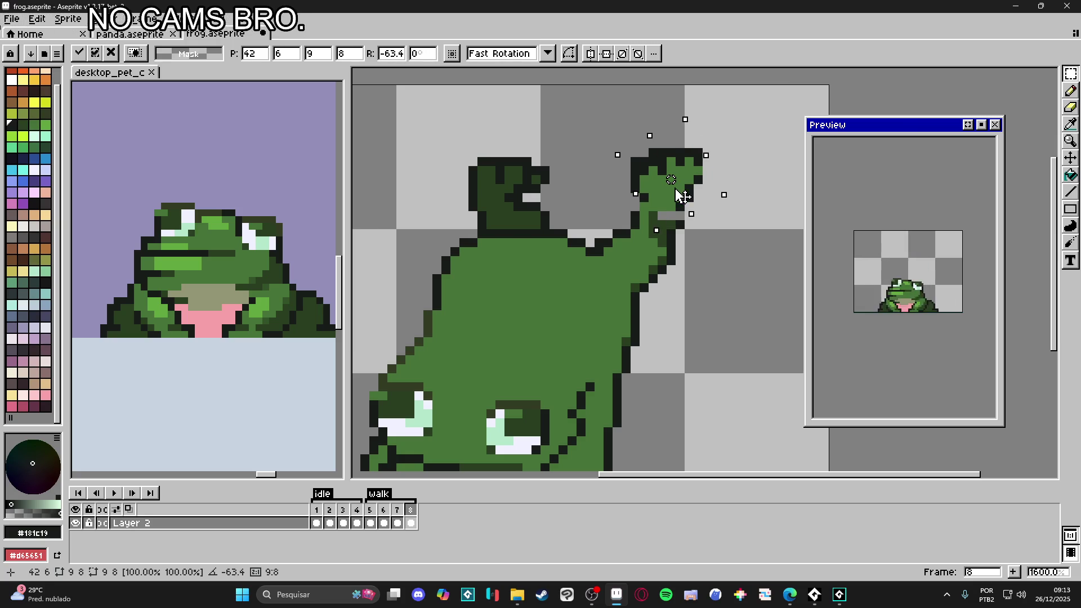
{"action": "key", "text": "b"}
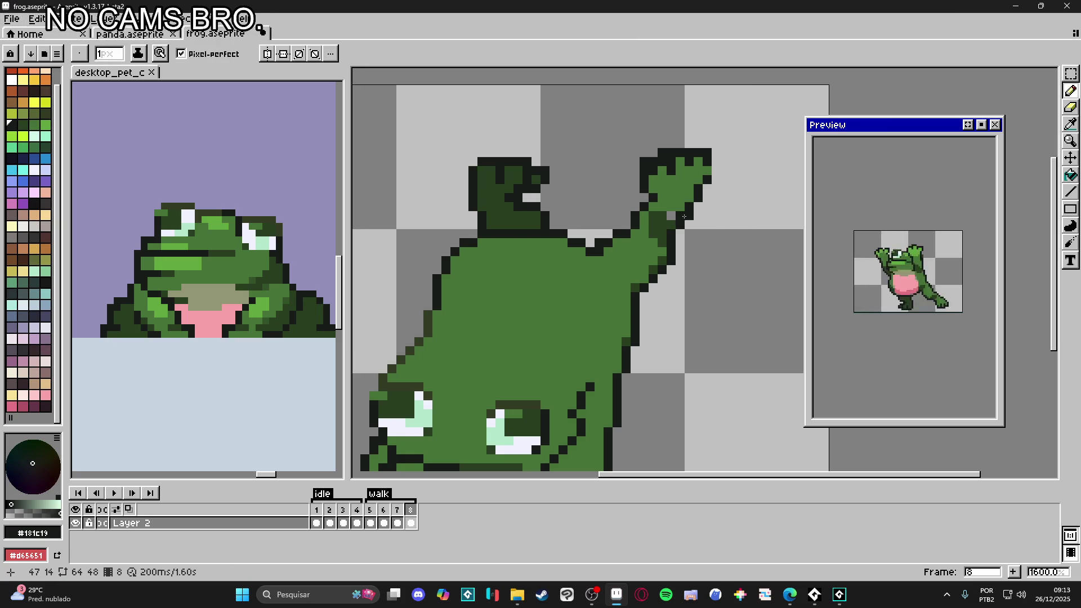
Step: Eyedrop green and outline colours, add an outline pixel at the hand's upper-left, and erase strays
{"action": "left_click", "coordinate": [689, 212], "text": "alt"}
{"action": "left_click", "coordinate": [688, 214], "text": "alt"}
{"action": "key", "text": "e"}
{"action": "key", "text": "b"}
{"action": "left_click", "coordinate": [635, 170]}
{"action": "key", "text": "e"}
{"action": "left_click", "coordinate": [644, 162]}
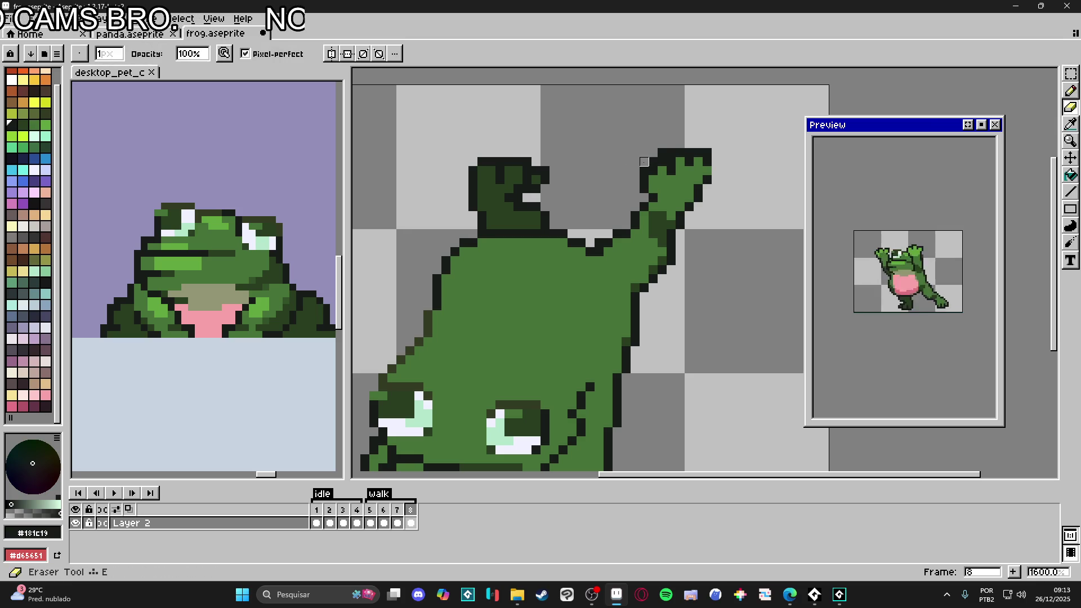
{"action": "key", "text": "b"}
{"action": "key", "text": "e"}
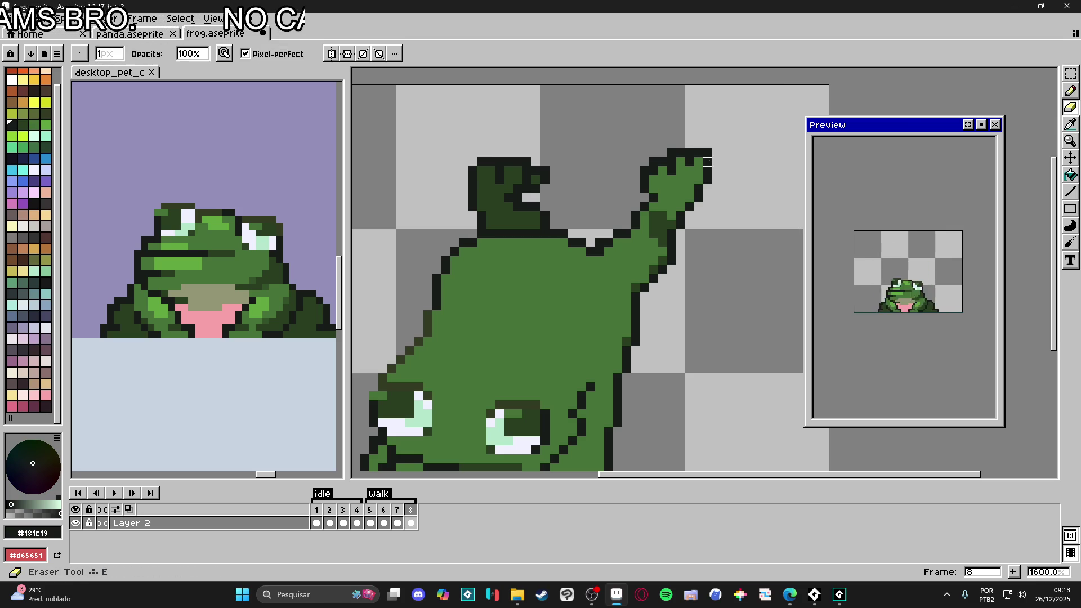
{"action": "scroll", "coordinate": [616, 169], "scroll_direction": "down", "scroll_amount": 3}
{"action": "scroll", "coordinate": [550, 164], "scroll_direction": "up", "scroll_amount": 2}
{"action": "key", "text": "b"}
Step: Add dark pixels at the head's top-left and marquee-select the top of the head
{"action": "left_click_drag", "start_coordinate": [530, 159], "coordinate": [597, 191]}
{"action": "key", "text": "m"}
{"action": "left_click_drag", "start_coordinate": [515, 136], "coordinate": [627, 201]}
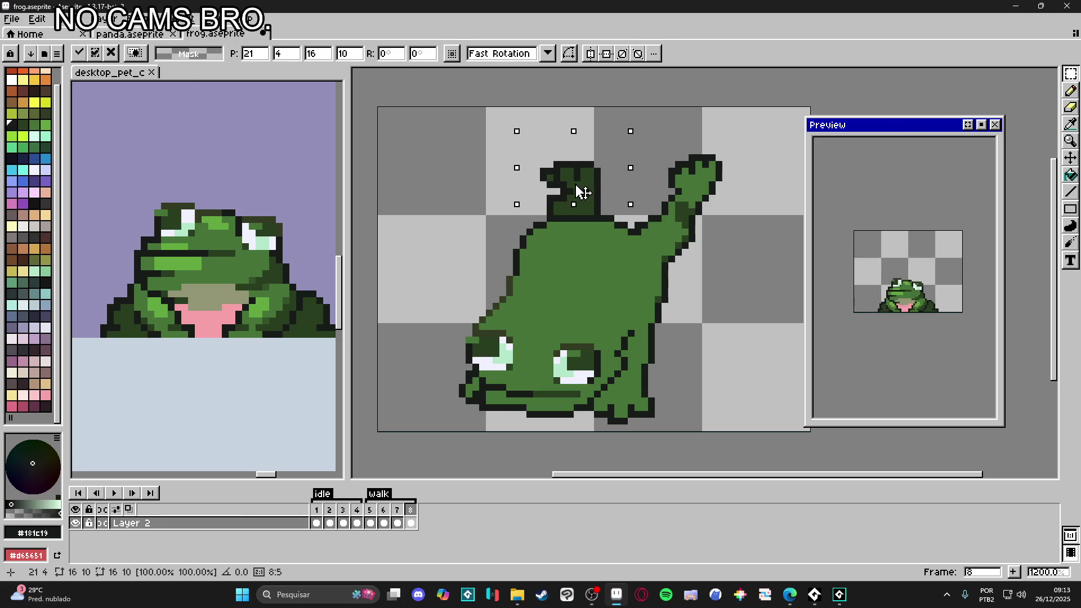
Step: Deselect the head top and alternate Eraser and Pencil while working on the head-top outline
{"action": "key", "text": "ctrl+d"}
{"action": "key", "text": "e"}
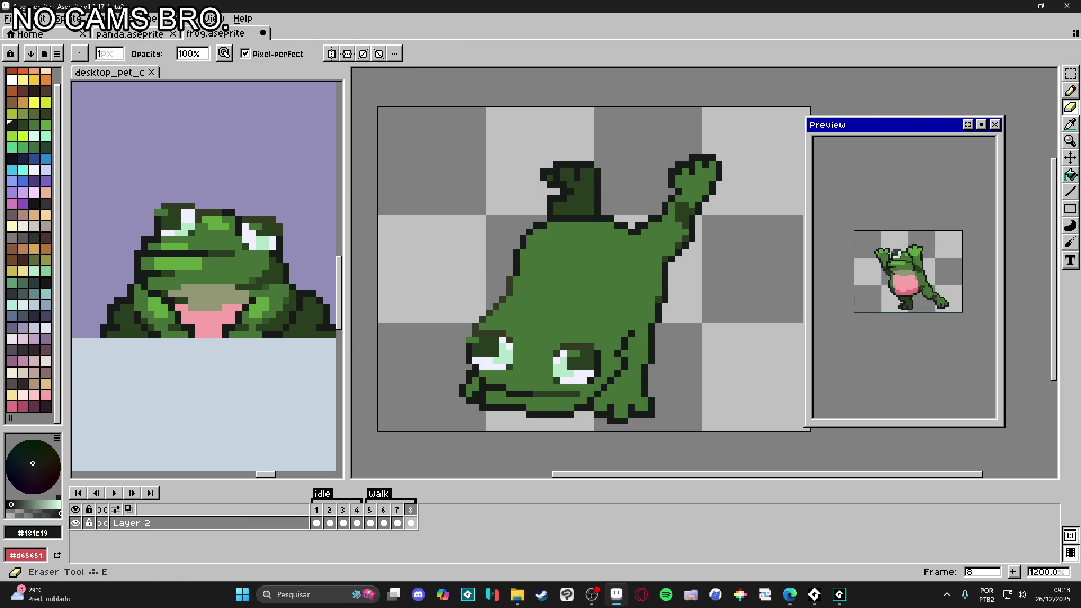
{"action": "key", "text": "b"}
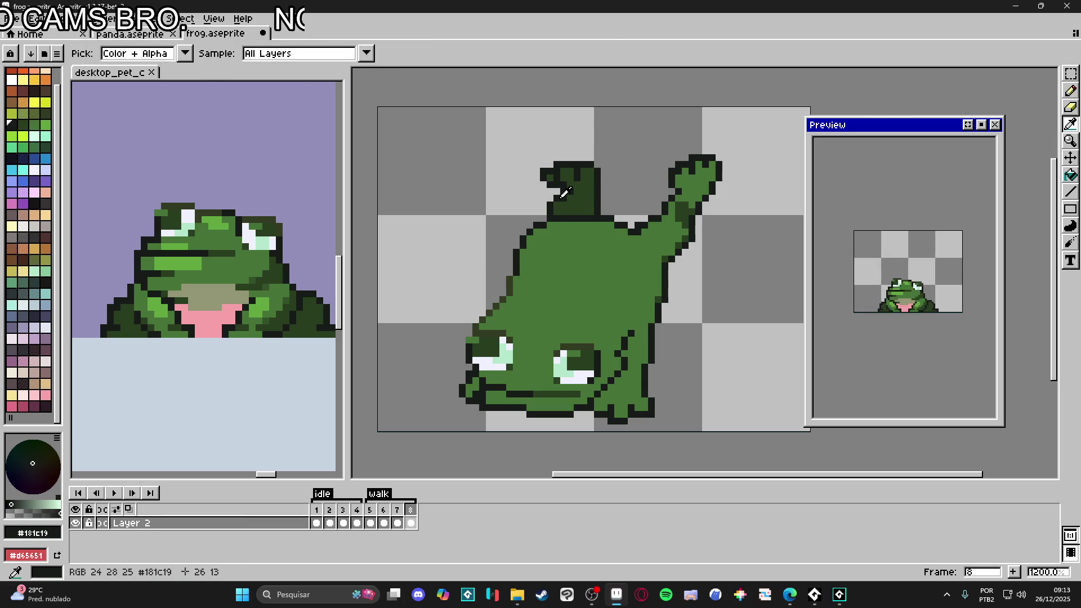
{"action": "key", "text": "b"}
{"action": "key", "text": "e"}
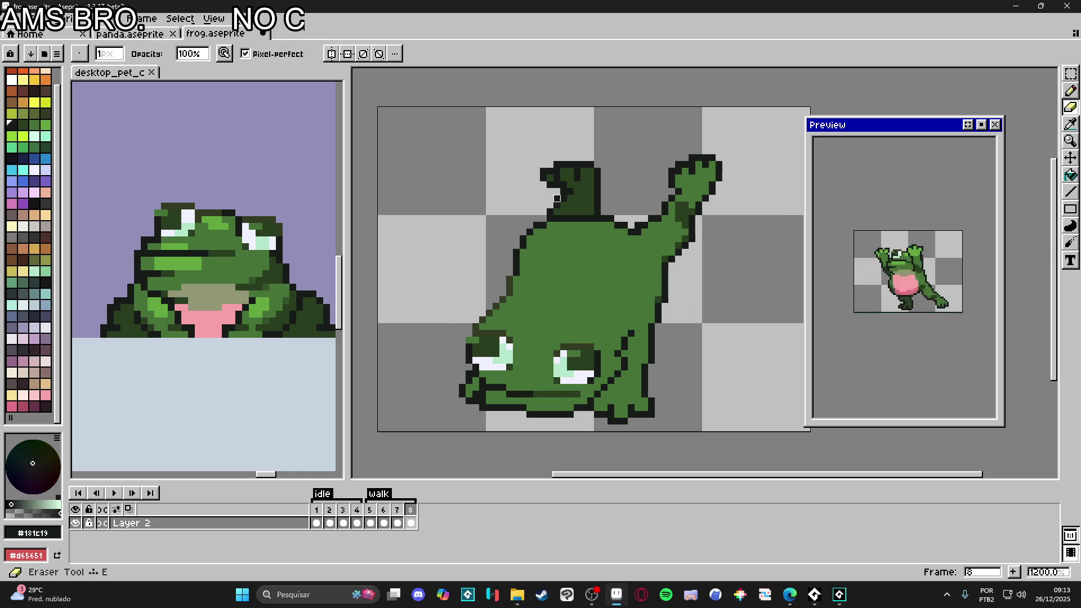
{"action": "scroll", "coordinate": [621, 163], "scroll_direction": "down", "scroll_amount": 3}
{"action": "key", "text": "b"}
{"action": "scroll", "coordinate": [569, 187], "scroll_direction": "up", "scroll_amount": 4}
{"action": "scroll", "coordinate": [569, 187], "scroll_direction": "down", "scroll_amount": 3}
{"action": "scroll", "coordinate": [569, 187], "scroll_direction": "up", "scroll_amount": 1}
{"action": "scroll", "coordinate": [566, 185], "scroll_direction": "down", "scroll_amount": 1}
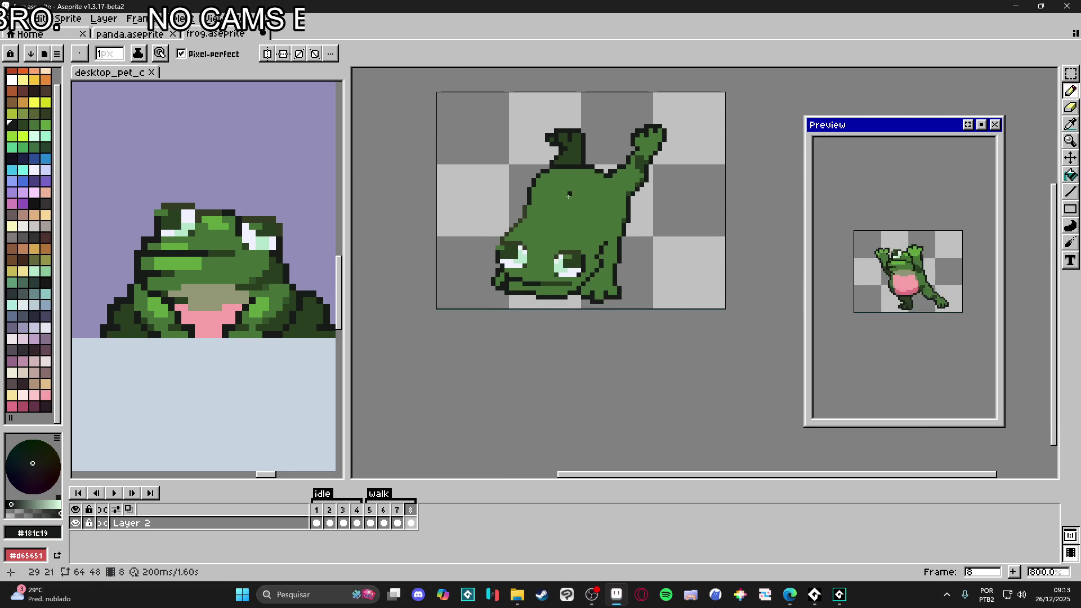
{"action": "scroll", "coordinate": [530, 292], "scroll_direction": "up", "scroll_amount": 3}
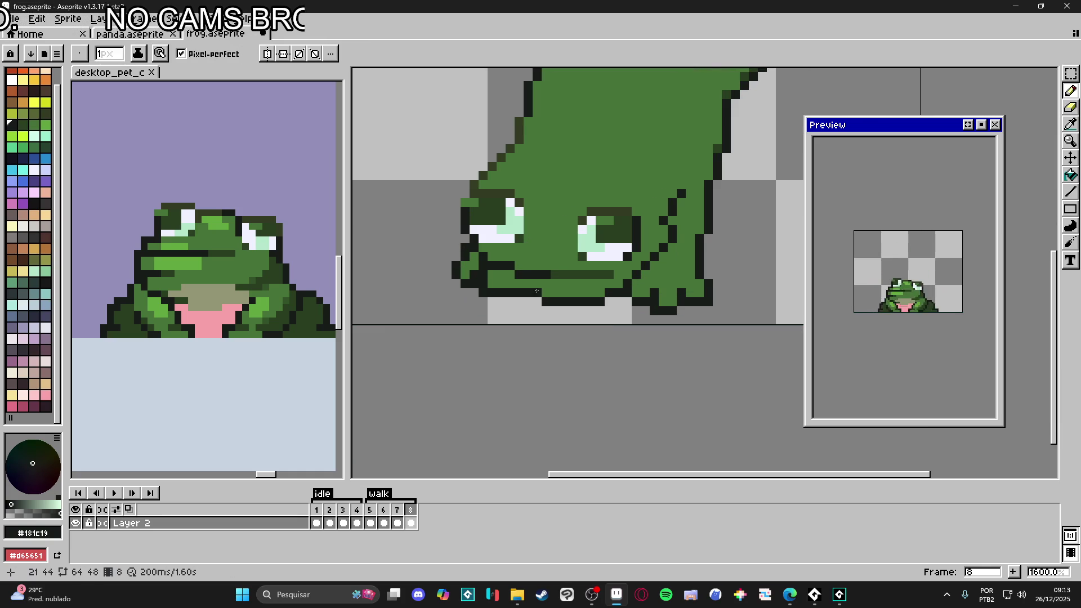
Step: Sample the frog green and dark outline colours around the mouth, then pan to inspect it
{"action": "left_click", "coordinate": [482, 276], "text": "alt"}
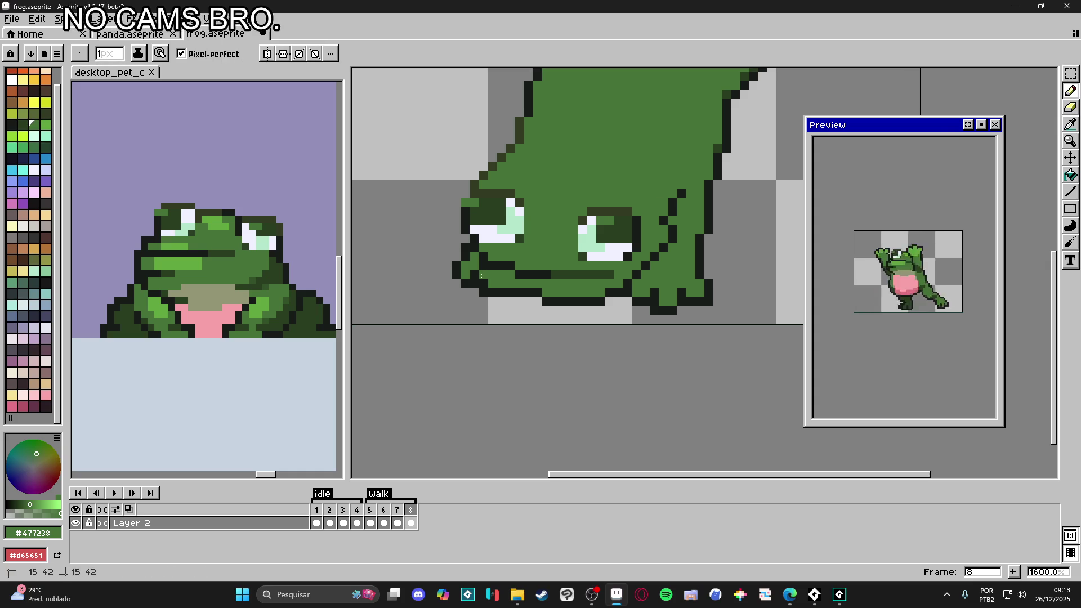
{"action": "left_click", "coordinate": [475, 282], "text": "alt"}
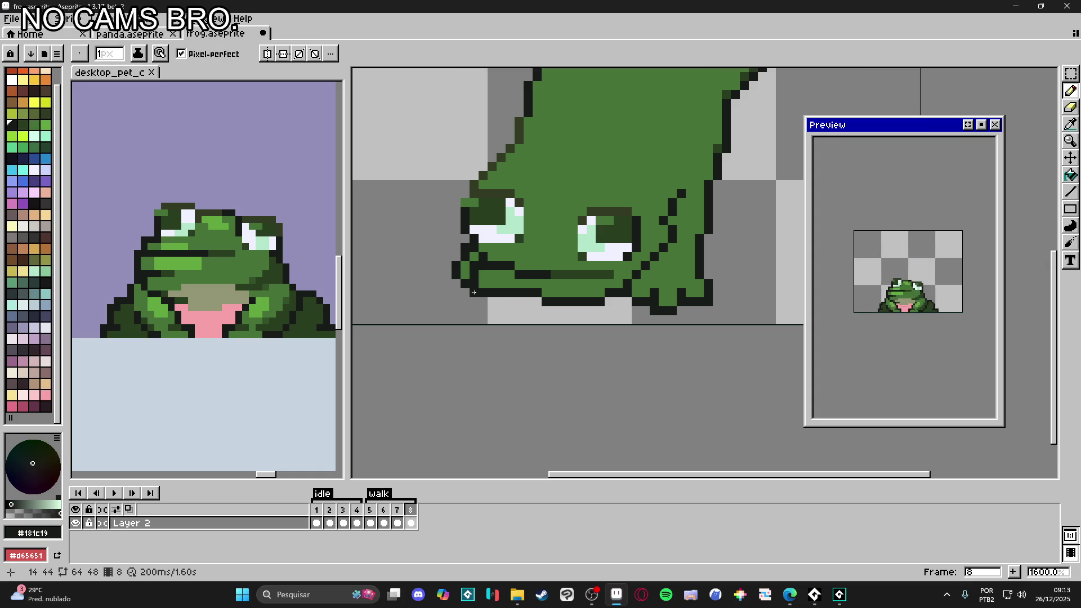
{"action": "left_click", "coordinate": [493, 282], "text": "alt"}
{"action": "left_click", "coordinate": [514, 290], "text": "alt"}
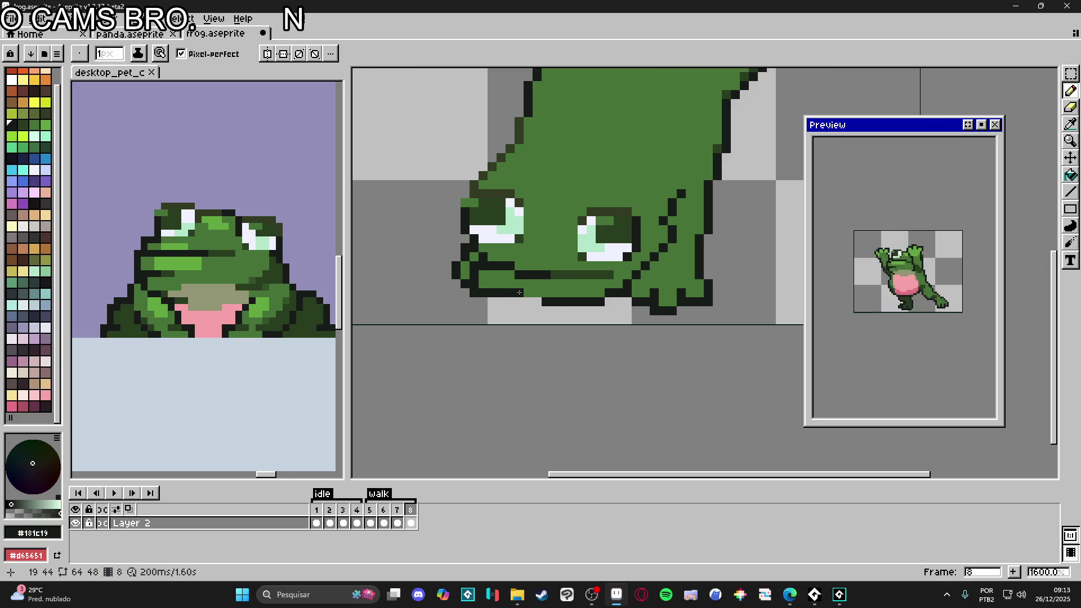
{"action": "scroll", "coordinate": [531, 299], "scroll_direction": "down", "scroll_amount": 1}
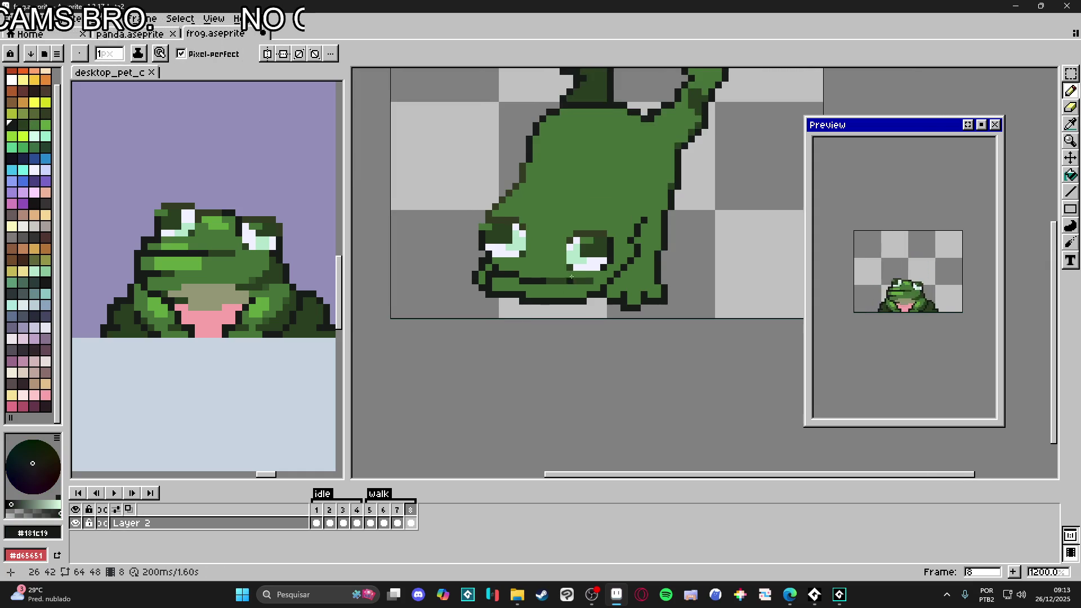
{"action": "scroll", "coordinate": [560, 277], "scroll_direction": "right", "scroll_amount": 2}
{"action": "scroll", "coordinate": [587, 268], "scroll_direction": "down", "scroll_amount": 2}
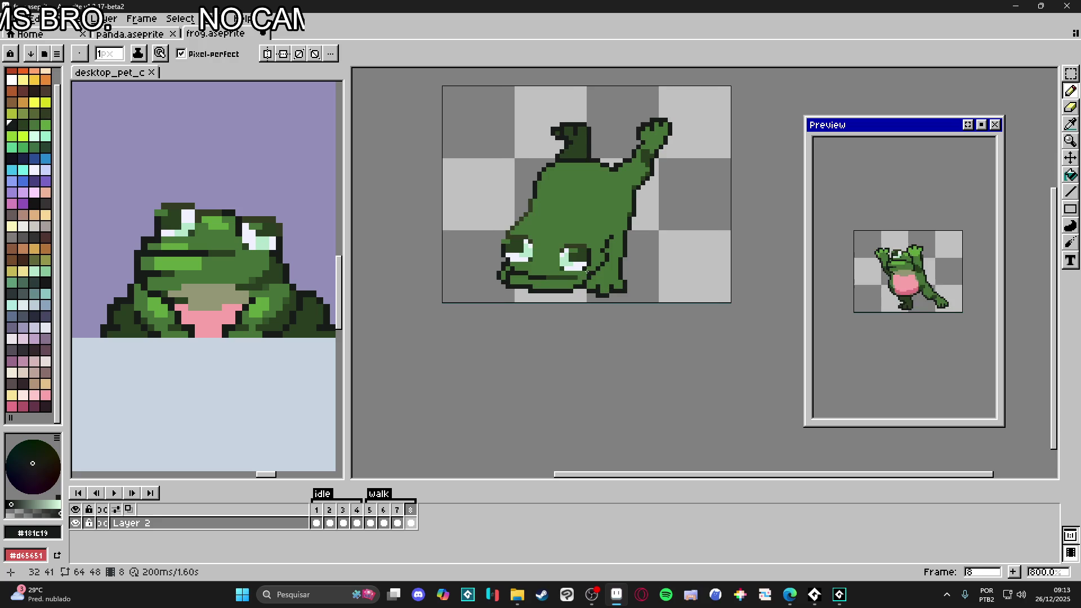
{"action": "scroll", "coordinate": [588, 271], "scroll_direction": "left", "scroll_amount": 1}
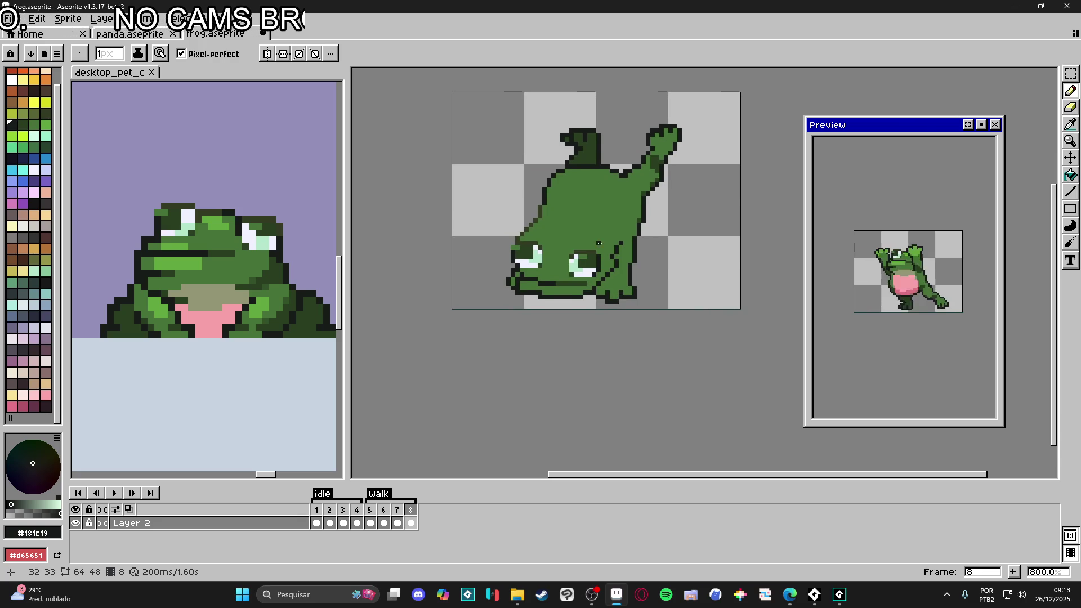
Step: After comparing with frame 7, erase the foot below the right eye and the lower-right edge
{"action": "left_click", "coordinate": [401, 516]}
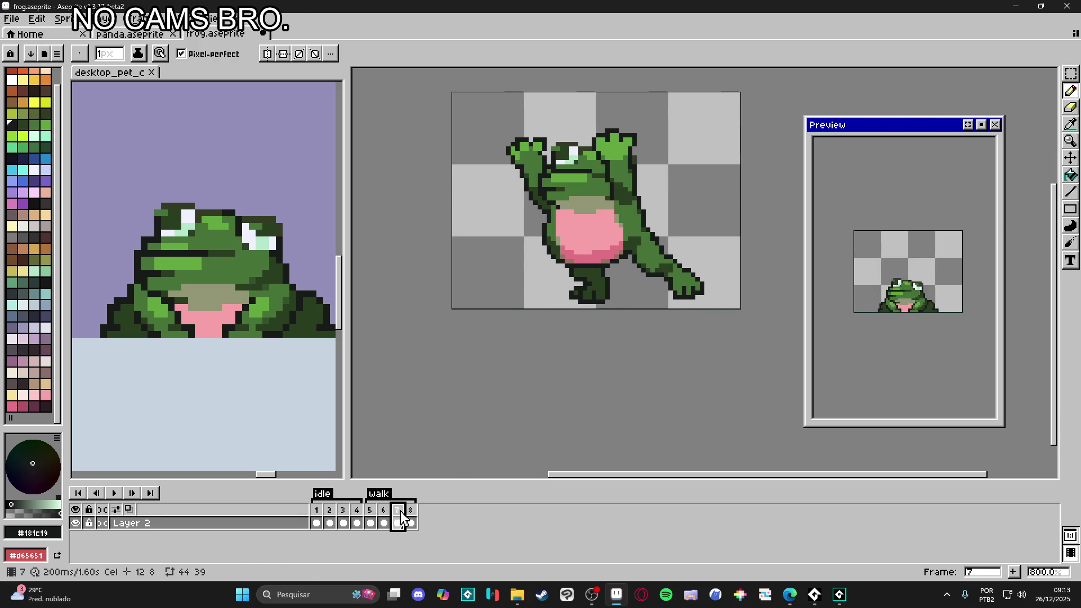
{"action": "left_click", "coordinate": [411, 513]}
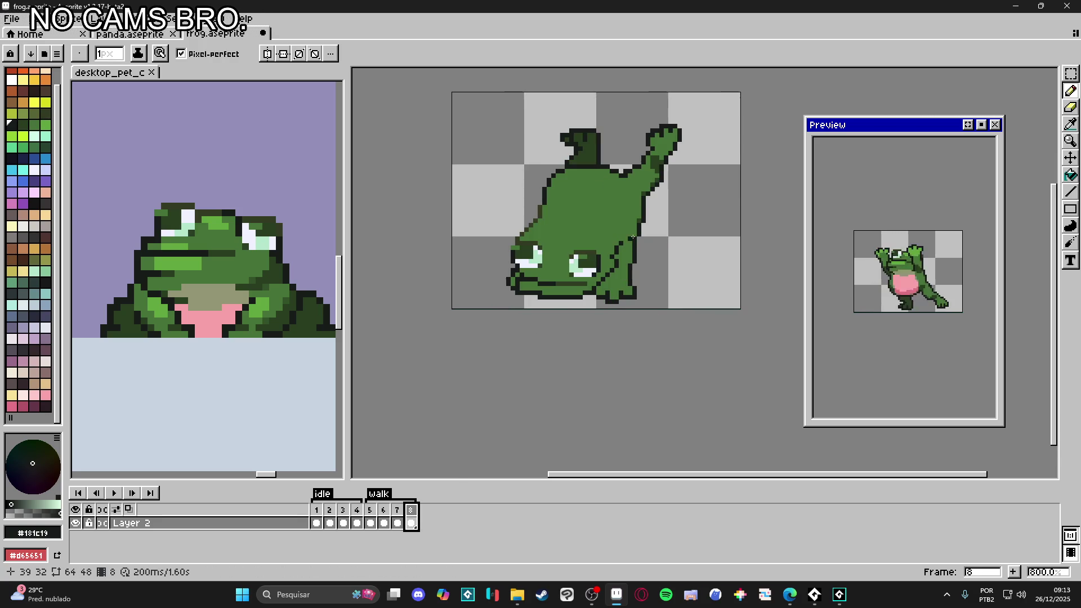
{"action": "scroll", "coordinate": [614, 274], "scroll_direction": "up", "scroll_amount": 3}
{"action": "key", "text": "e"}
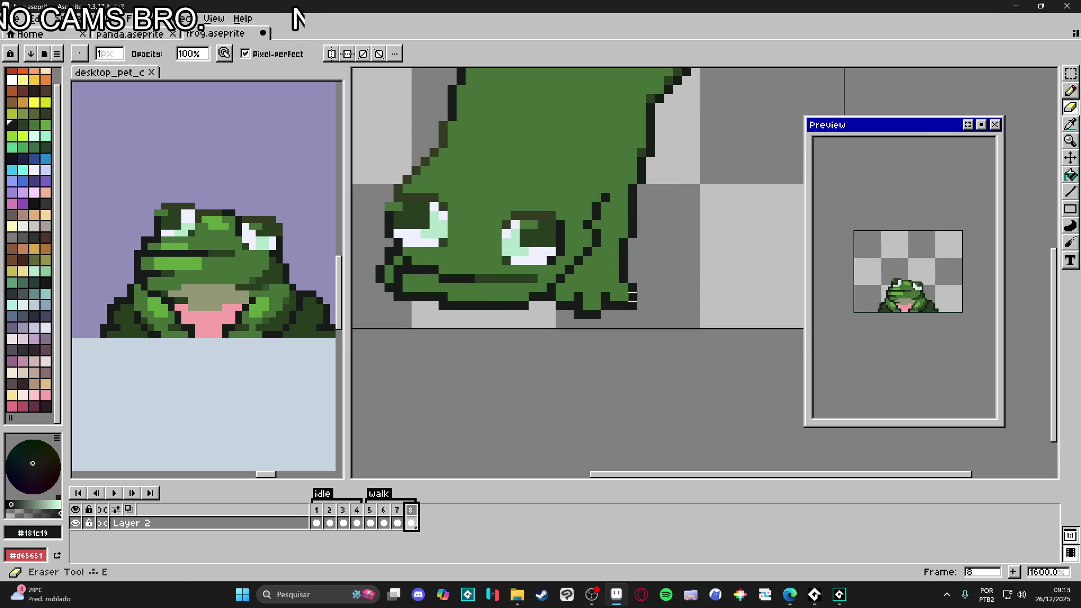
{"action": "left_click_drag", "start_coordinate": [627, 286], "coordinate": [587, 306]}
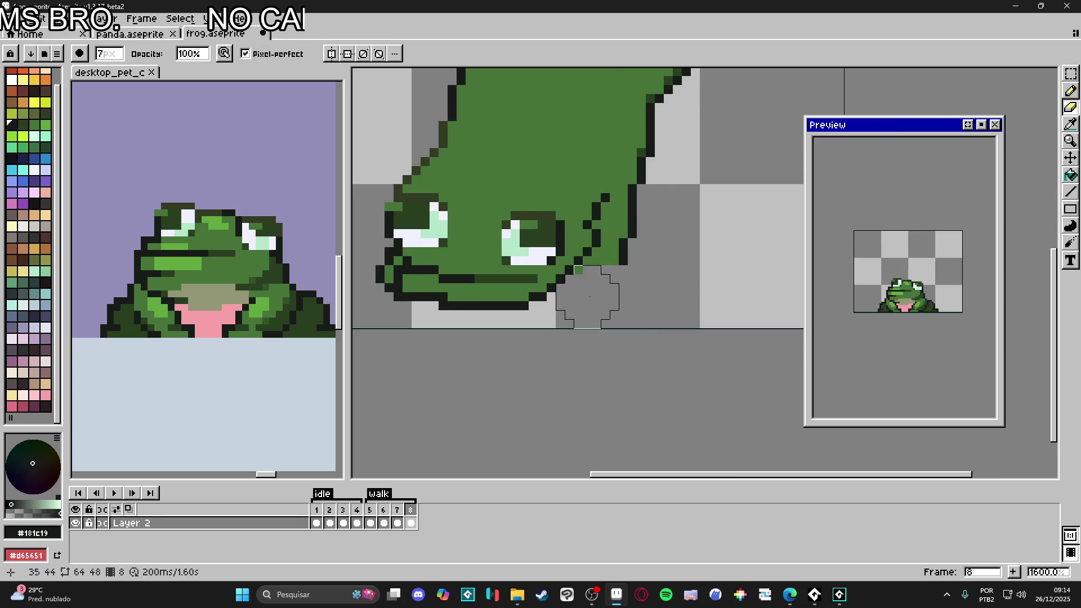
{"action": "left_click", "coordinate": [623, 258]}
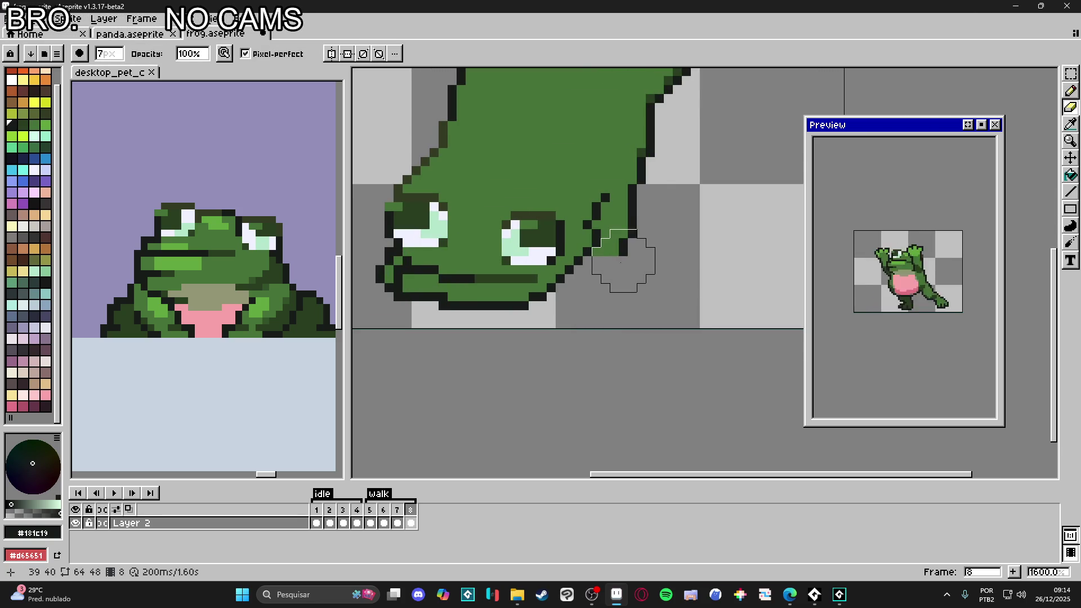
Step: Clean the body's upper-right outline with a 1-pixel eraser, then restore a 2-pixel size
{"action": "key", "text": "minus"}
{"action": "key", "text": "minus"}
{"action": "key", "text": "minus"}
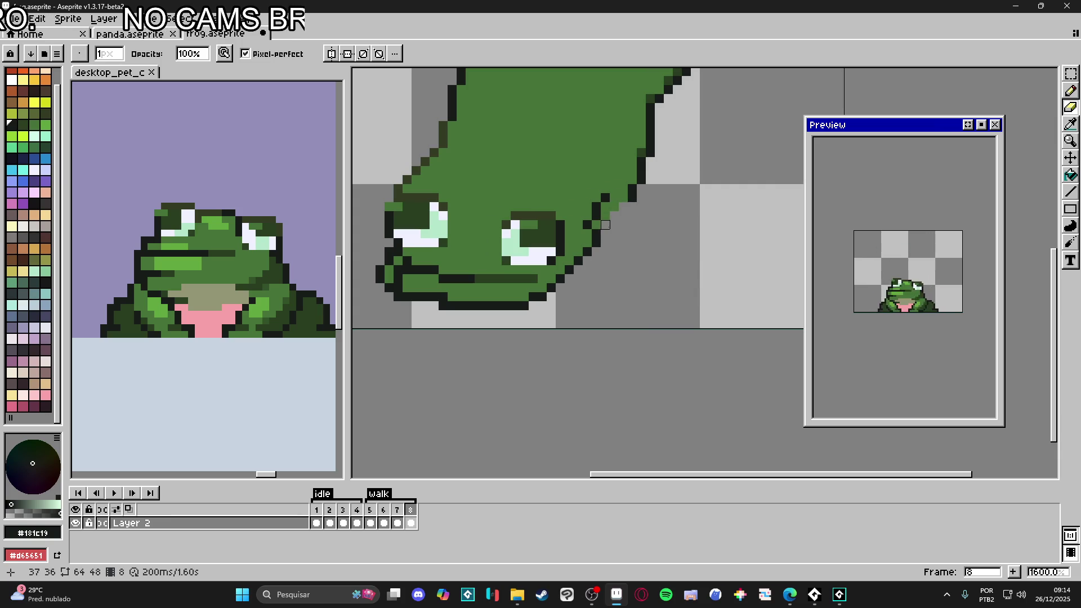
{"action": "left_click_drag", "start_coordinate": [597, 235], "coordinate": [634, 181]}
{"action": "key", "text": "plus"}
{"action": "scroll", "coordinate": [646, 269], "scroll_direction": "down", "scroll_amount": 1}
{"action": "key", "text": "b"}
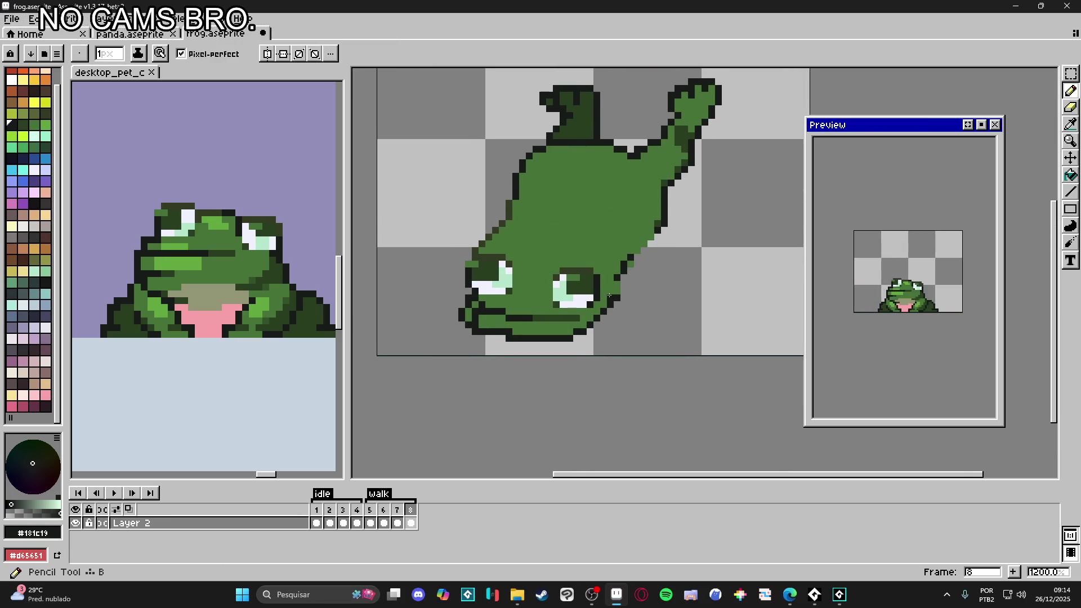
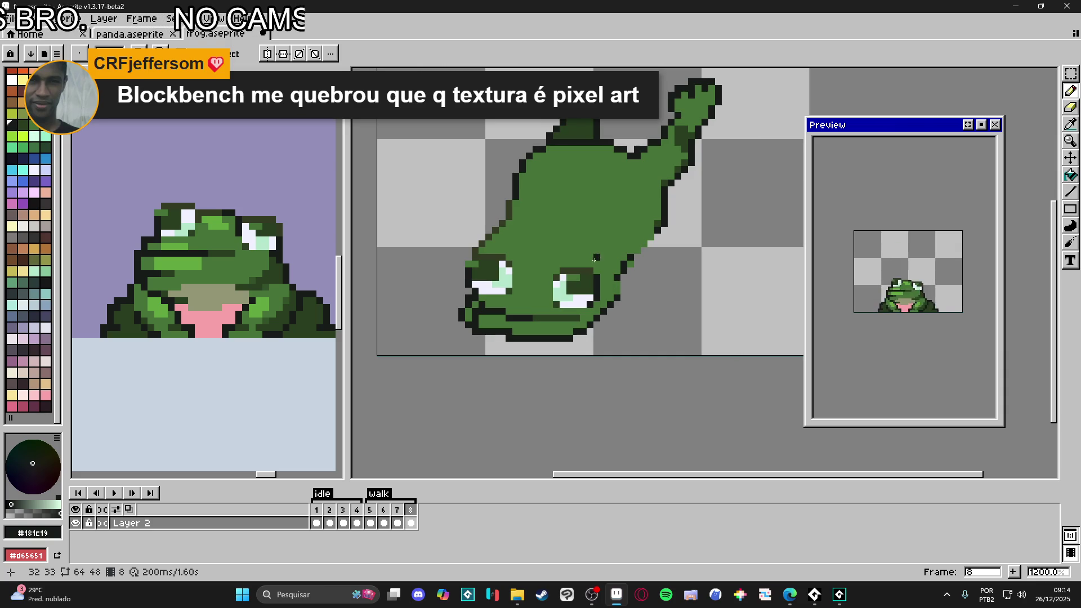
Step: Paint body green over the lower-right edge of the frog's right jaw
{"action": "scroll", "coordinate": [599, 312], "scroll_direction": "up", "scroll_amount": 1}
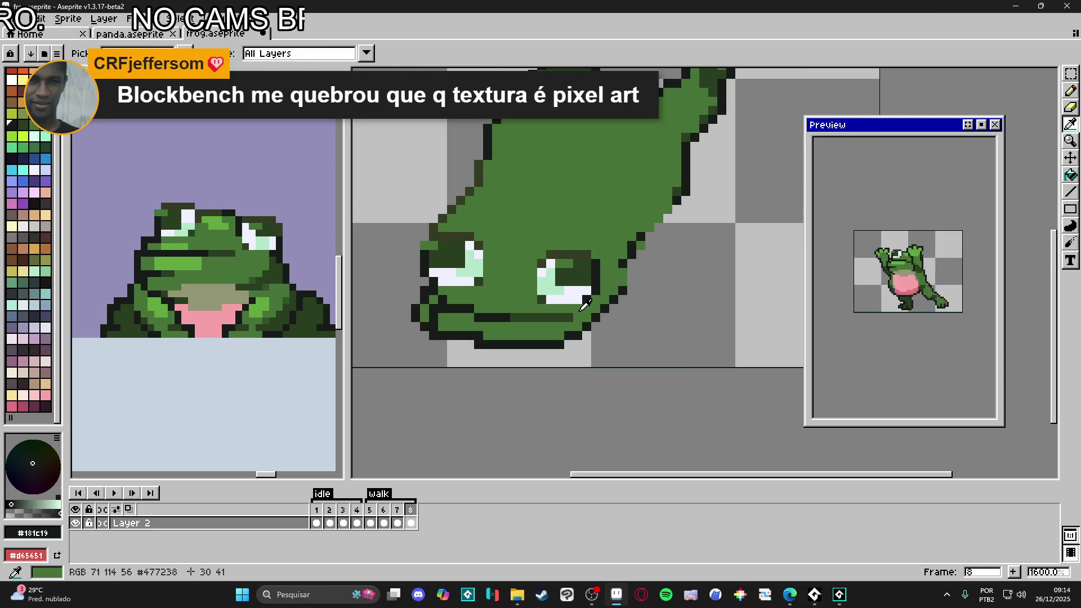
{"action": "left_click", "coordinate": [611, 308], "text": "alt"}
{"action": "left_click", "coordinate": [602, 318]}
{"action": "left_click", "coordinate": [603, 326]}
{"action": "mouse_move", "coordinate": [619, 299]}
{"action": "left_mouse_down"}
{"action": "mouse_move", "coordinate": [622, 273]}
{"action": "mouse_move", "coordinate": [632, 286]}
{"action": "mouse_move", "coordinate": [640, 276]}
{"action": "left_mouse_up"}
{"action": "left_click", "coordinate": [631, 245]}
{"action": "left_click", "coordinate": [640, 237]}
Step: Eyedrop the dark outline colour and draw a dark outline along the right jaw edge
{"action": "key", "text": "i"}
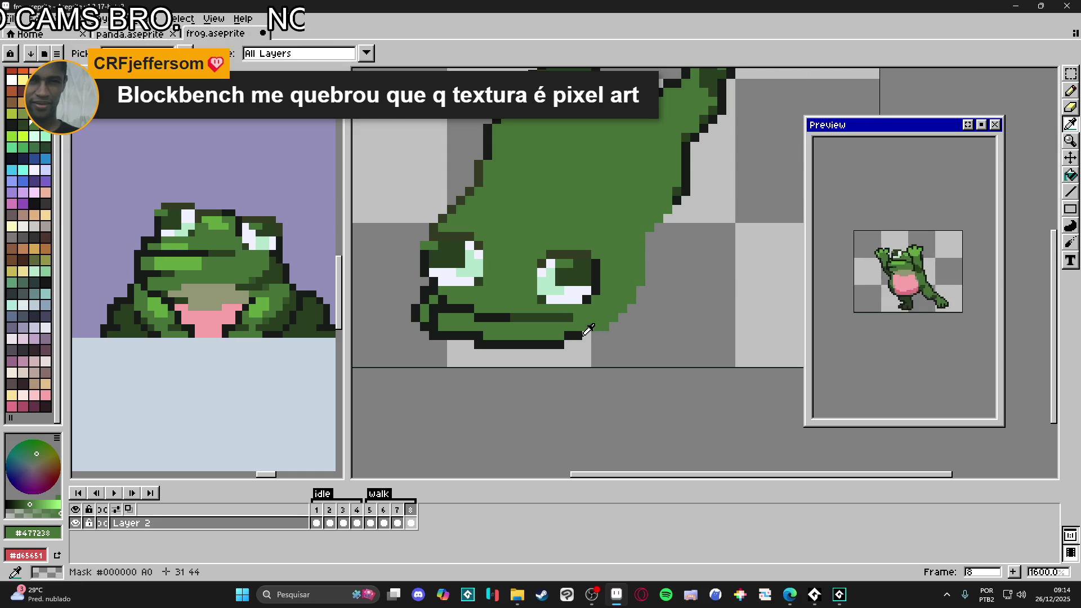
{"action": "left_click", "coordinate": [591, 329]}
{"action": "key", "text": "b"}
{"action": "mouse_move", "coordinate": [588, 335]}
{"action": "left_mouse_down"}
{"action": "mouse_move", "coordinate": [642, 287]}
{"action": "mouse_move", "coordinate": [645, 252]}
{"action": "left_mouse_up"}
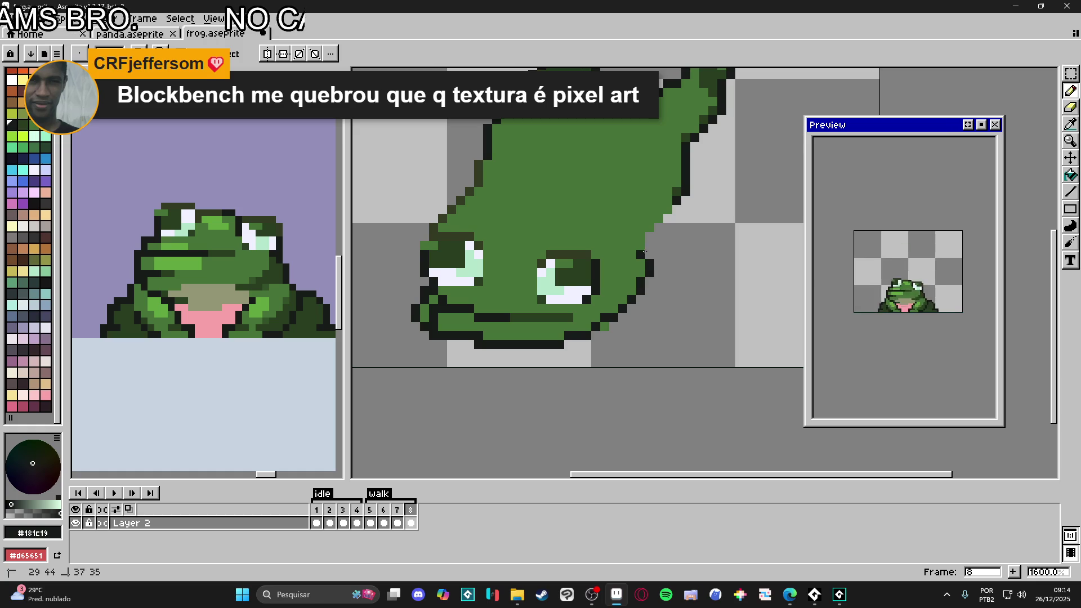
Step: Shift the jaw outline one pixel right and add dark outline pixels along the right jaw
{"action": "key", "text": "i"}
{"action": "left_click", "coordinate": [602, 317]}
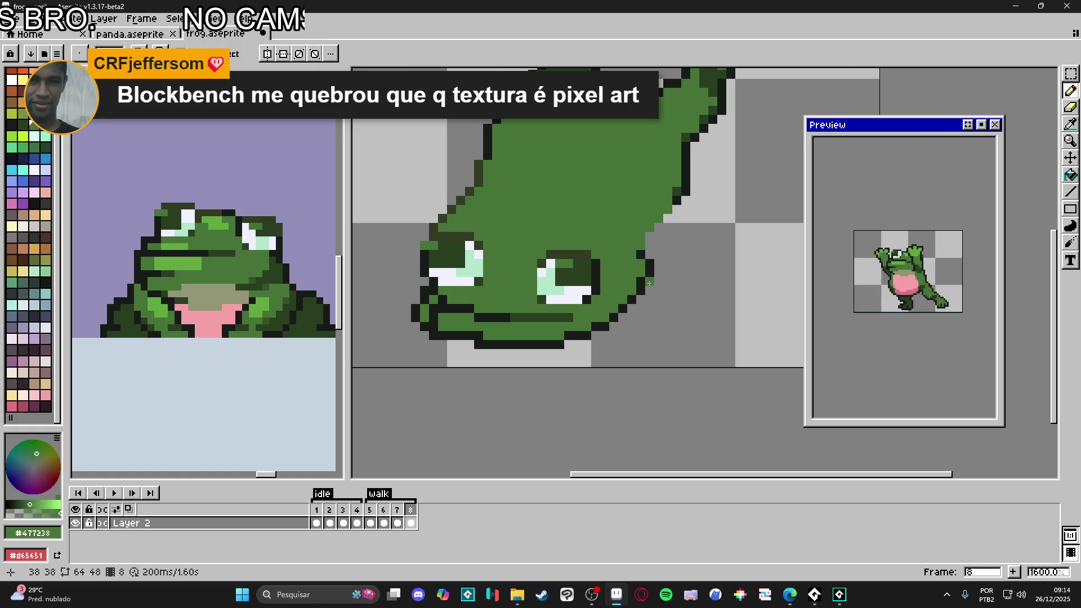
{"action": "left_click_drag", "start_coordinate": [640, 254], "coordinate": [650, 254]}
{"action": "left_click", "coordinate": [649, 265], "text": "alt"}
{"action": "left_click", "coordinate": [649, 252]}
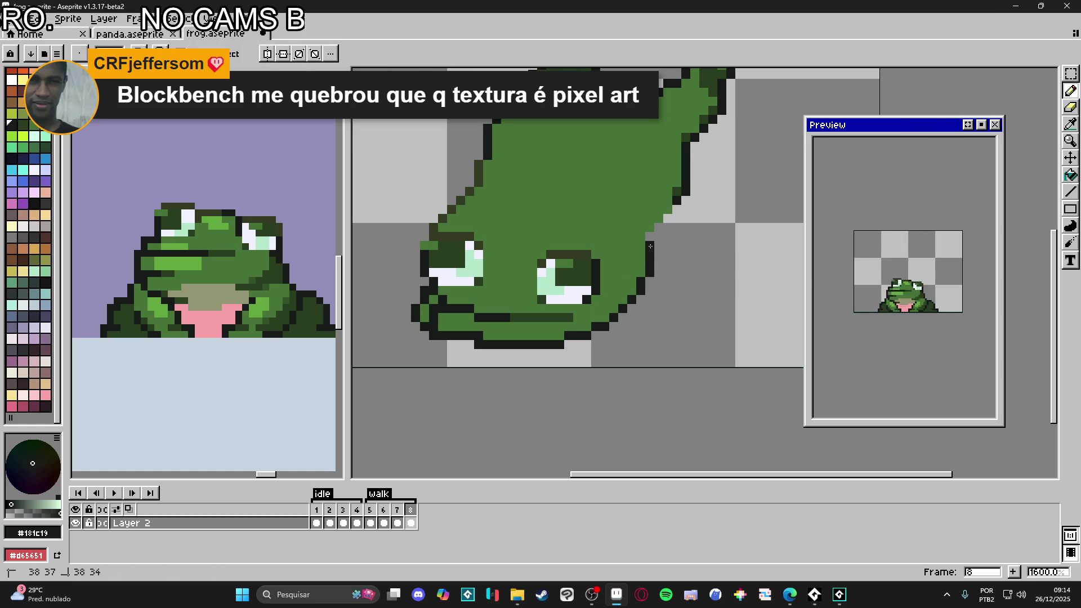
{"action": "left_click", "coordinate": [649, 227]}
{"action": "left_click", "coordinate": [641, 272]}
{"action": "left_click", "coordinate": [632, 290]}
Step: Pick the frog's green from the mouth, then switch to the reference frog sprite
{"action": "key", "text": "e"}
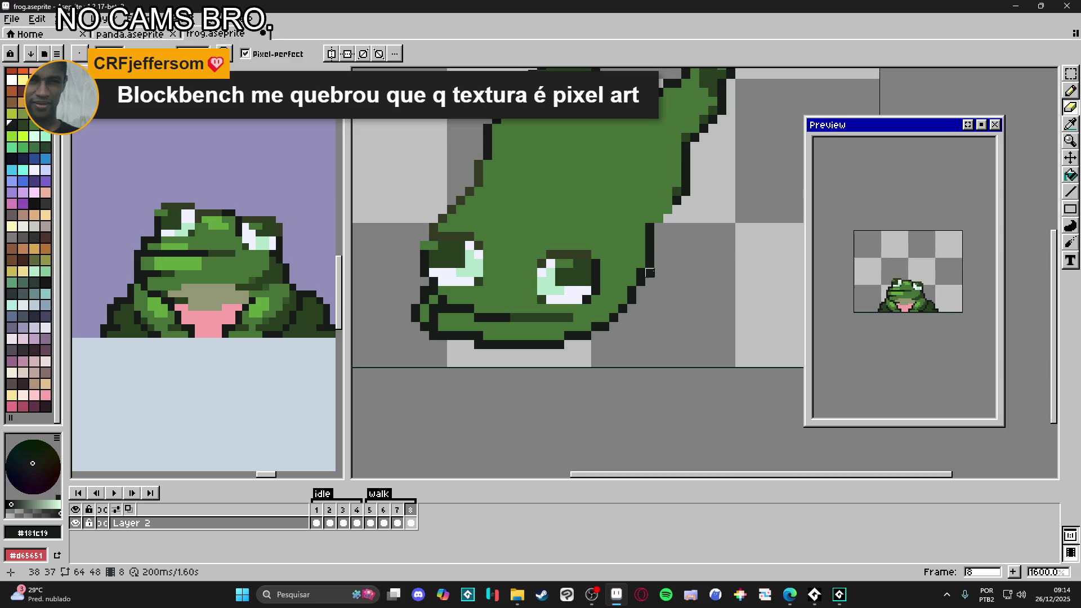
{"action": "scroll", "coordinate": [657, 289], "scroll_direction": "down", "scroll_amount": 3}
{"action": "key", "text": "b"}
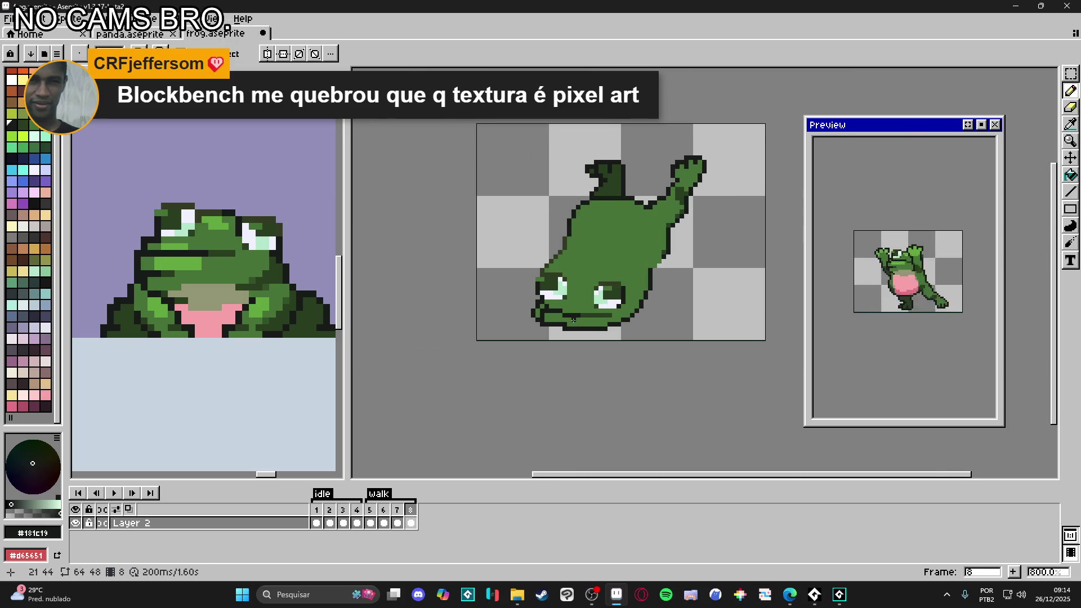
{"action": "scroll", "coordinate": [577, 325], "scroll_direction": "up", "scroll_amount": 3}
{"action": "left_click", "coordinate": [515, 313], "text": "alt"}
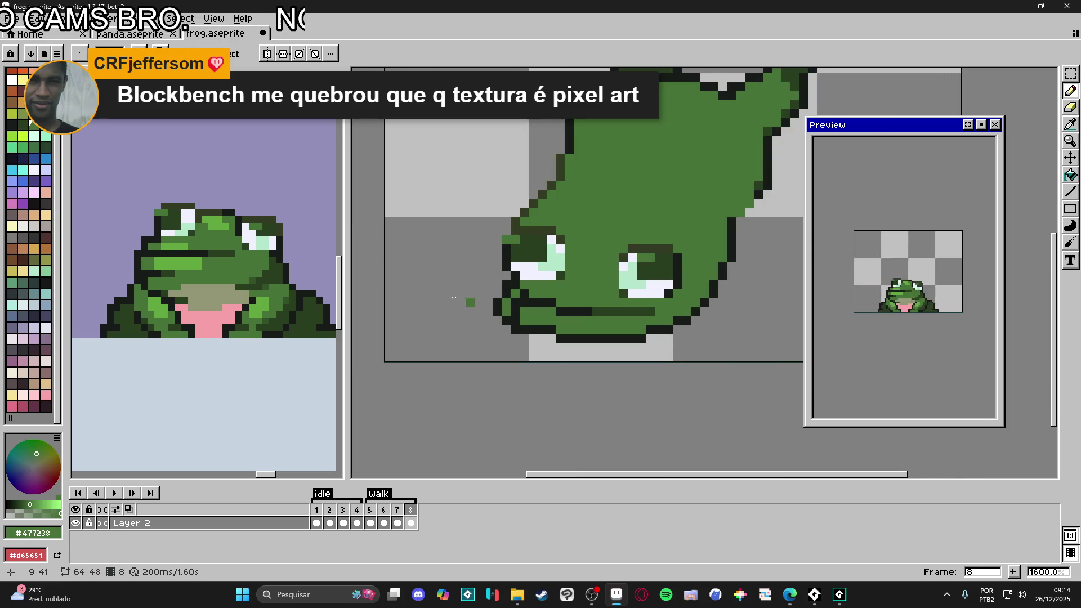
{"action": "key", "text": "ctrl+Tab"}
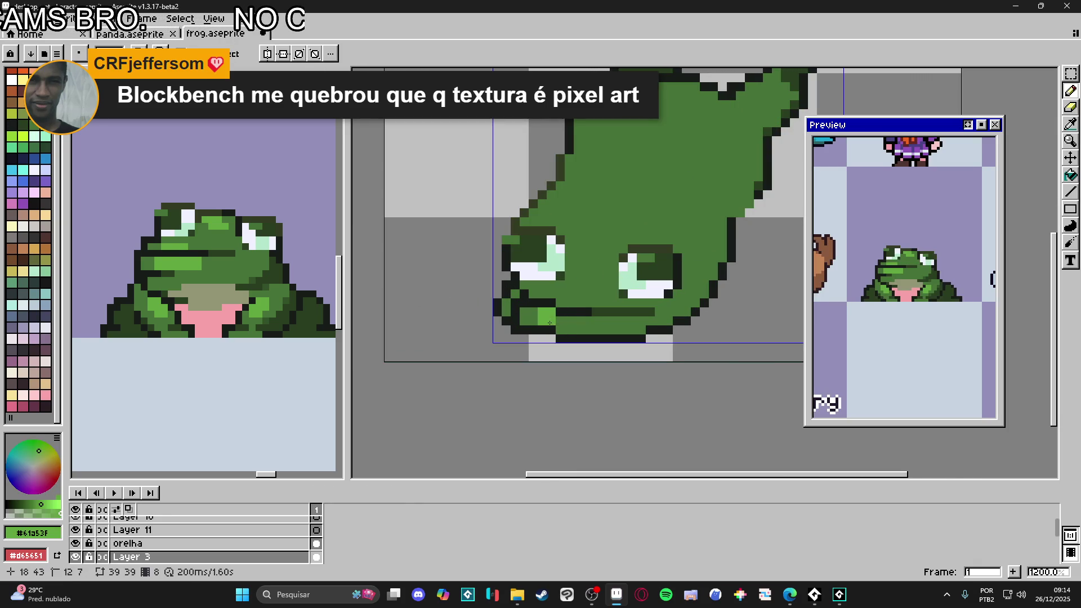
Step: Paint light-green highlights along the frog's mouth and a light-green block beside the left eye
{"action": "key", "text": "ctrl+Tab"}
{"action": "left_click_drag", "start_coordinate": [561, 325], "coordinate": [593, 316]}
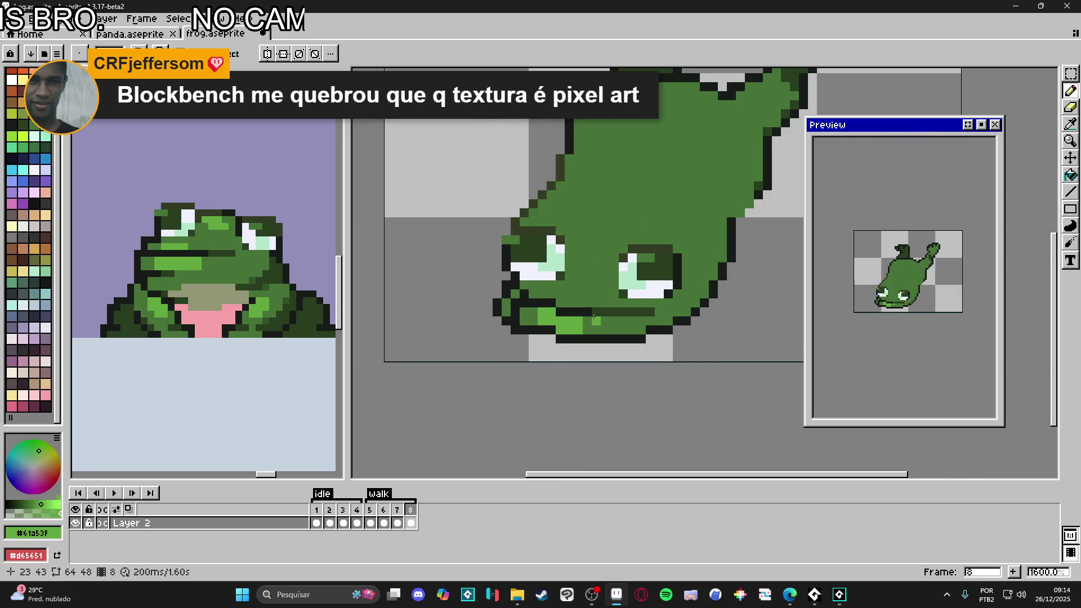
{"action": "scroll", "coordinate": [586, 321], "scroll_direction": "down", "scroll_amount": 4}
{"action": "scroll", "coordinate": [563, 330], "scroll_direction": "up", "scroll_amount": 4}
{"action": "scroll", "coordinate": [544, 336], "scroll_direction": "down", "scroll_amount": 1}
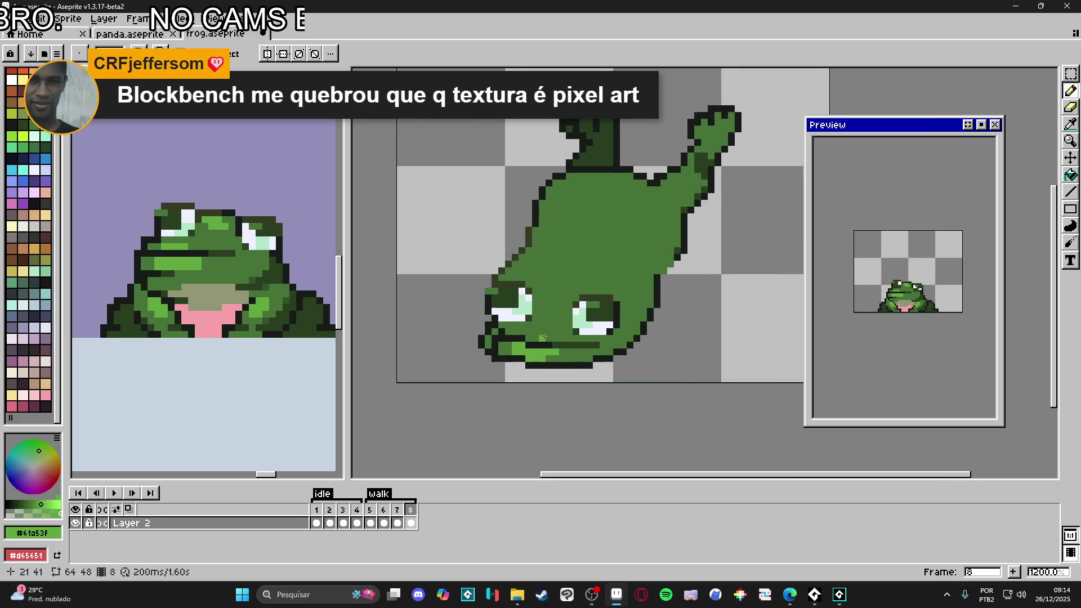
{"action": "mouse_move", "coordinate": [552, 289]}
{"action": "left_mouse_down"}
{"action": "mouse_move", "coordinate": [542, 290]}
{"action": "mouse_move", "coordinate": [572, 279]}
{"action": "left_mouse_up"}
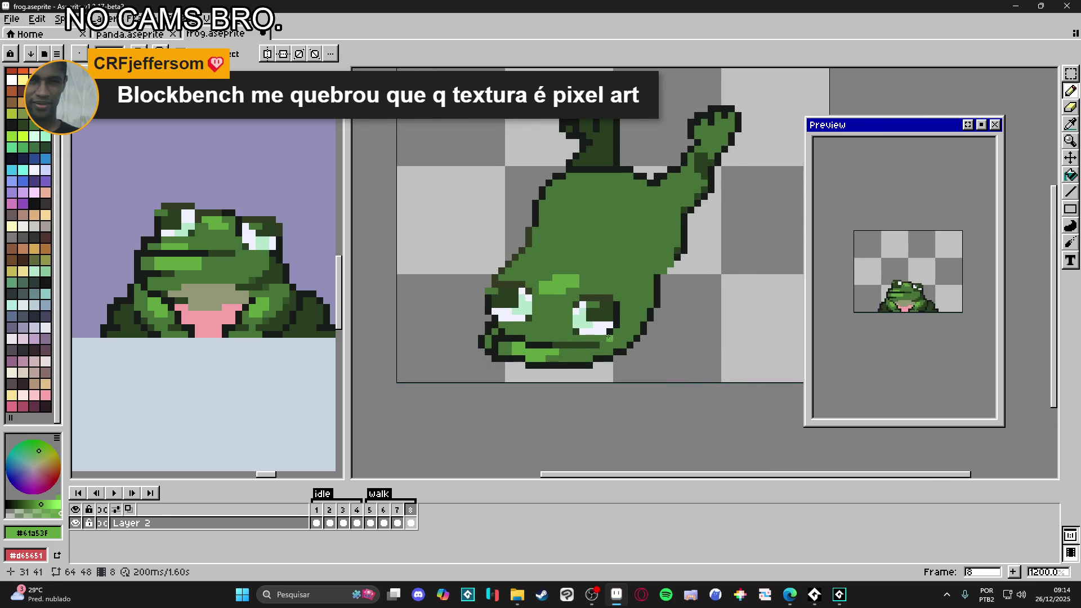
{"action": "scroll", "coordinate": [591, 326], "scroll_direction": "down", "scroll_amount": 3}
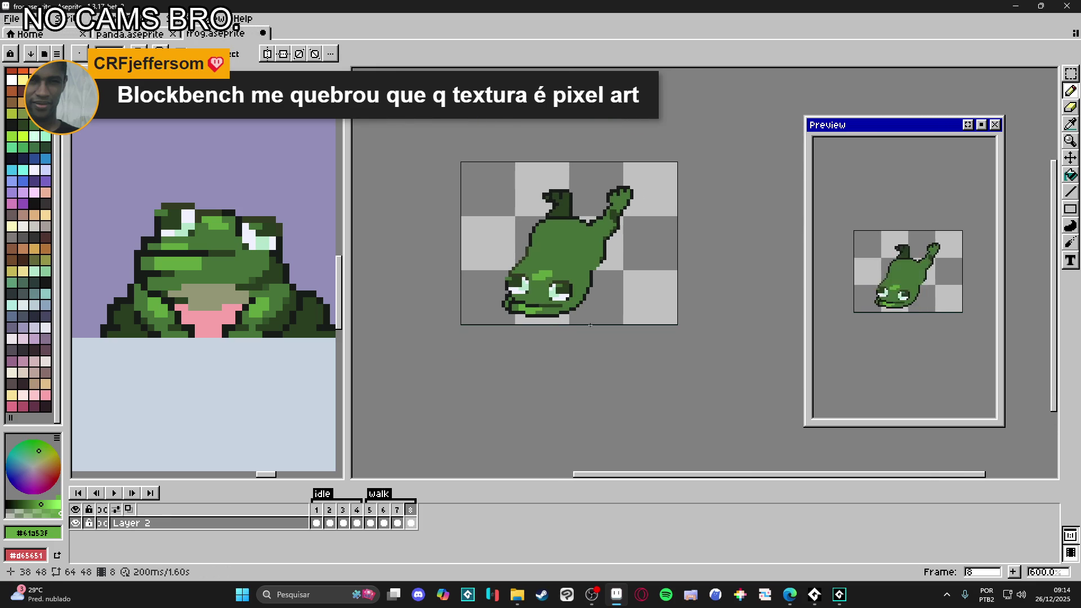
{"action": "scroll", "coordinate": [520, 300], "scroll_direction": "up", "scroll_amount": 3}
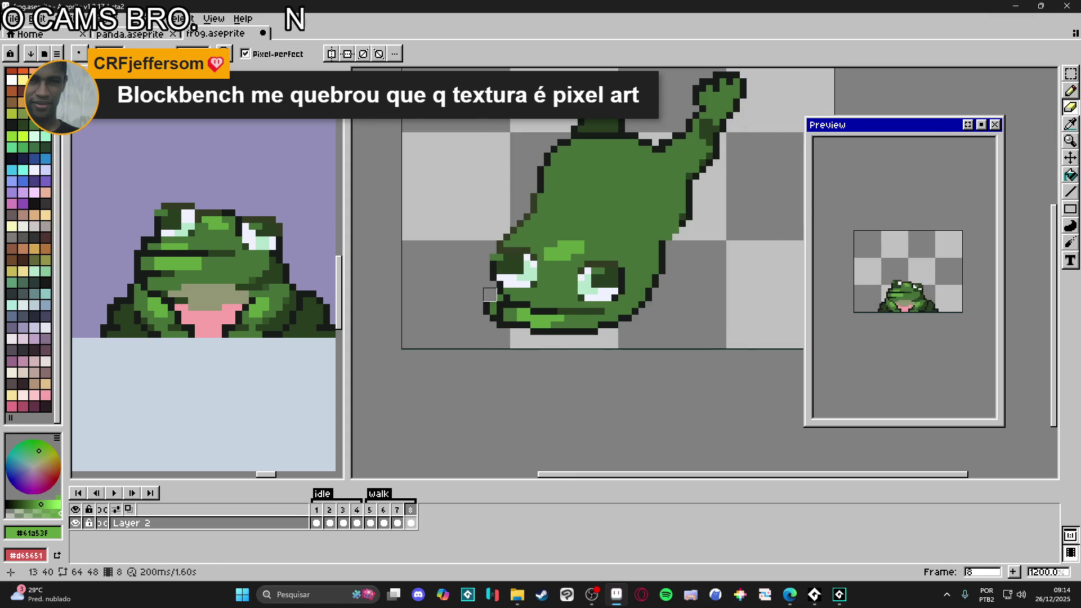
Step: Redraw the mouth corner as a clean dark outline, alternating outline colour and body green
{"action": "left_click_drag", "start_coordinate": [493, 311], "coordinate": [501, 307]}
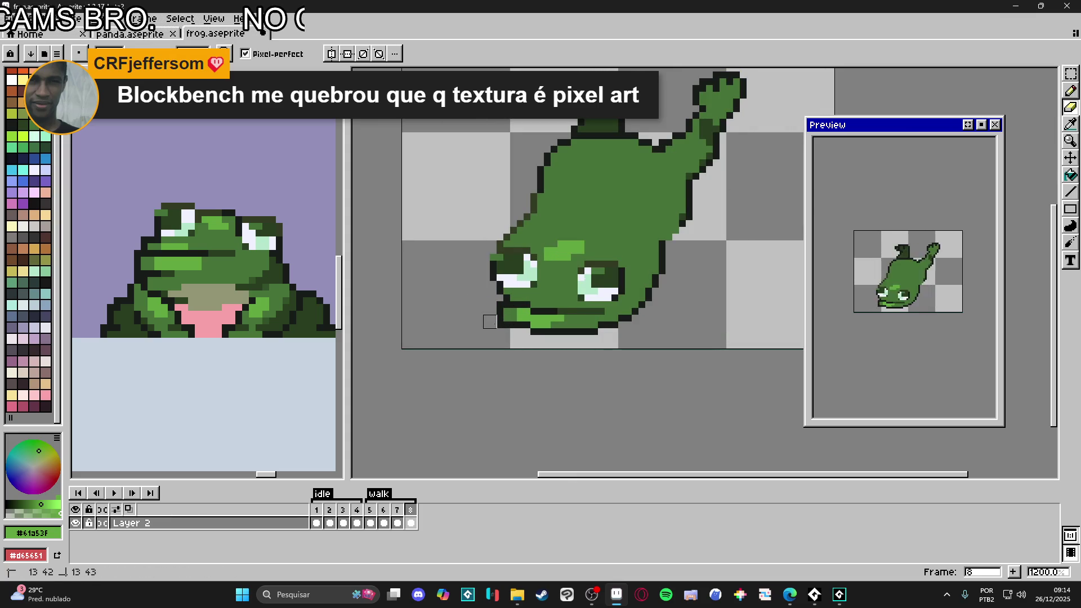
{"action": "key", "text": "alt"}
{"action": "left_click", "coordinate": [491, 272], "text": "alt"}
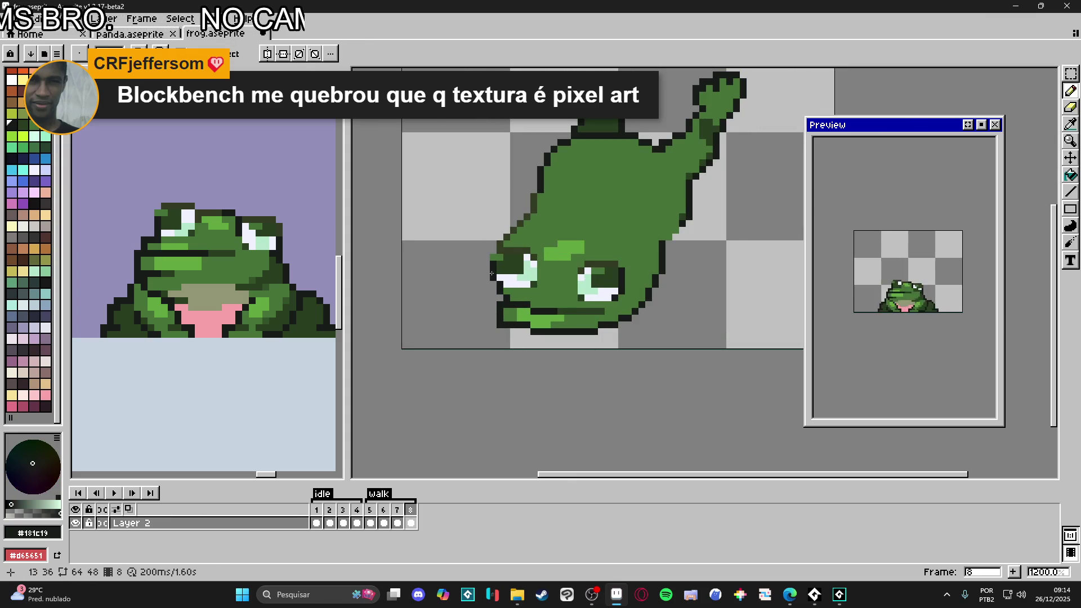
{"action": "left_click", "coordinate": [498, 285], "text": "alt"}
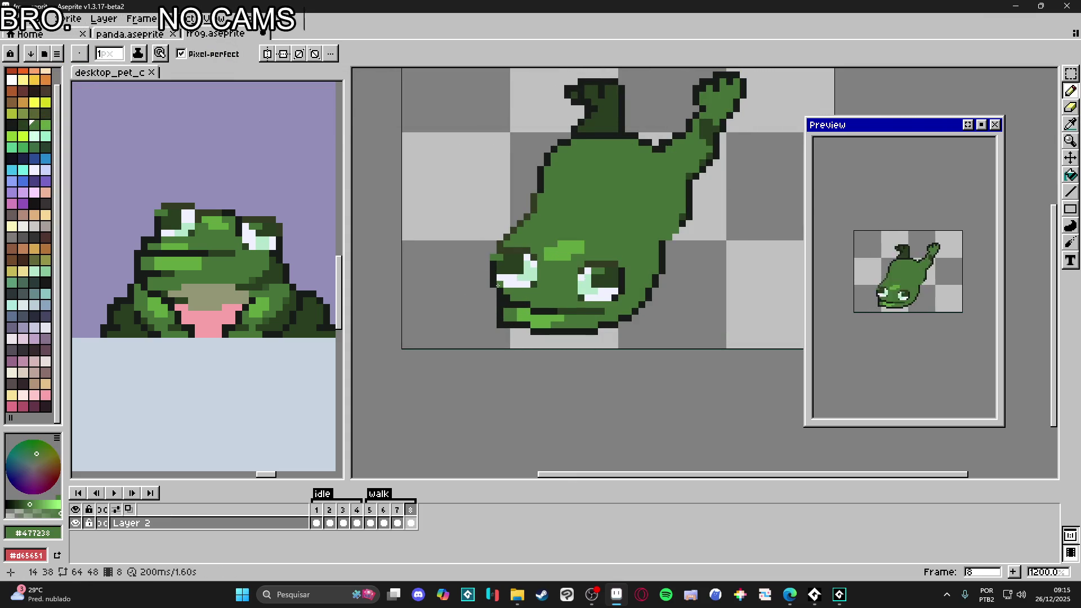
{"action": "left_click", "coordinate": [495, 286], "text": "alt"}
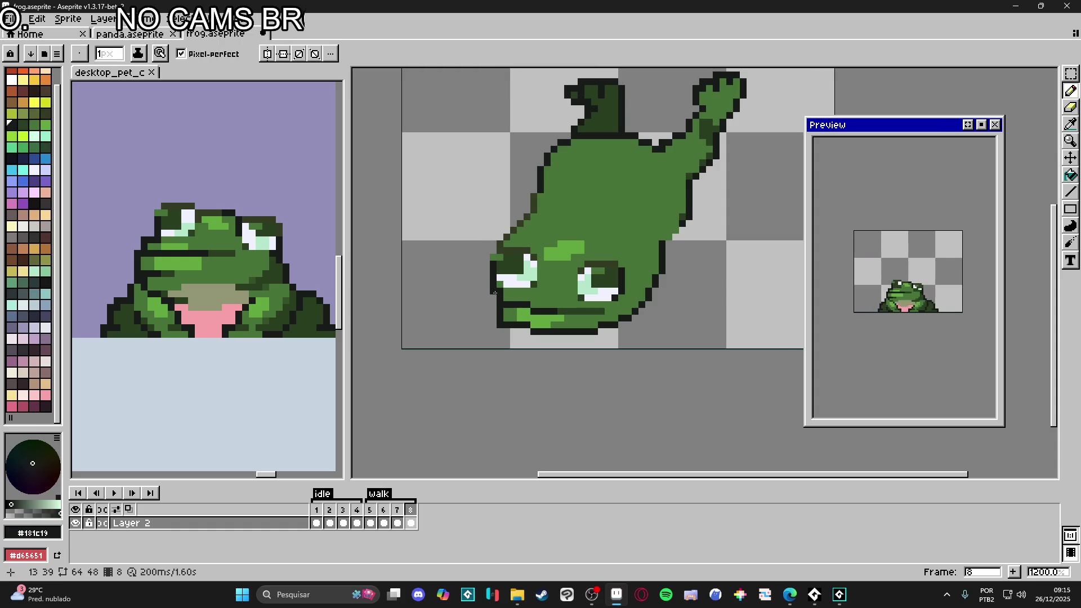
{"action": "left_click", "coordinate": [499, 295], "text": "alt"}
{"action": "scroll", "coordinate": [499, 294], "scroll_direction": "down", "scroll_amount": 3}
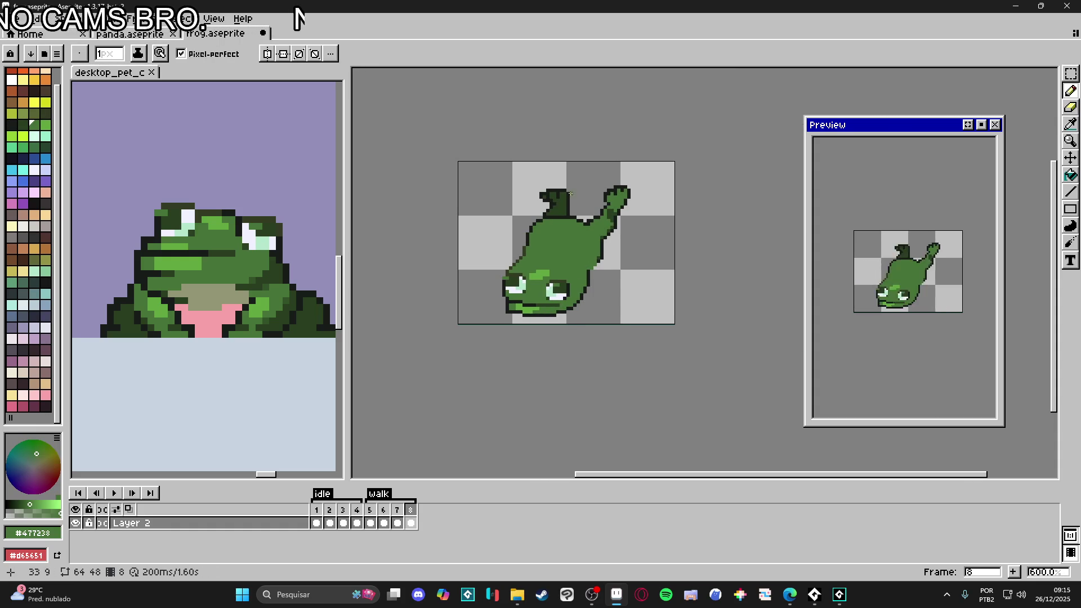
{"action": "scroll", "coordinate": [589, 257], "scroll_direction": "up", "scroll_amount": 3}
{"action": "left_click", "coordinate": [602, 276], "text": "alt"}
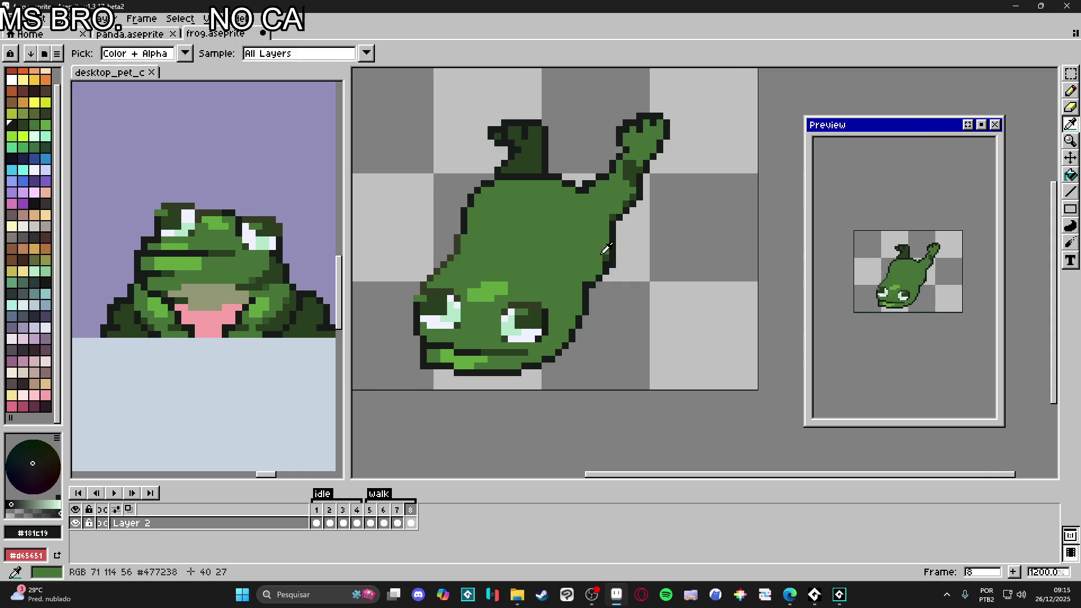
{"action": "left_click", "coordinate": [606, 259], "text": "alt"}
{"action": "left_click", "coordinate": [612, 234], "text": "alt"}
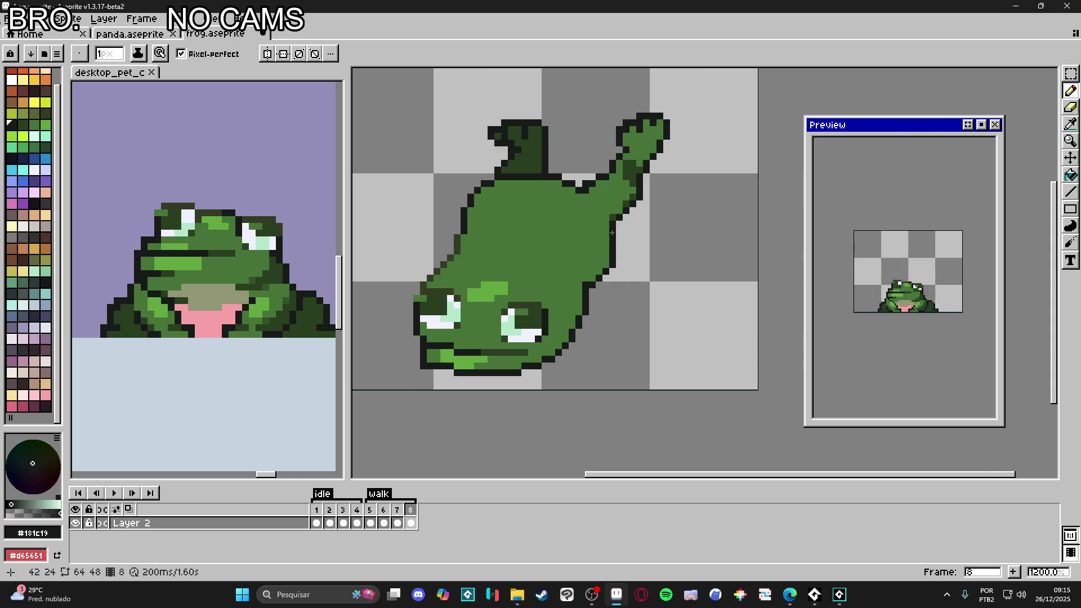
{"action": "left_click", "coordinate": [609, 247], "text": "alt"}
{"action": "left_click_drag", "start_coordinate": [614, 254], "coordinate": [614, 227]}
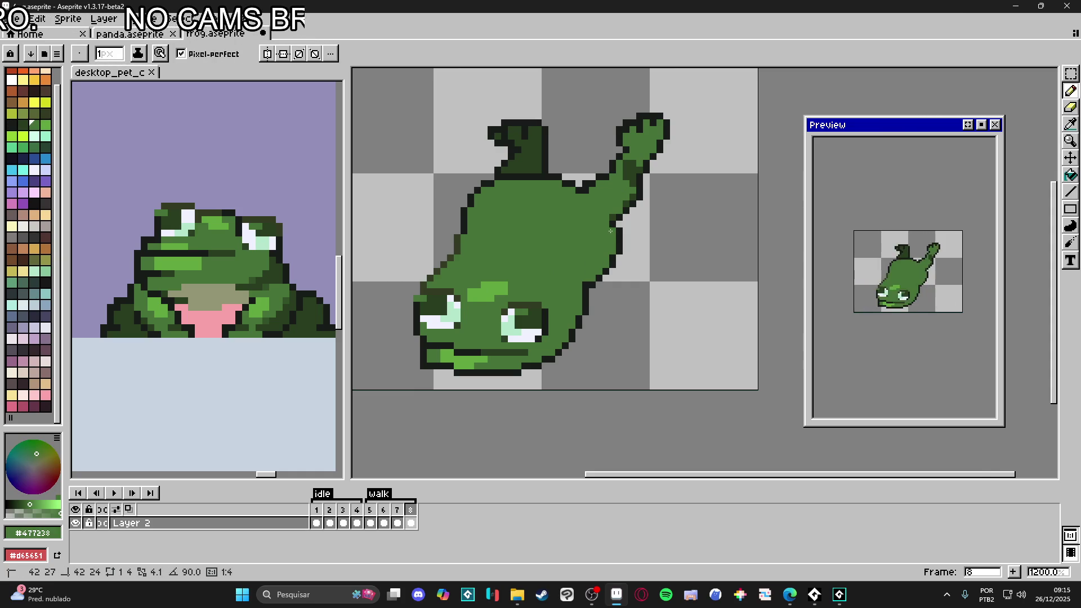
{"action": "scroll", "coordinate": [617, 263], "scroll_direction": "down", "scroll_amount": 1}
{"action": "scroll", "coordinate": [591, 288], "scroll_direction": "up", "scroll_amount": 2}
{"action": "scroll", "coordinate": [564, 299], "scroll_direction": "down", "scroll_amount": 1}
{"action": "left_click_drag", "start_coordinate": [543, 302], "coordinate": [554, 288]}
{"action": "left_click", "coordinate": [611, 246], "text": "alt"}
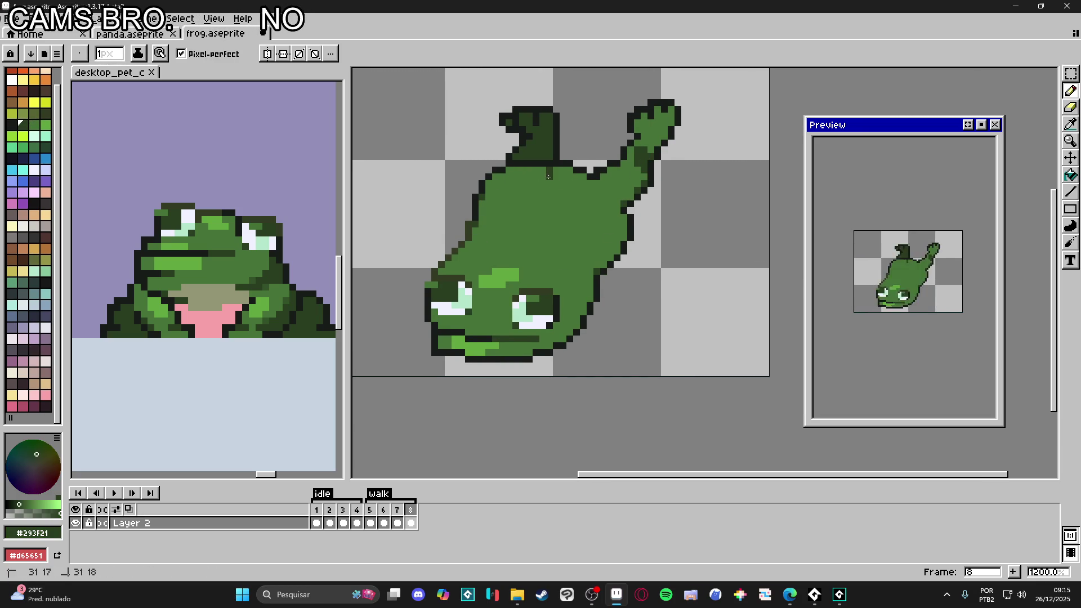
{"action": "left_click", "coordinate": [543, 178]}
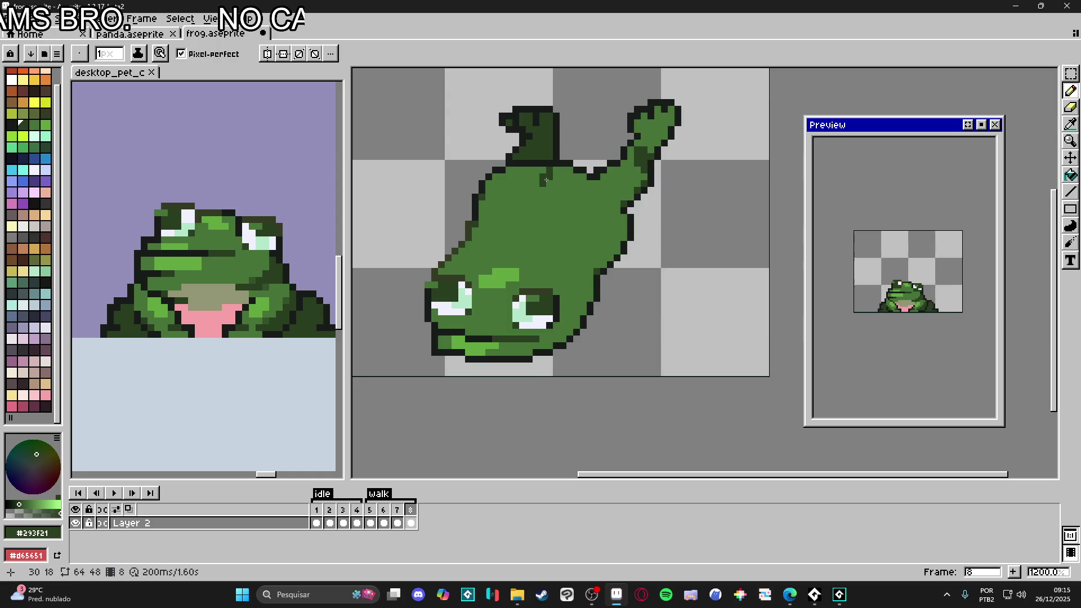
{"action": "scroll", "coordinate": [547, 183], "scroll_direction": "down", "scroll_amount": 2}
{"action": "scroll", "coordinate": [552, 181], "scroll_direction": "up", "scroll_amount": 3}
{"action": "scroll", "coordinate": [556, 188], "scroll_direction": "down", "scroll_amount": 3}
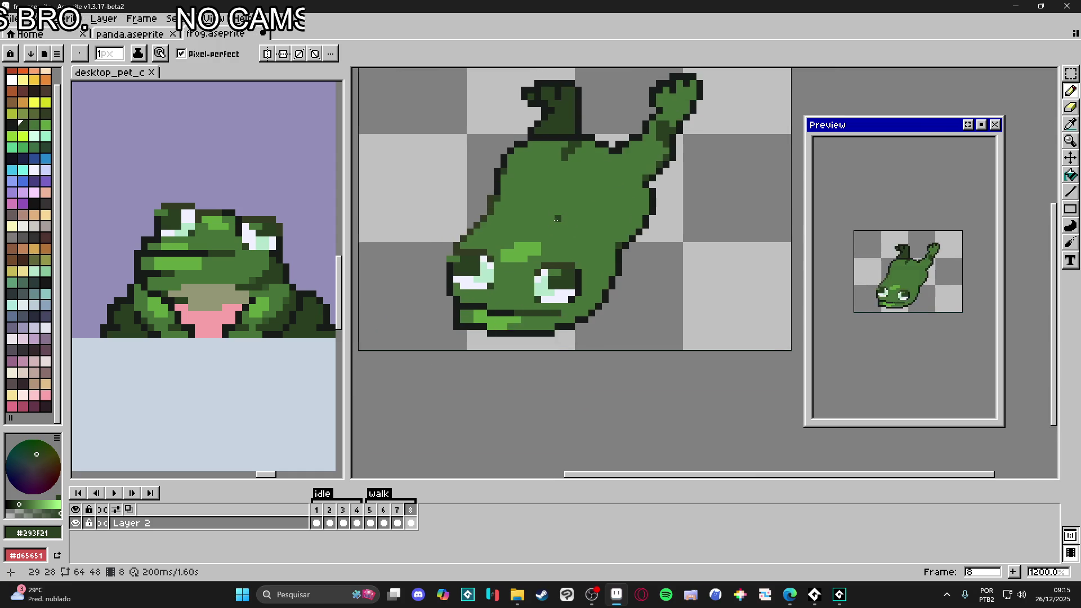
{"action": "scroll", "coordinate": [507, 202], "scroll_direction": "up", "scroll_amount": 3}
{"action": "left_click", "coordinate": [503, 203]}
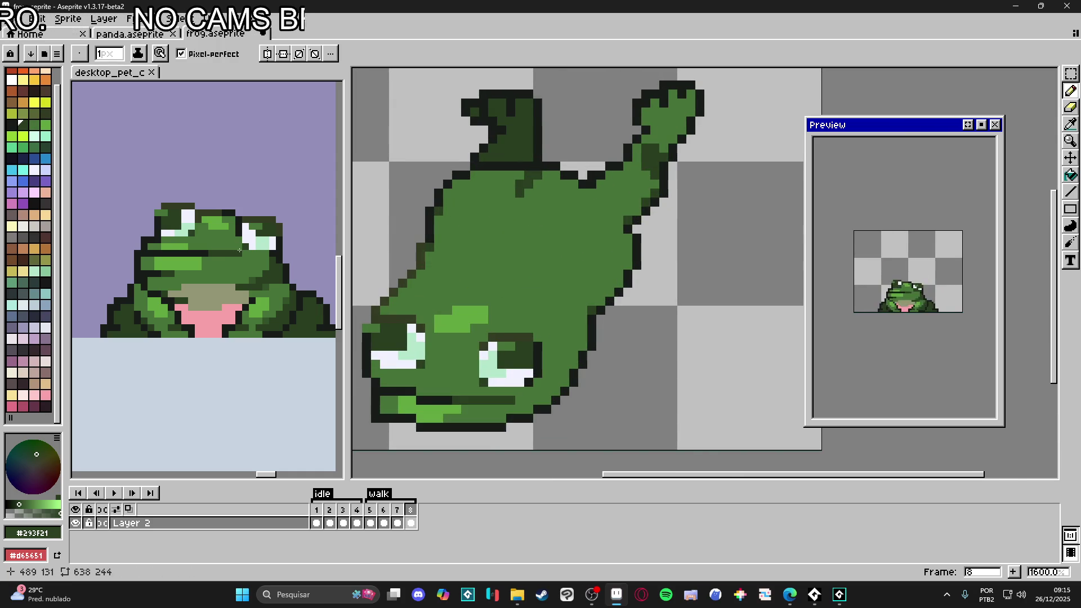
{"action": "left_click", "coordinate": [178, 263], "text": "alt"}
{"action": "left_click", "coordinate": [488, 184]}
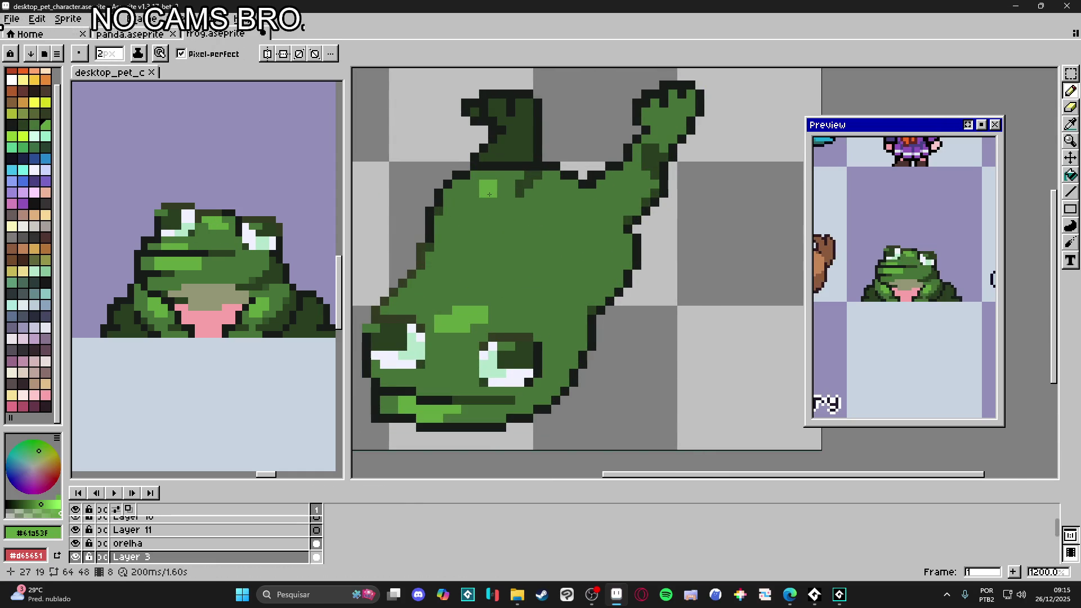
{"action": "left_click", "coordinate": [475, 184]}
{"action": "left_click", "coordinate": [470, 193]}
{"action": "key", "text": "plus"}
{"action": "left_click", "coordinate": [567, 210]}
{"action": "key", "text": "minus"}
{"action": "left_click", "coordinate": [583, 203]}
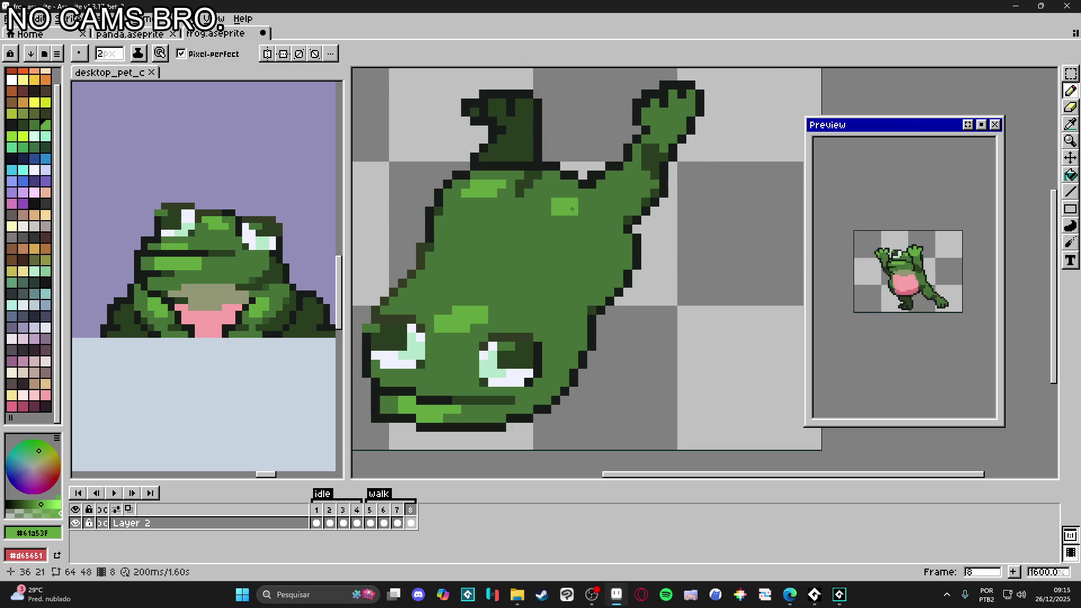
{"action": "scroll", "coordinate": [546, 213], "scroll_direction": "down", "scroll_amount": 3}
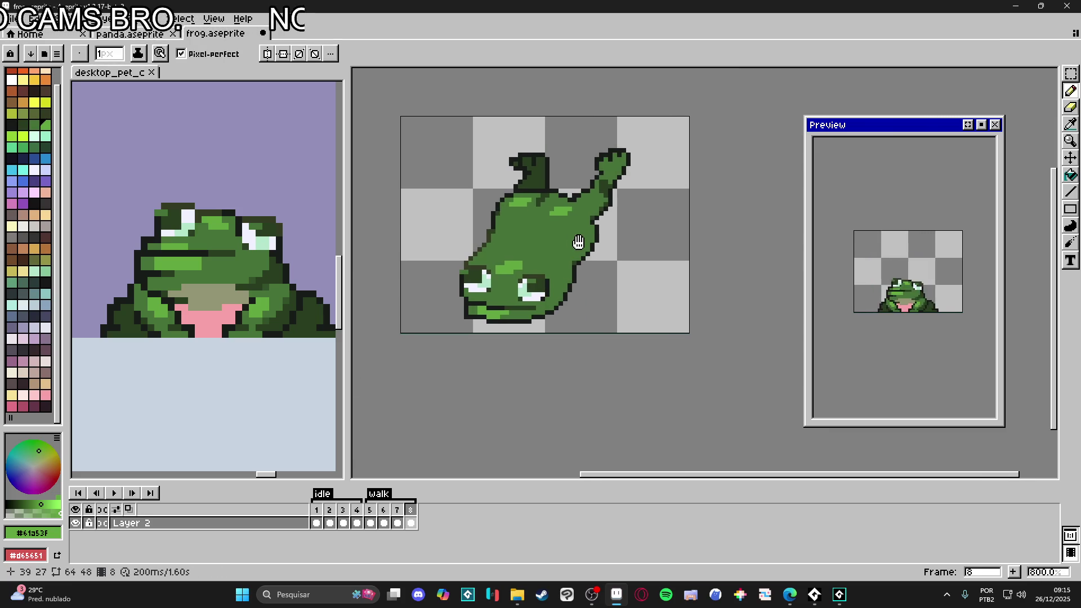
{"action": "left_click_drag", "start_coordinate": [563, 256], "coordinate": [574, 251]}
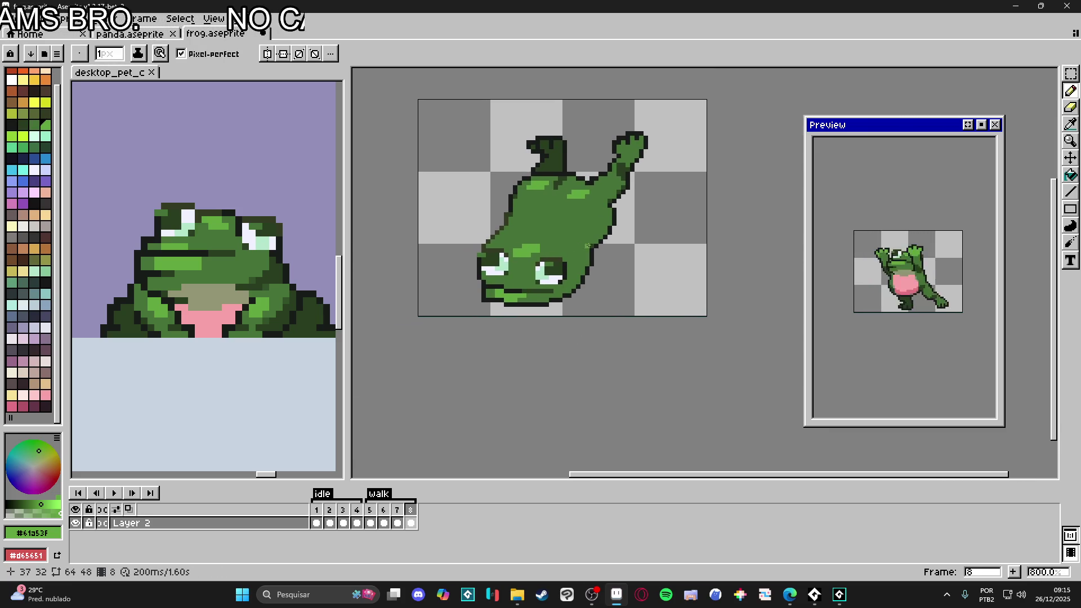
{"action": "scroll", "coordinate": [583, 250], "scroll_direction": "up", "scroll_amount": 2}
{"action": "scroll", "coordinate": [516, 259], "scroll_direction": "down", "scroll_amount": 2}
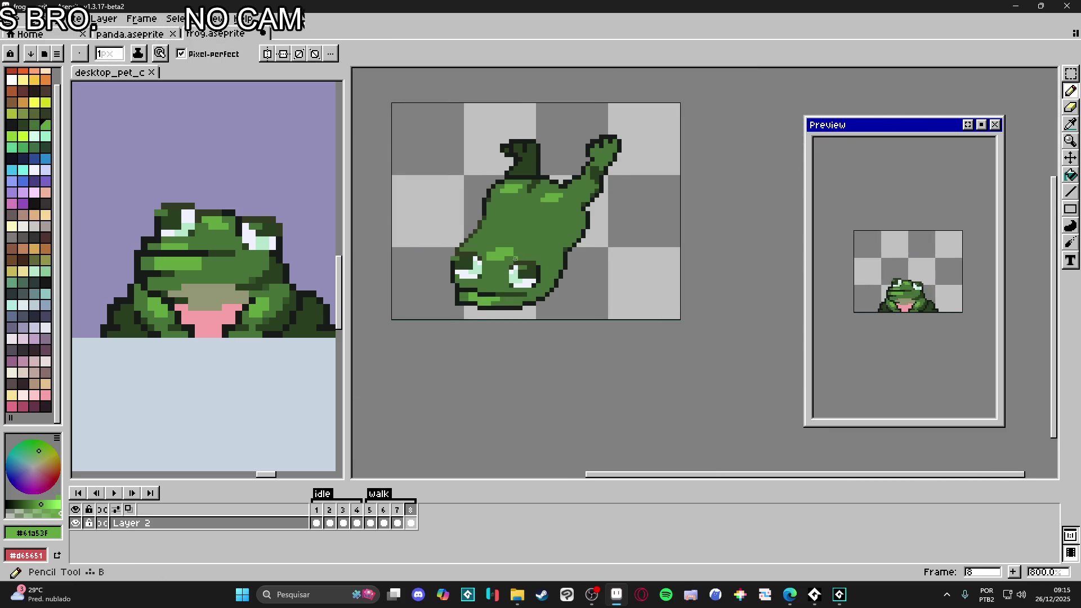
{"action": "left_click_drag", "start_coordinate": [516, 259], "coordinate": [528, 255]}
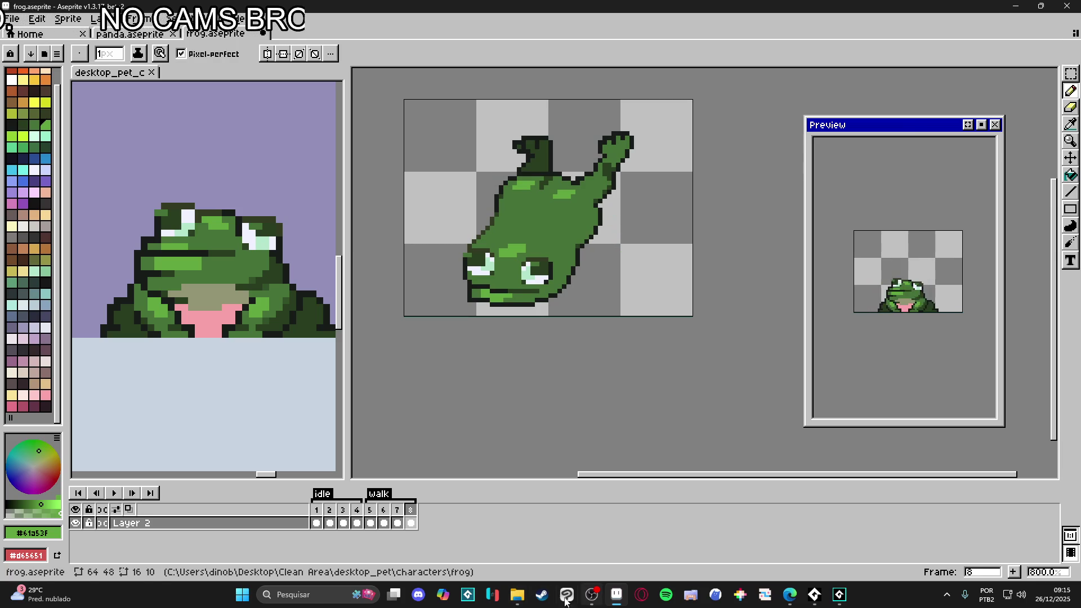
{"action": "mouse_move", "coordinate": [790, 595]}
{"action": "left_click", "coordinate": [952, 540]}
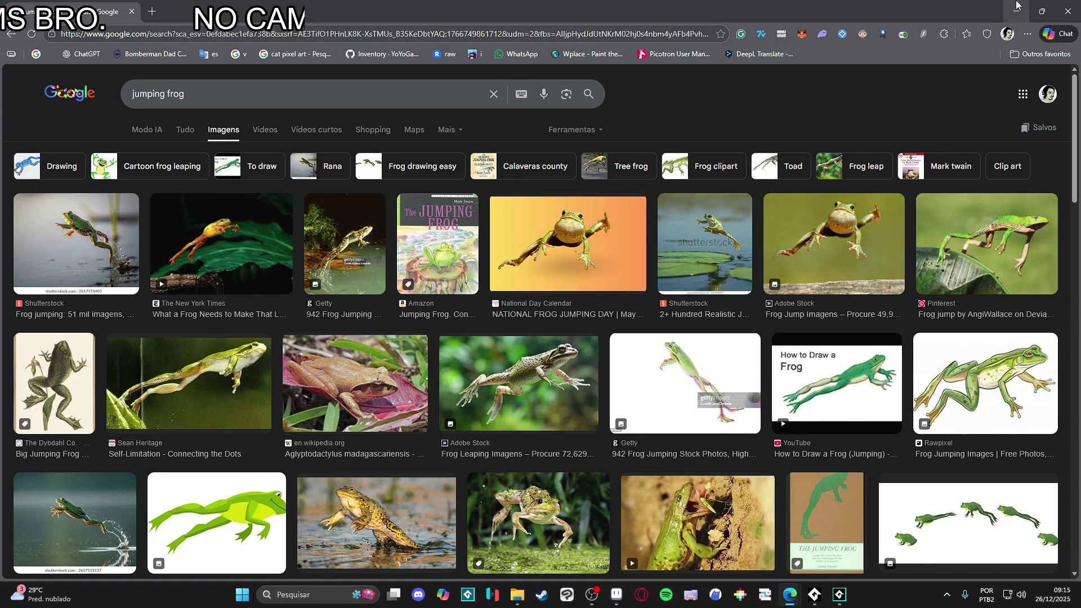
Step: Minimize the browser to return to the frog sprite in Aseprite
{"action": "left_click", "coordinate": [1017, 7]}
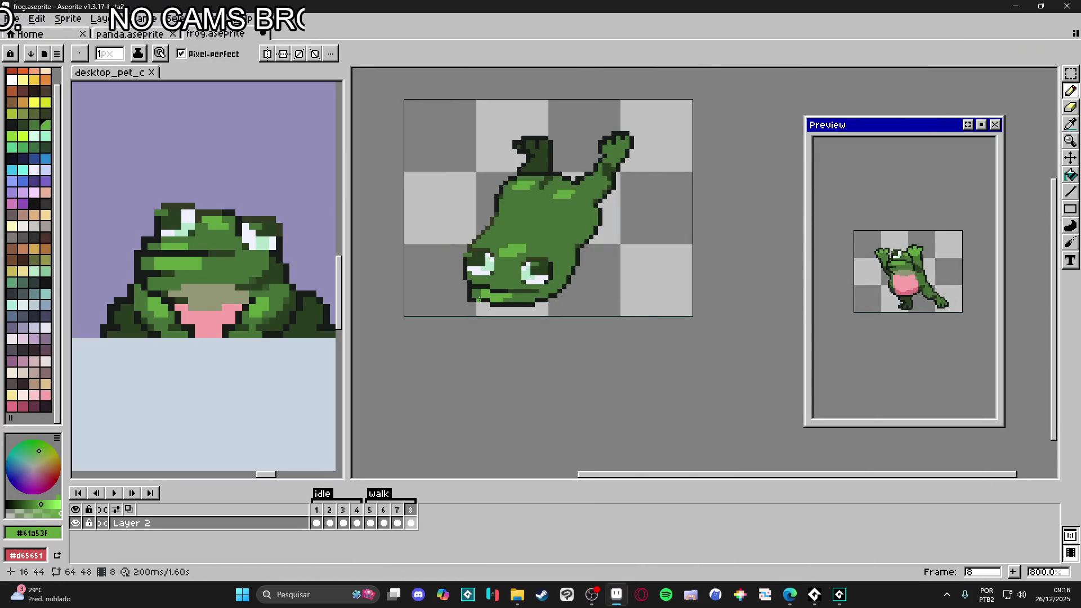
Step: Eyedrop dark green #293f21 from the frog's body for shading
{"action": "scroll", "coordinate": [480, 298], "scroll_direction": "up", "scroll_amount": 2}
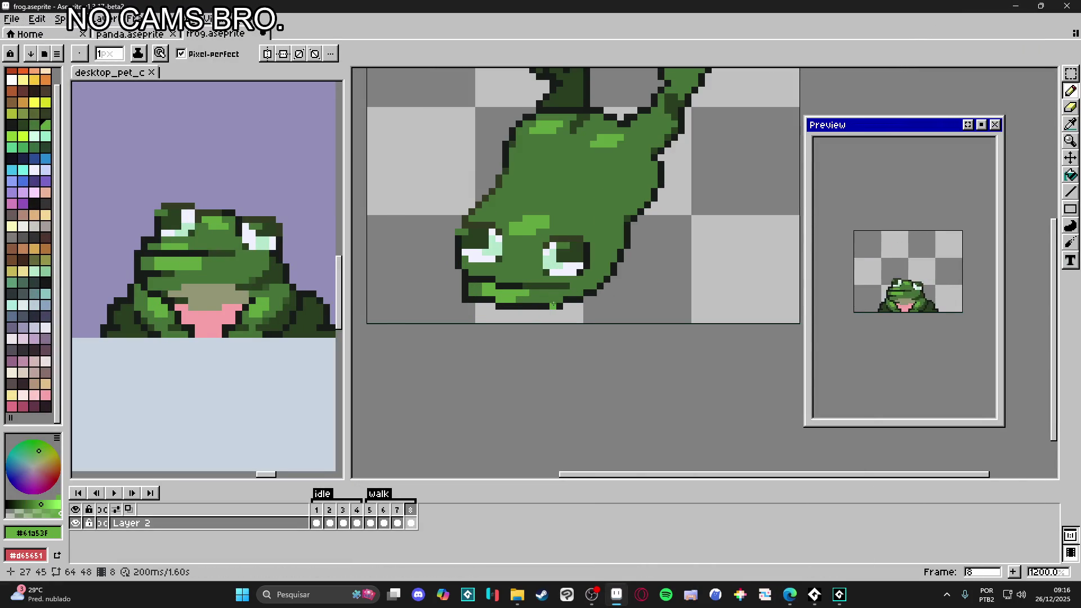
{"action": "scroll", "coordinate": [634, 248], "scroll_direction": "left", "scroll_amount": 1}
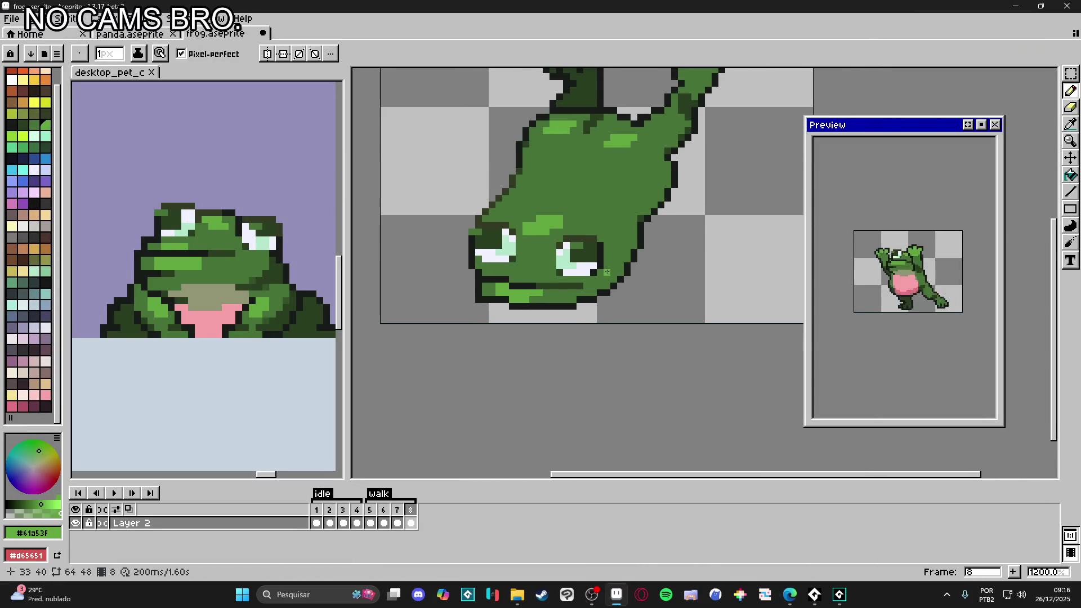
{"action": "scroll", "coordinate": [607, 272], "scroll_direction": "down", "scroll_amount": 1}
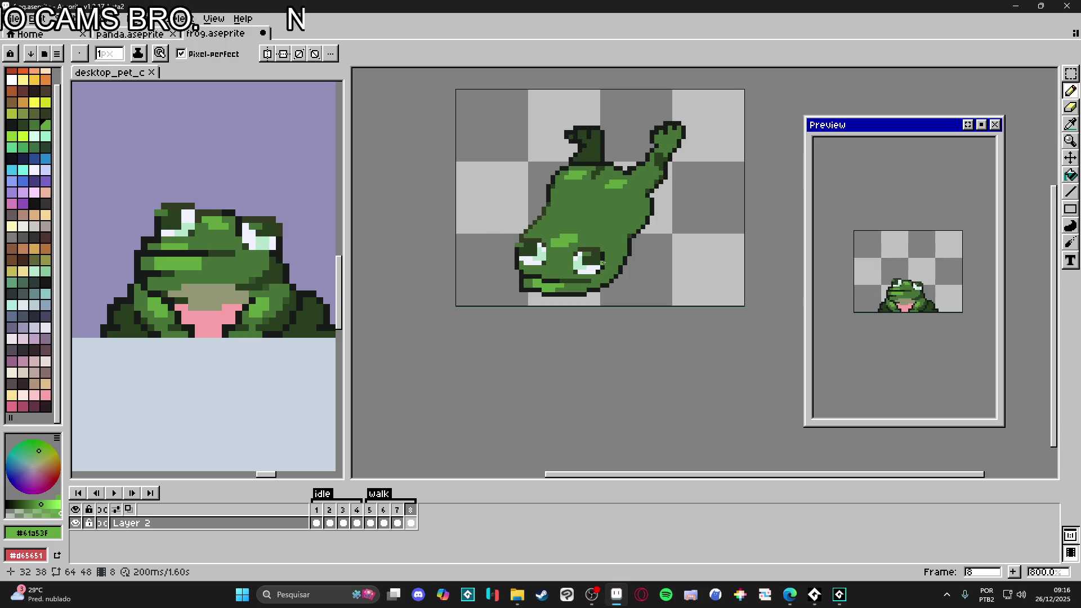
{"action": "scroll", "coordinate": [597, 258], "scroll_direction": "up", "scroll_amount": 3}
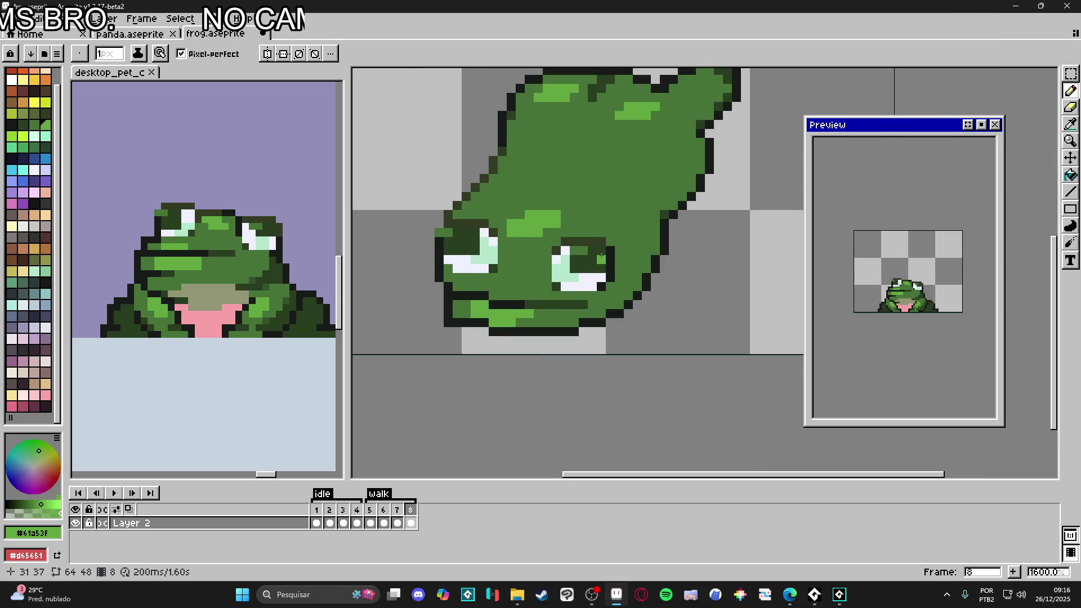
{"action": "scroll", "coordinate": [601, 256], "scroll_direction": "down", "scroll_amount": 3}
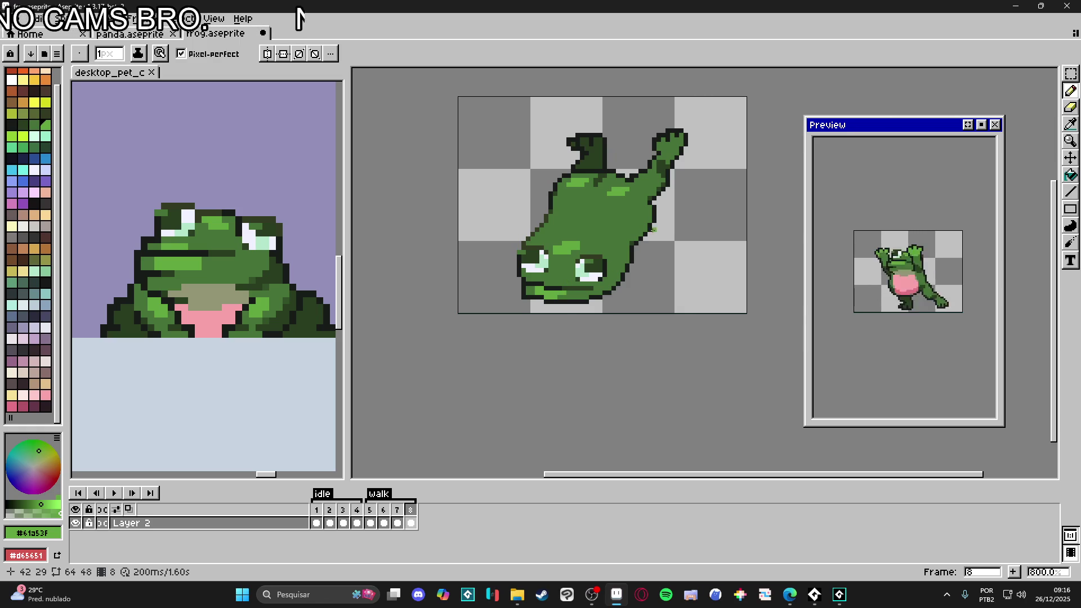
{"action": "scroll", "coordinate": [650, 231], "scroll_direction": "up", "scroll_amount": 1}
{"action": "left_click", "coordinate": [647, 204], "text": "alt"}
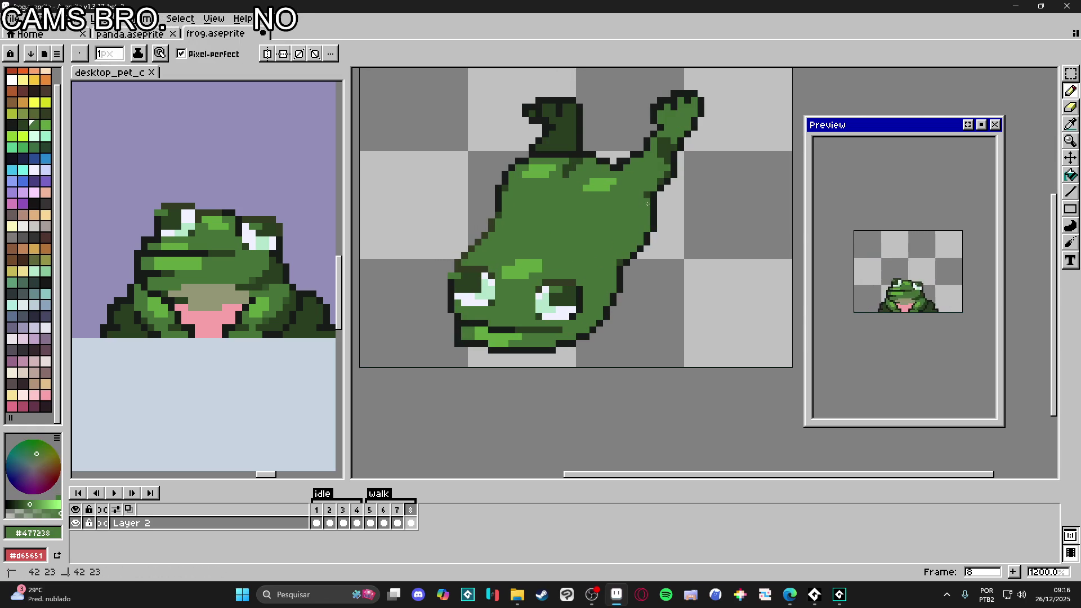
{"action": "left_click", "coordinate": [659, 195], "text": "alt"}
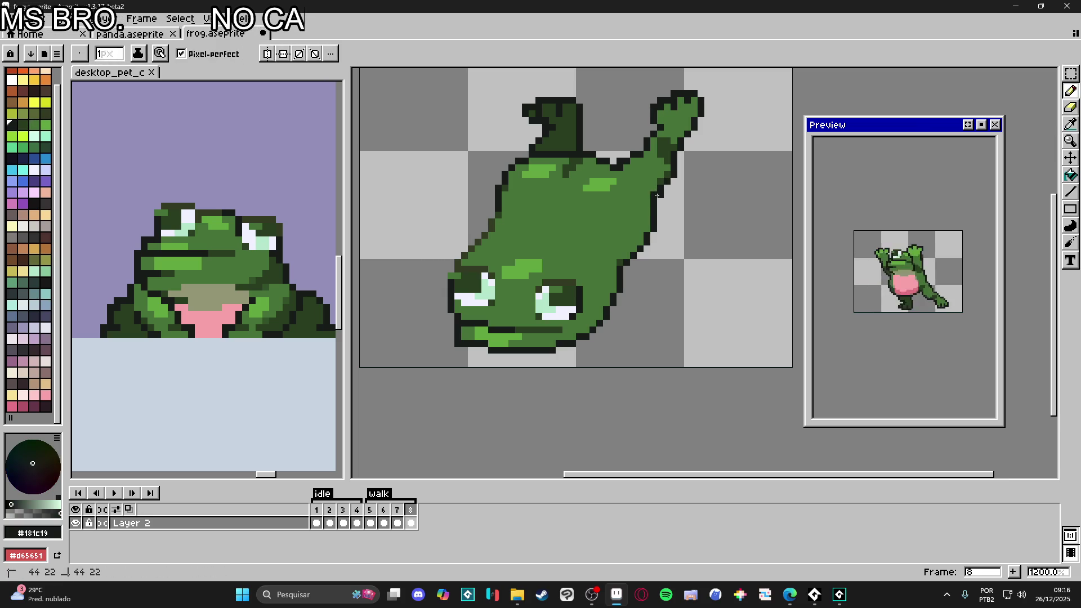
{"action": "left_click", "coordinate": [654, 203], "text": "alt"}
{"action": "scroll", "coordinate": [627, 216], "scroll_direction": "down", "scroll_amount": 1}
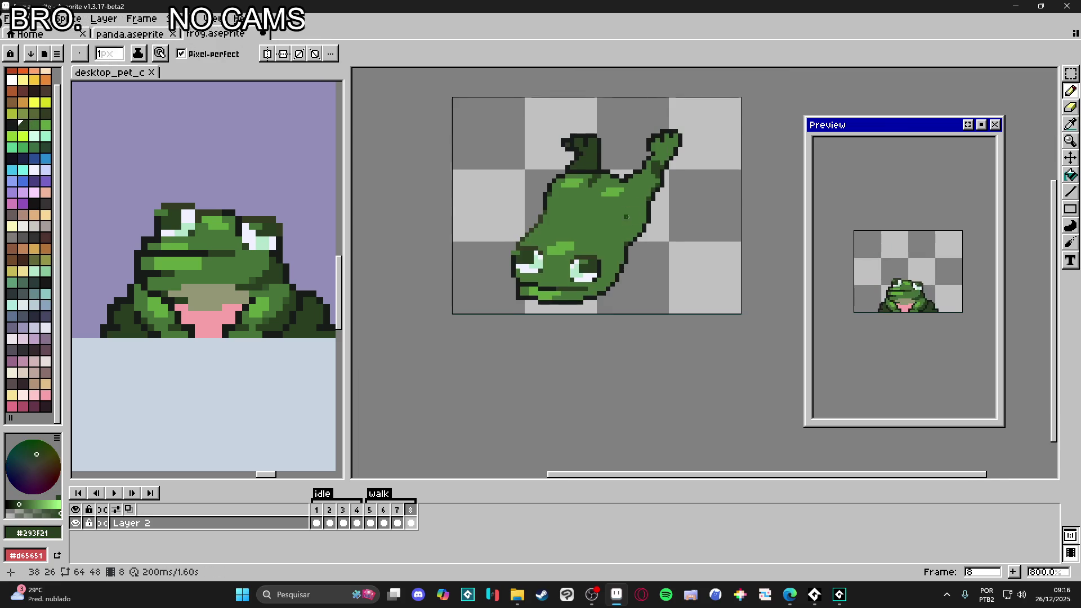
{"action": "scroll", "coordinate": [555, 232], "scroll_direction": "up", "scroll_amount": 2}
Step: Draw a dark green mark on the body, extend it leftward, then undo the last stroke
{"action": "mouse_move", "coordinate": [555, 232]}
{"action": "left_mouse_down"}
{"action": "mouse_move", "coordinate": [546, 224]}
{"action": "mouse_move", "coordinate": [562, 237]}
{"action": "left_mouse_up"}
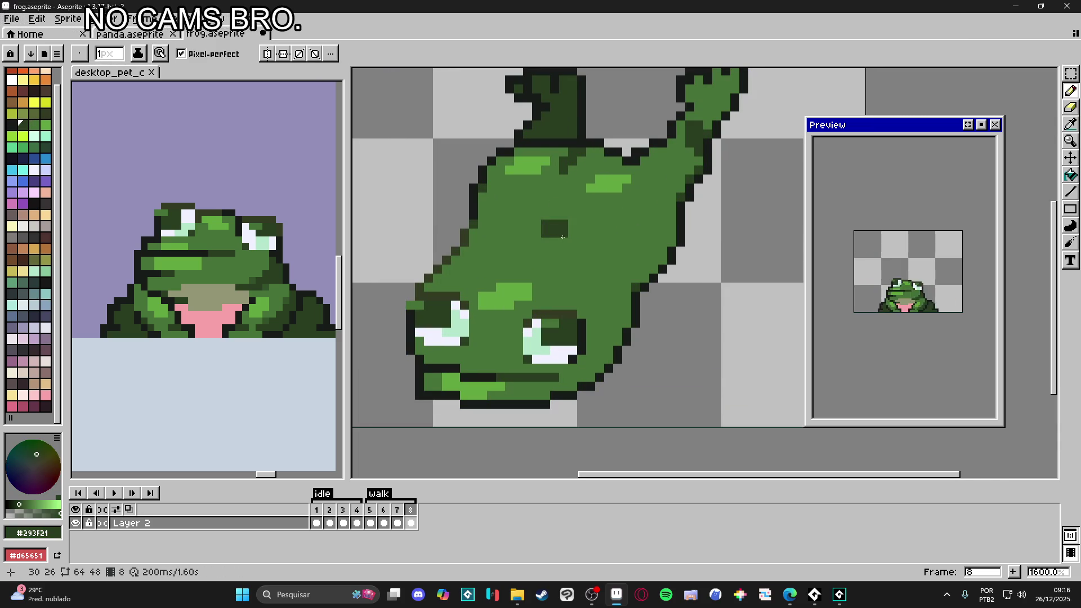
{"action": "left_click", "coordinate": [536, 224]}
{"action": "left_click", "coordinate": [536, 233]}
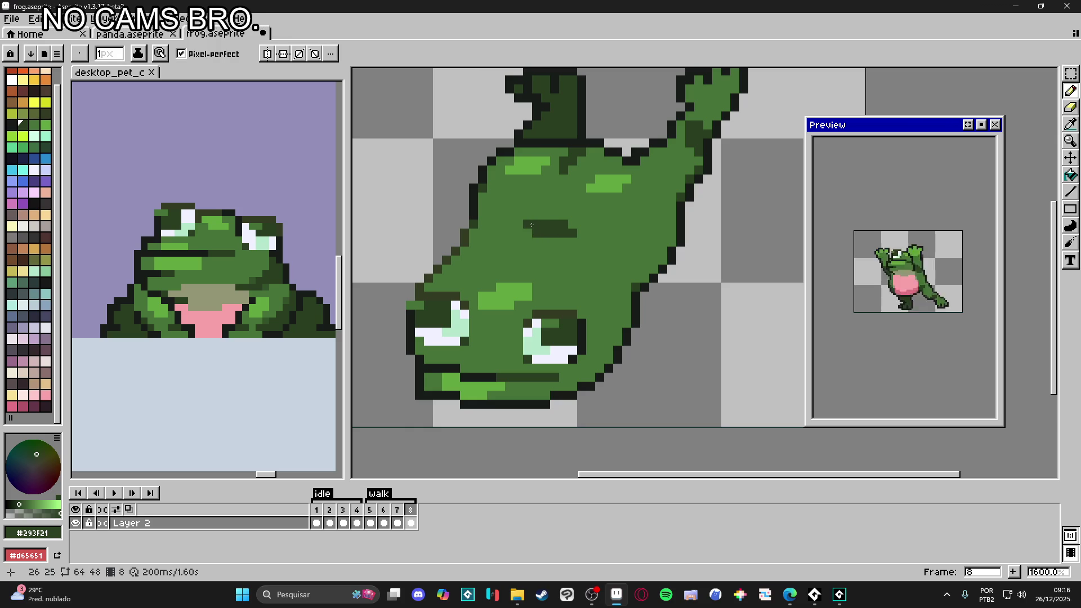
{"action": "scroll", "coordinate": [534, 231], "scroll_direction": "down", "scroll_amount": 3}
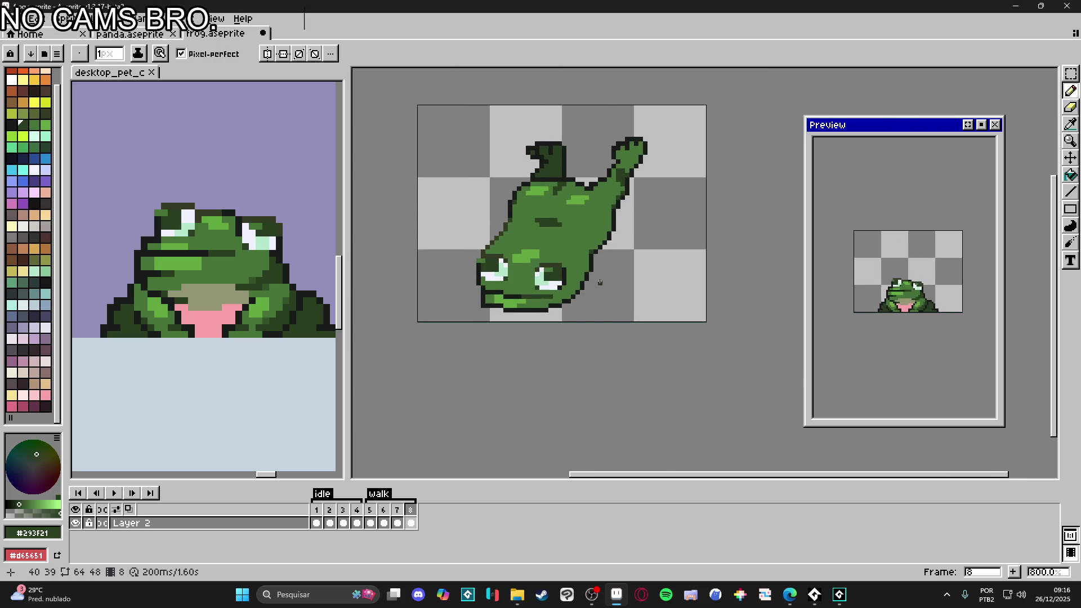
{"action": "scroll", "coordinate": [586, 270], "scroll_direction": "up", "scroll_amount": 3}
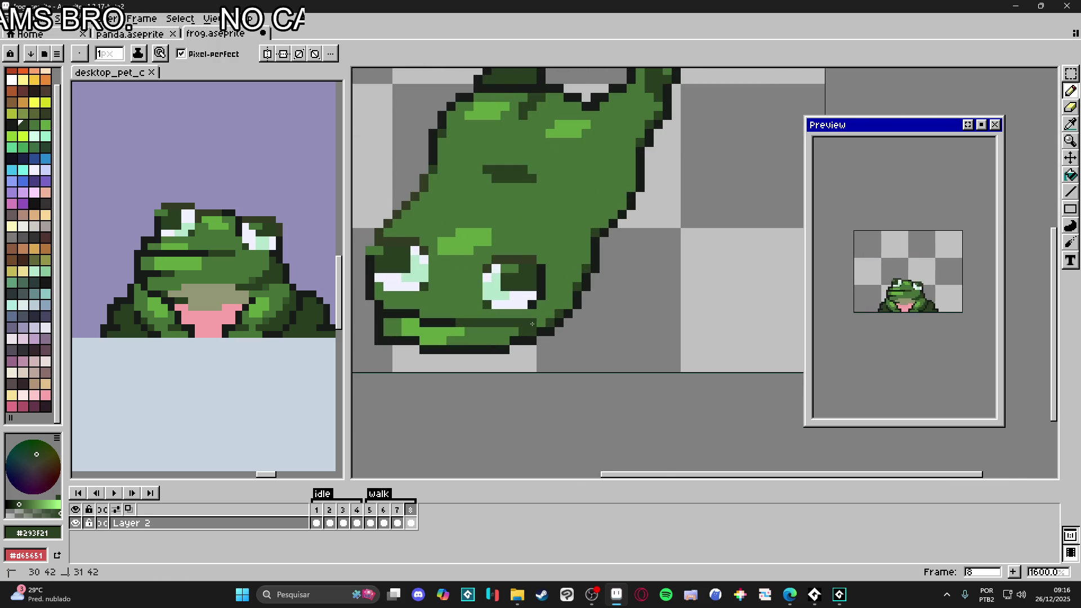
{"action": "key", "text": "ctrl+z"}
{"action": "key", "text": "ctrl+z"}
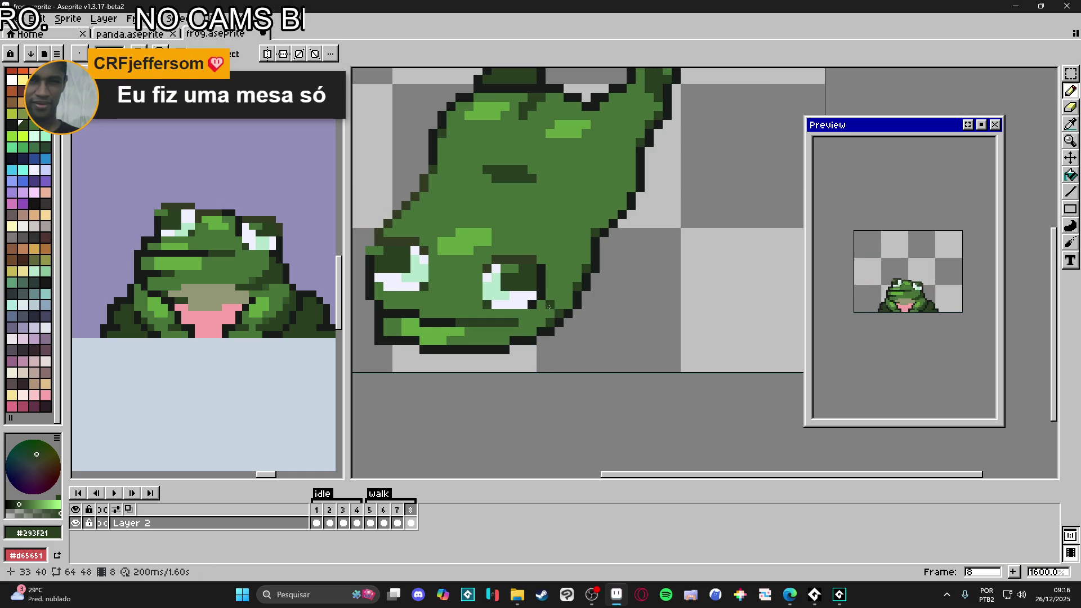
Step: Darken pixels beside the frog's eye and up along its right outline
{"action": "left_click", "coordinate": [559, 304]}
{"action": "left_click", "coordinate": [551, 296]}
{"action": "left_click", "coordinate": [570, 293]}
{"action": "left_click", "coordinate": [581, 277]}
{"action": "left_click", "coordinate": [560, 287]}
{"action": "left_click", "coordinate": [551, 287]}
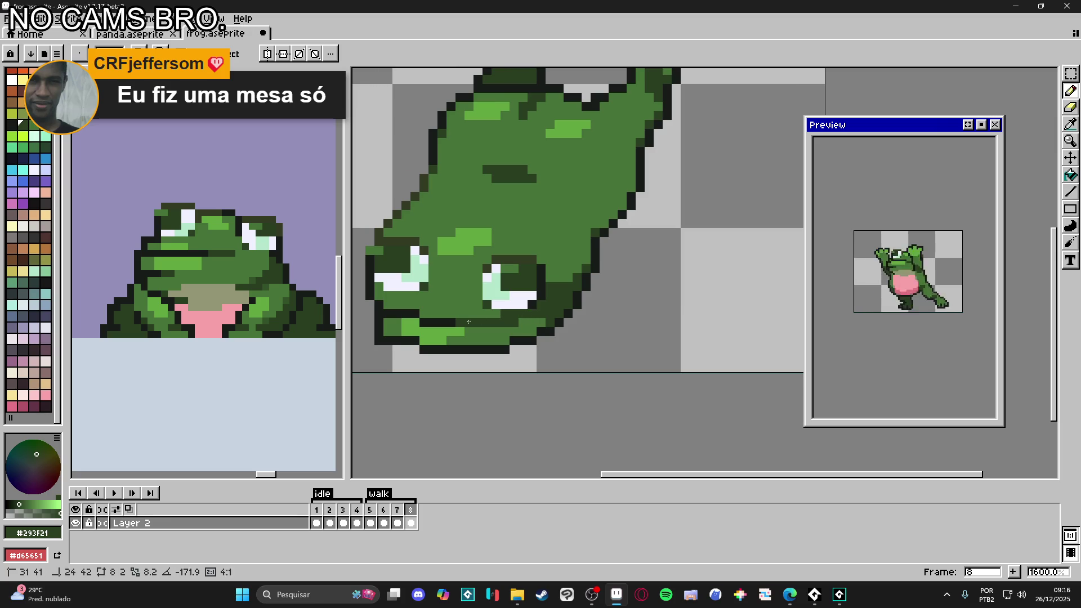
Step: Paint the light-green bottom edge dark green and extend the dark outline along the lower edge
{"action": "left_click_drag", "start_coordinate": [393, 304], "coordinate": [407, 304]}
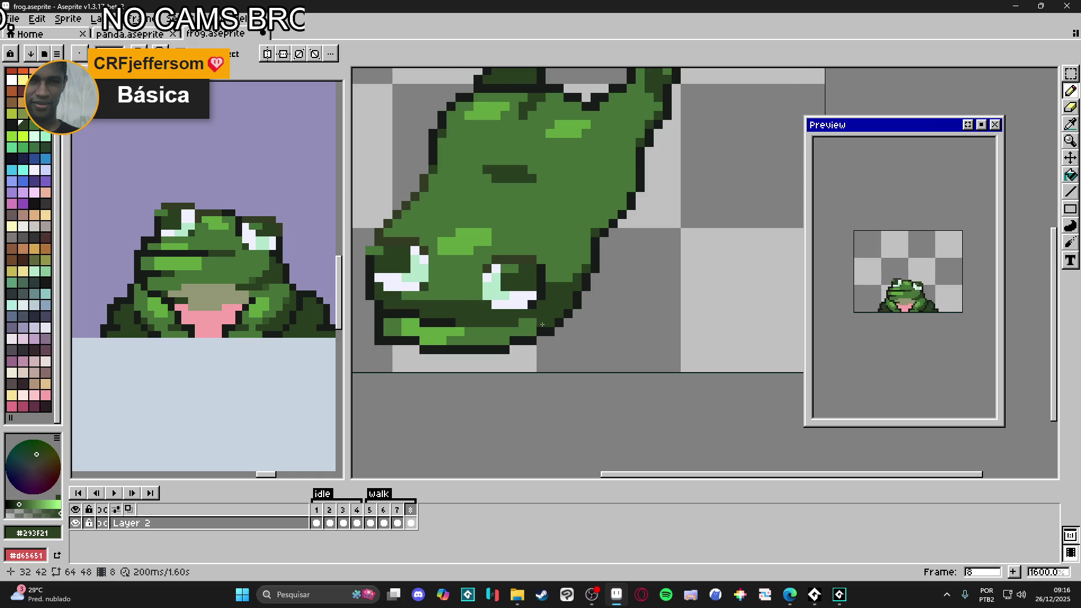
{"action": "mouse_move", "coordinate": [499, 341]}
{"action": "left_mouse_down"}
{"action": "mouse_move", "coordinate": [428, 341]}
{"action": "mouse_move", "coordinate": [397, 326]}
{"action": "mouse_move", "coordinate": [519, 334]}
{"action": "mouse_move", "coordinate": [540, 322]}
{"action": "left_mouse_up"}
{"action": "left_click", "coordinate": [447, 325], "text": "alt"}
{"action": "left_click_drag", "start_coordinate": [447, 325], "coordinate": [493, 324]}
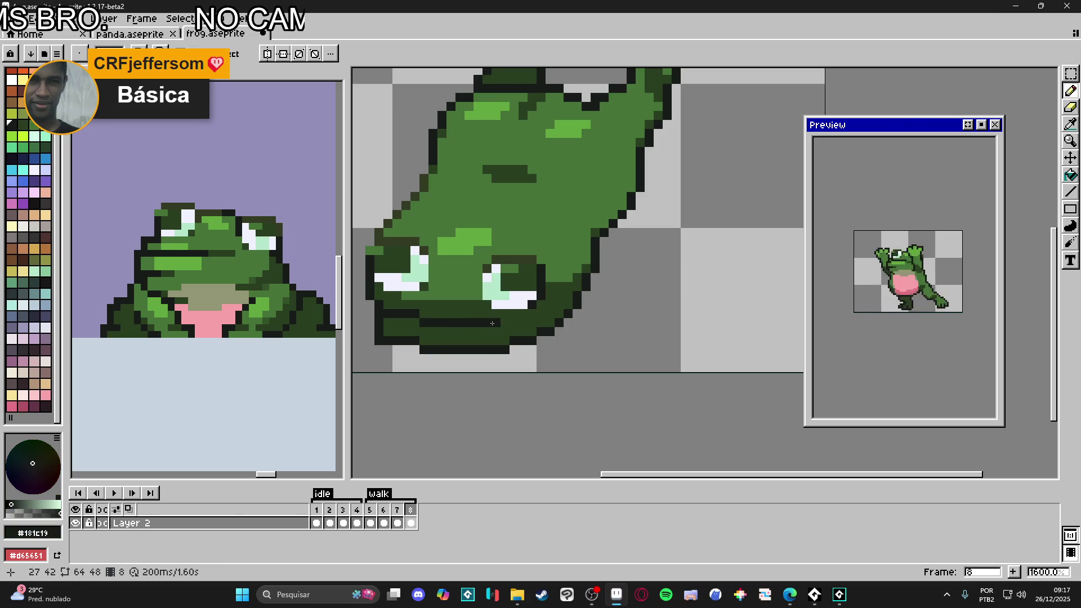
{"action": "scroll", "coordinate": [525, 359], "scroll_direction": "down", "scroll_amount": 3}
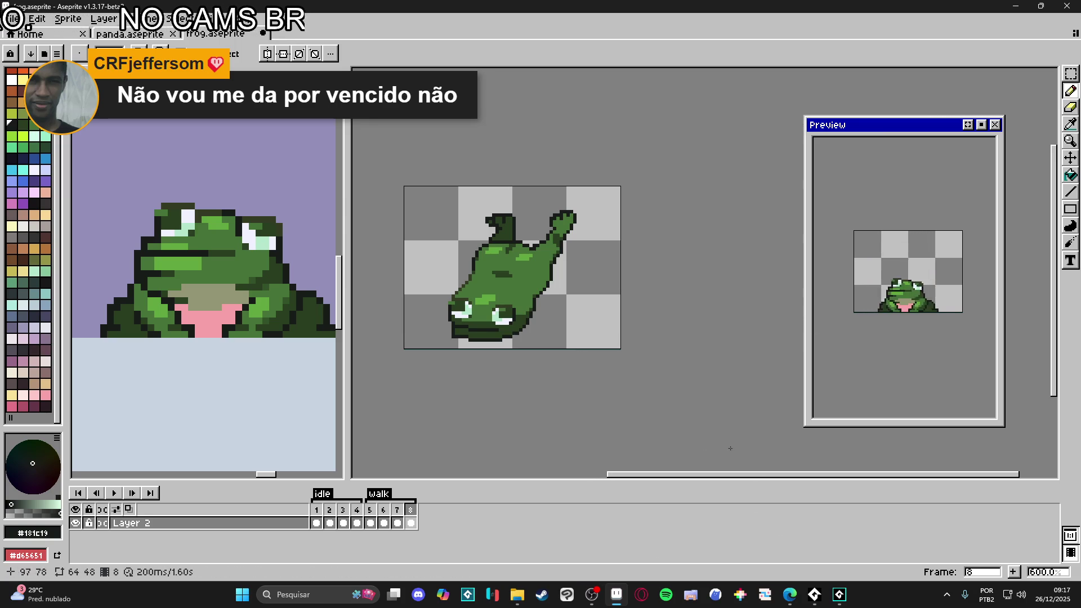
{"action": "left_click", "coordinate": [399, 517]}
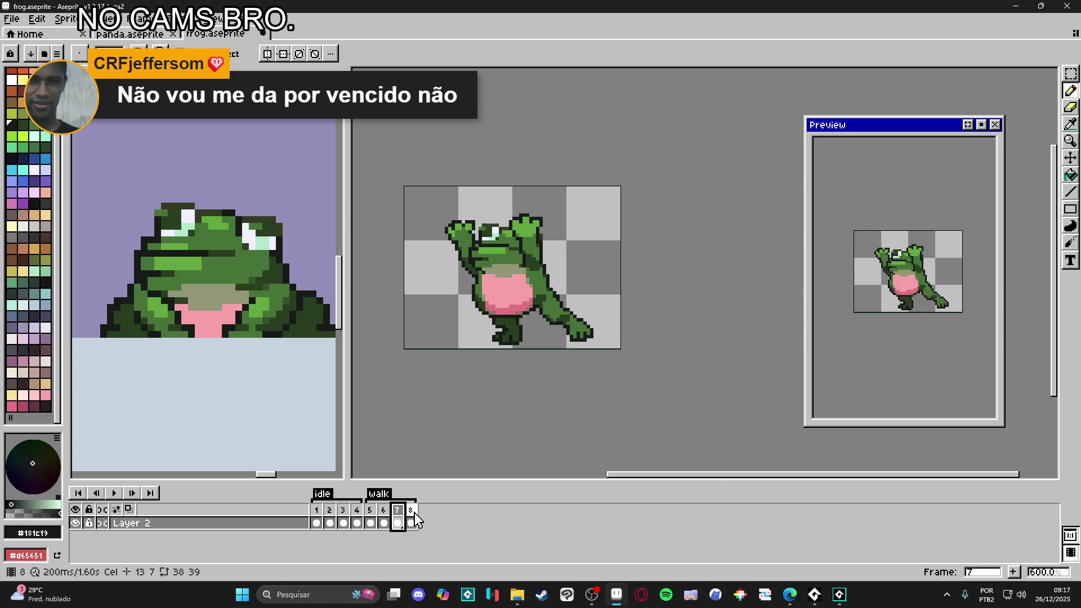
{"action": "left_click", "coordinate": [412, 517]}
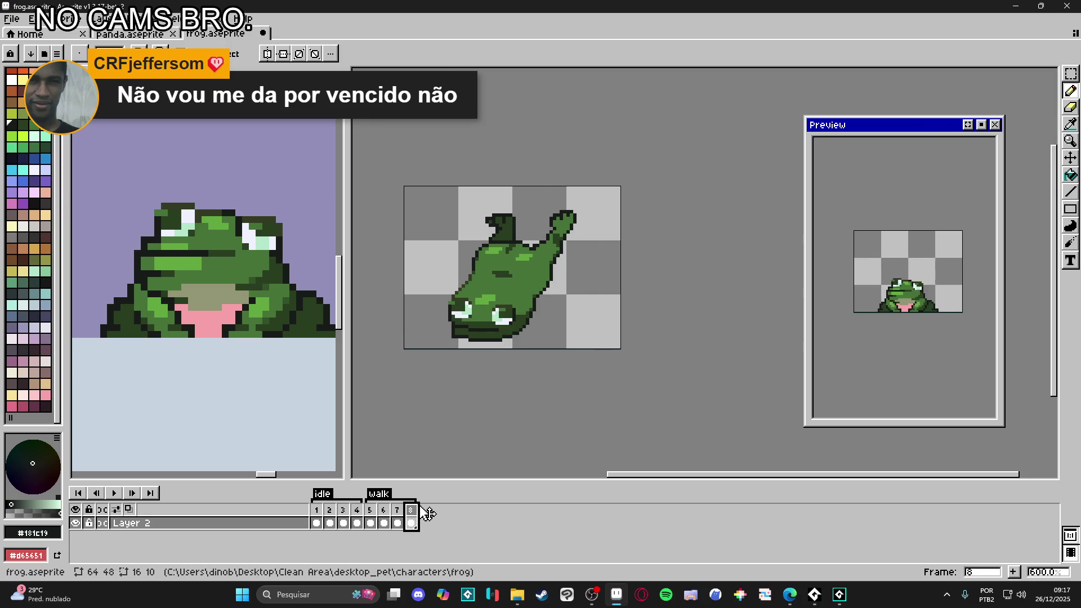
{"action": "left_click", "coordinate": [385, 518]}
{"action": "left_click", "coordinate": [398, 519]}
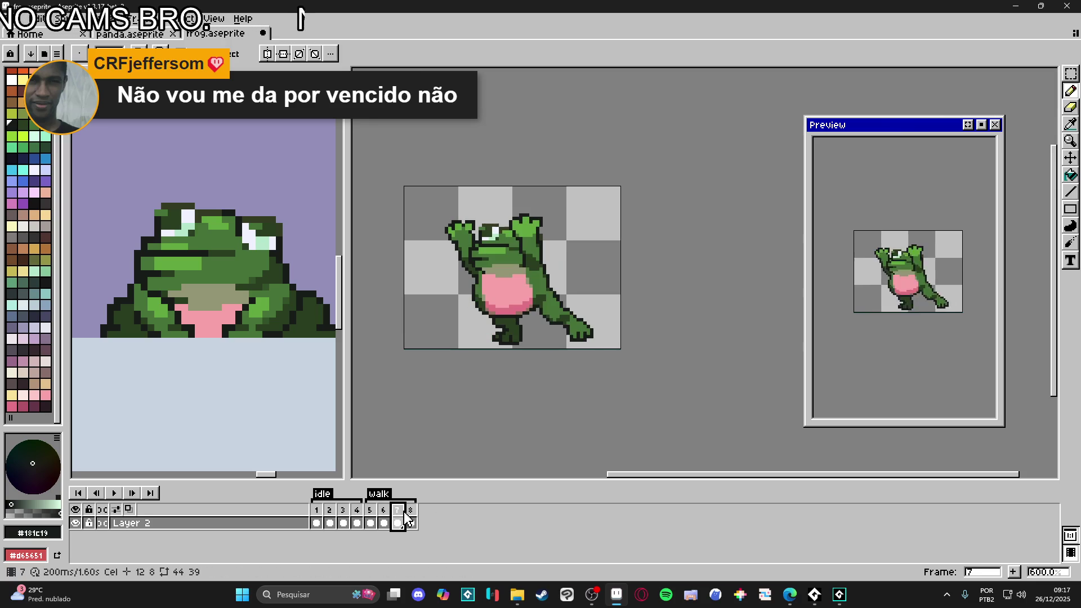
{"action": "left_click", "coordinate": [412, 518]}
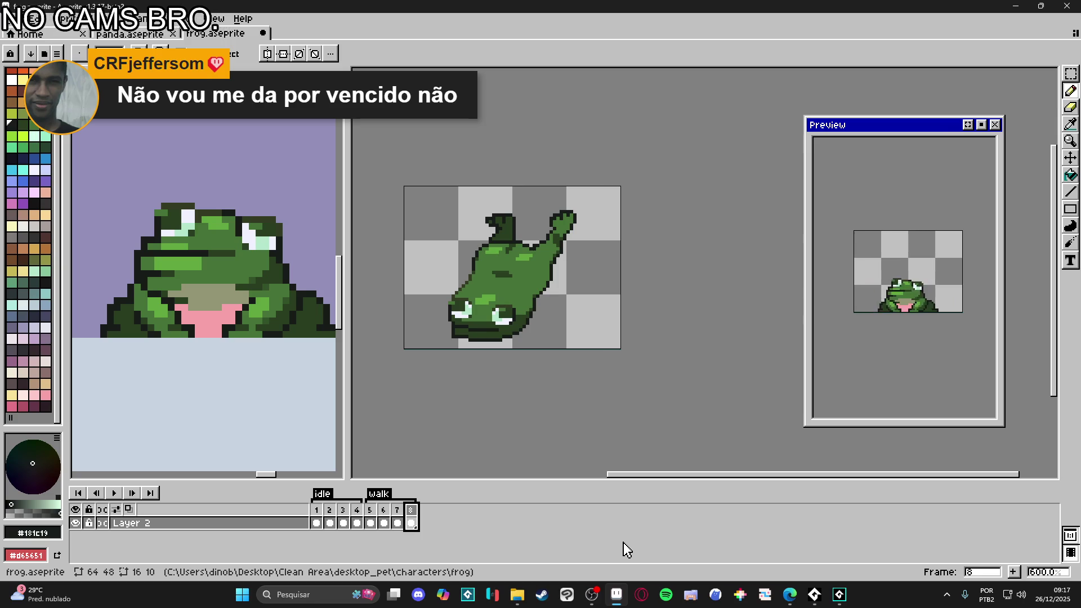
{"action": "mouse_move", "coordinate": [592, 593]}
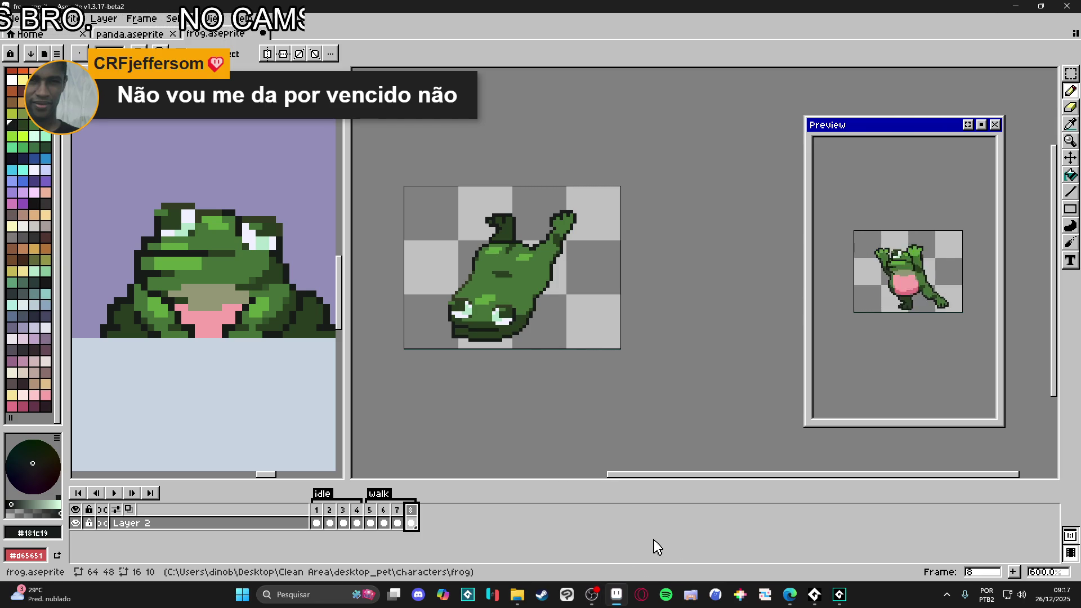
Step: Set a constant 100 ms duration for all frames
{"action": "left_click", "coordinate": [142, 21]}
{"action": "left_click", "coordinate": [215, 197]}
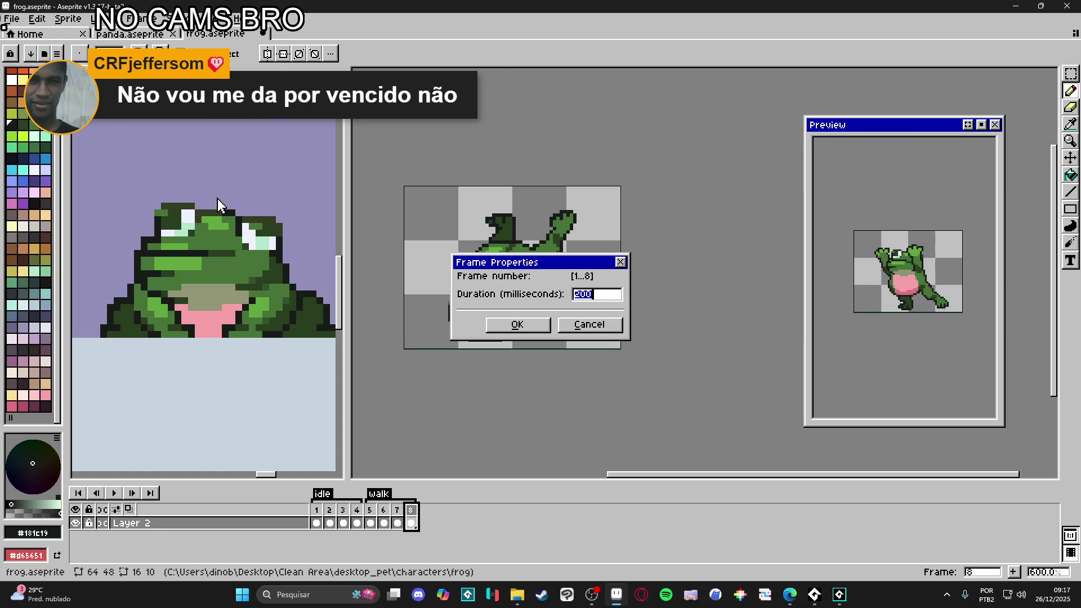
{"action": "type", "text": "100"}
{"action": "key", "text": "Return"}
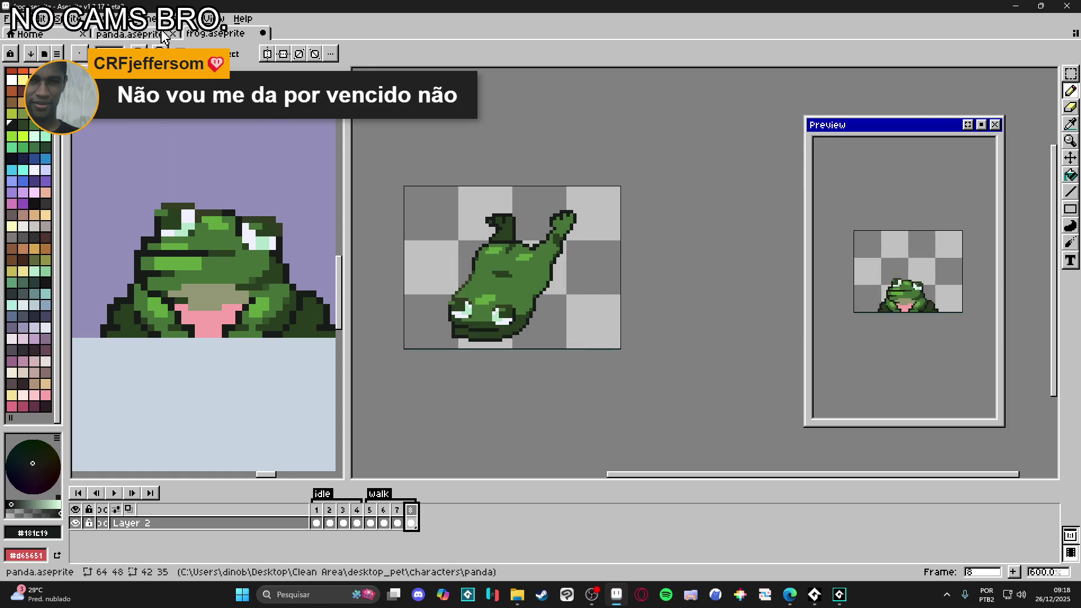
Step: Change the constant frame duration for all frames to 150 ms
{"action": "left_click", "coordinate": [135, 18]}
{"action": "left_click", "coordinate": [217, 197]}
{"action": "type", "text": "150"}
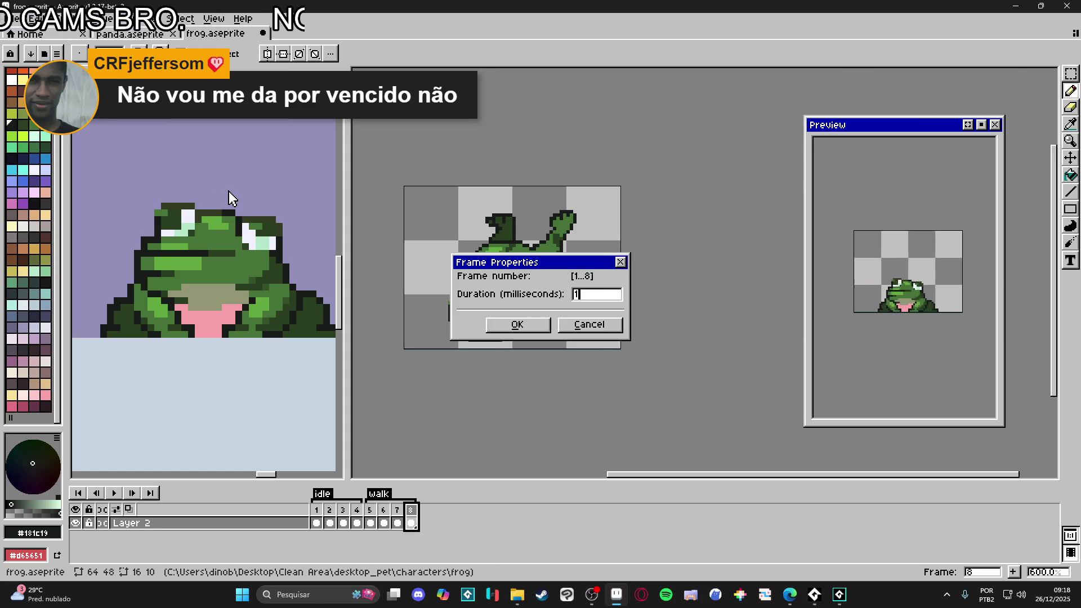
{"action": "key", "text": "Return"}
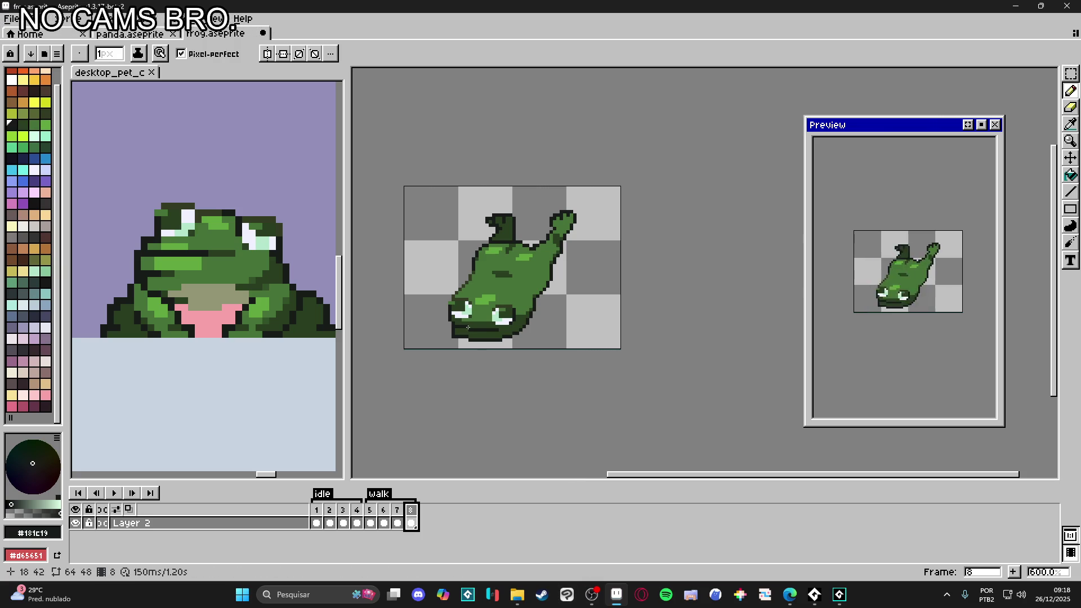
Step: Sample the dark green and draw dark-green pixels at the frog's lower-left outline
{"action": "scroll", "coordinate": [466, 311], "scroll_direction": "up", "scroll_amount": 4}
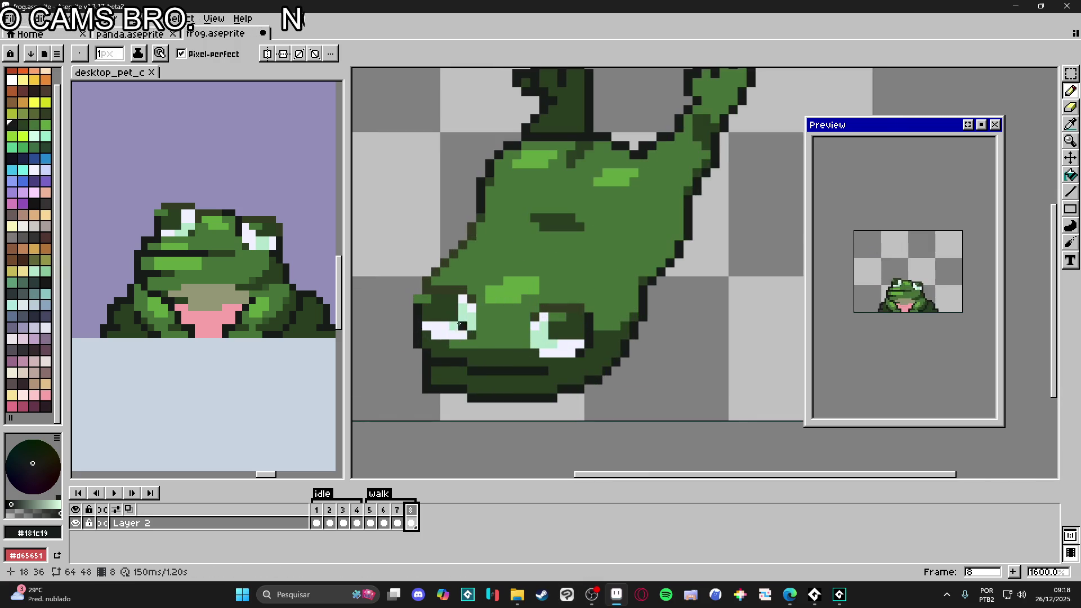
{"action": "left_click", "coordinate": [482, 332], "text": "alt"}
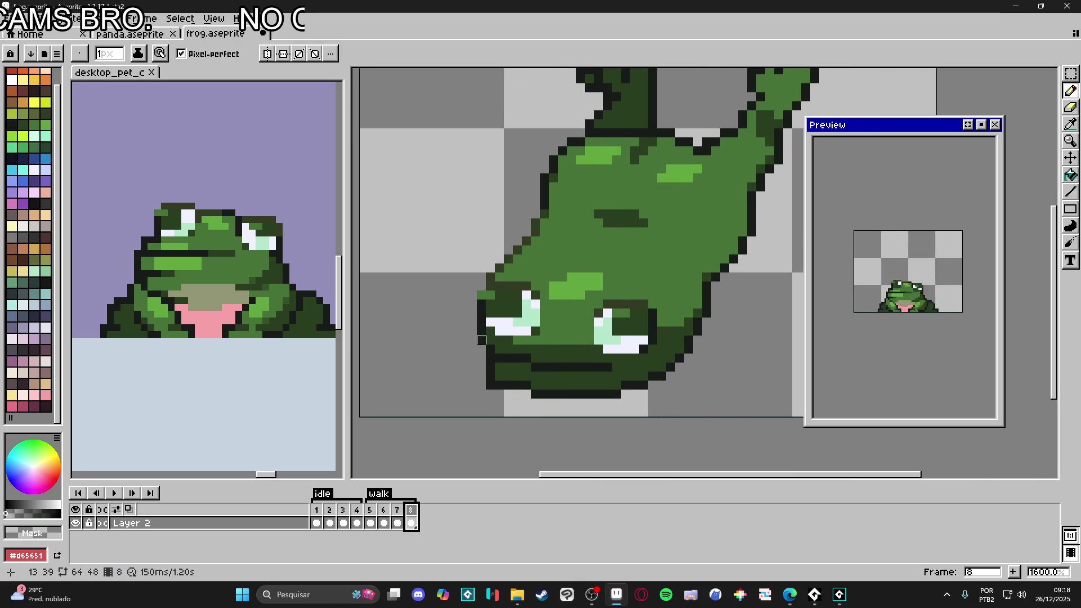
{"action": "left_click", "coordinate": [487, 332], "text": "alt"}
{"action": "key", "text": "e"}
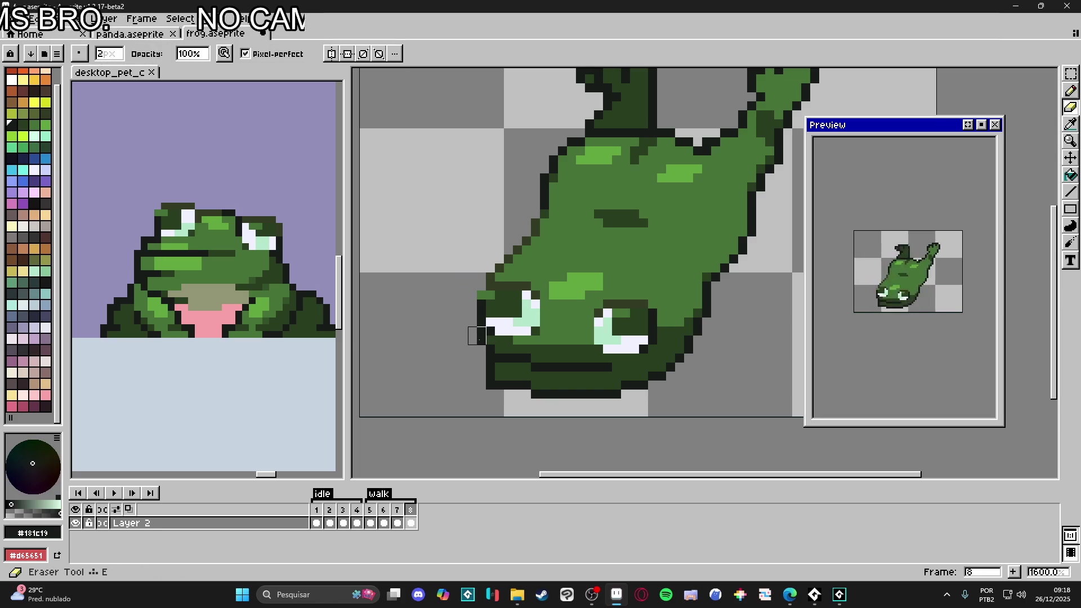
{"action": "key", "text": "b"}
{"action": "left_click", "coordinate": [500, 350], "text": "alt"}
{"action": "left_click_drag", "start_coordinate": [482, 341], "coordinate": [484, 349]}
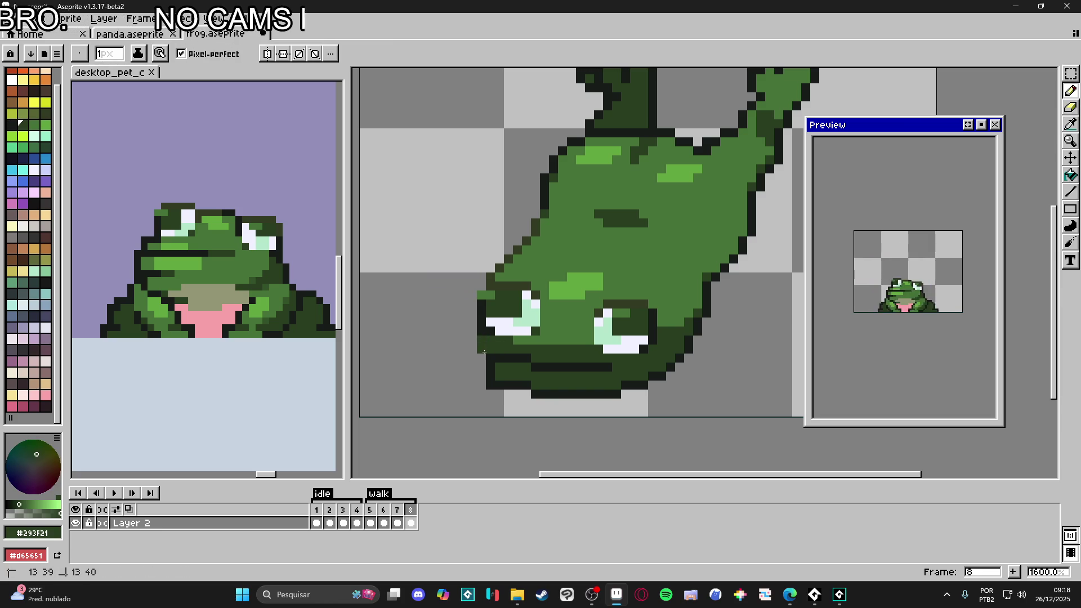
Step: Add dark pixels left of the outline and erase the stray dark pixel left of the mouth
{"action": "left_click", "coordinate": [481, 332], "text": "alt"}
{"action": "left_click", "coordinate": [472, 332]}
{"action": "left_click", "coordinate": [470, 349]}
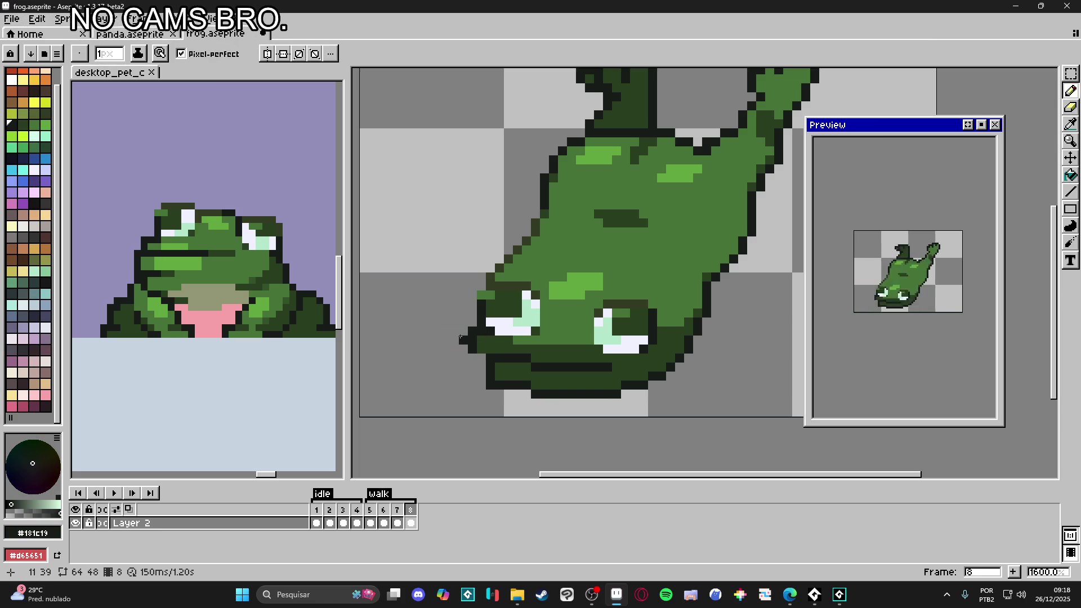
{"action": "left_click", "coordinate": [484, 348], "text": "alt"}
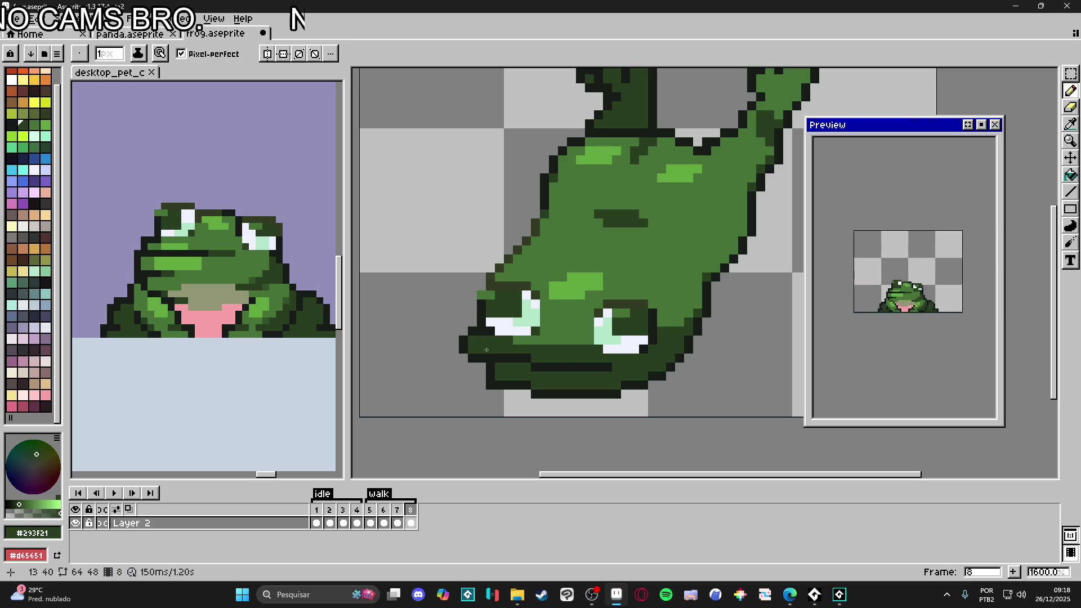
{"action": "left_click", "coordinate": [473, 358], "text": "alt"}
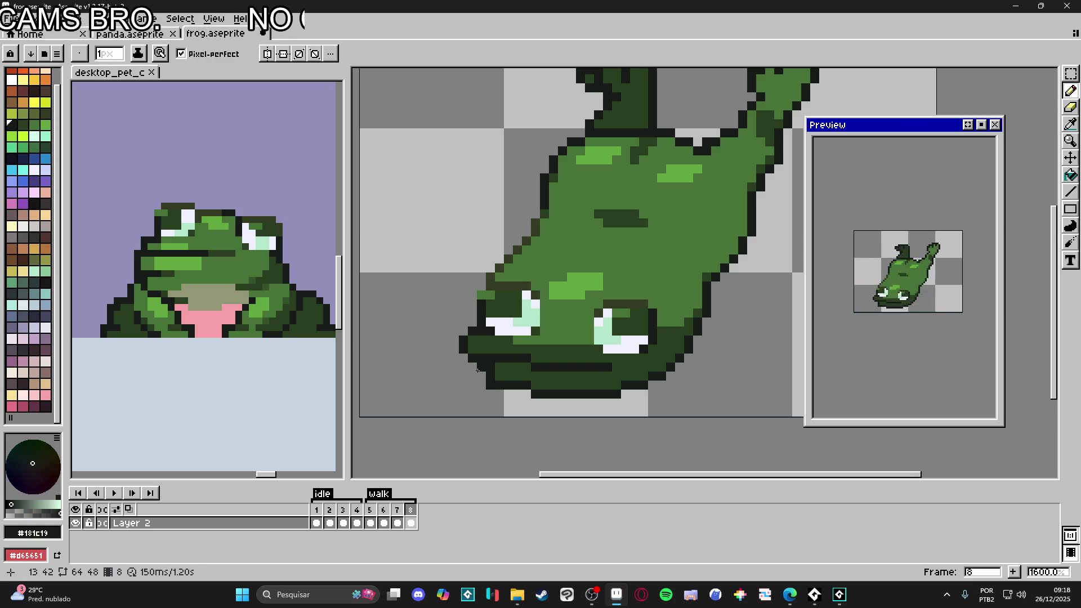
{"action": "key", "text": "e"}
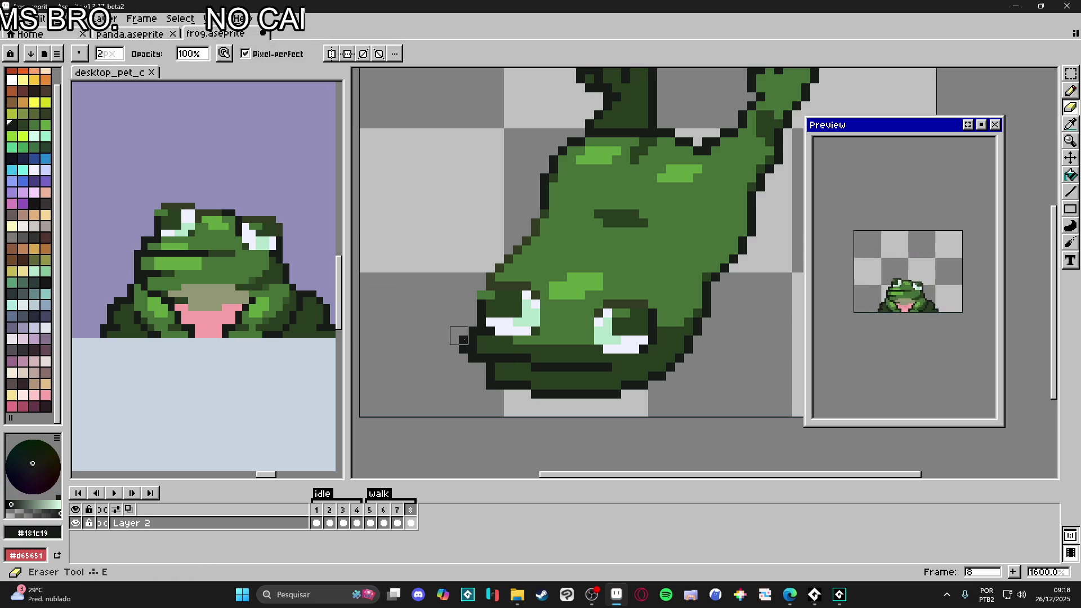
{"action": "left_click", "coordinate": [463, 345]}
{"action": "key", "text": "b"}
Step: Extend the dark outline along the frog's bottom-left and erase a stray pixel beside the mouth
{"action": "left_click", "coordinate": [495, 378], "text": "alt"}
{"action": "left_click_drag", "start_coordinate": [495, 374], "coordinate": [463, 372]}
{"action": "left_click", "coordinate": [480, 349], "text": "alt"}
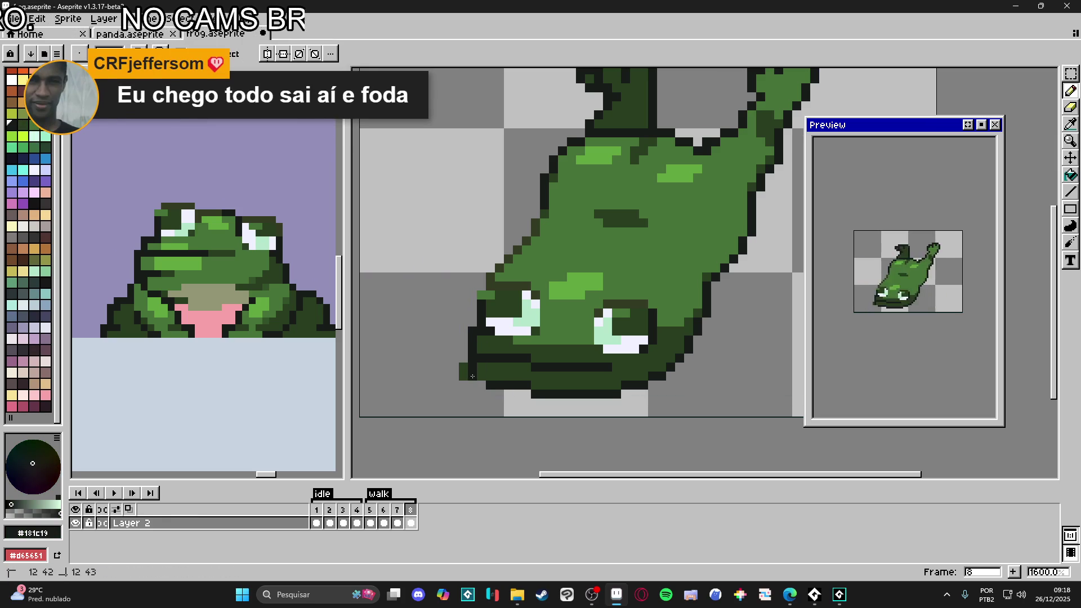
{"action": "key", "text": "e"}
{"action": "left_click", "coordinate": [463, 372]}
{"action": "key", "text": "b"}
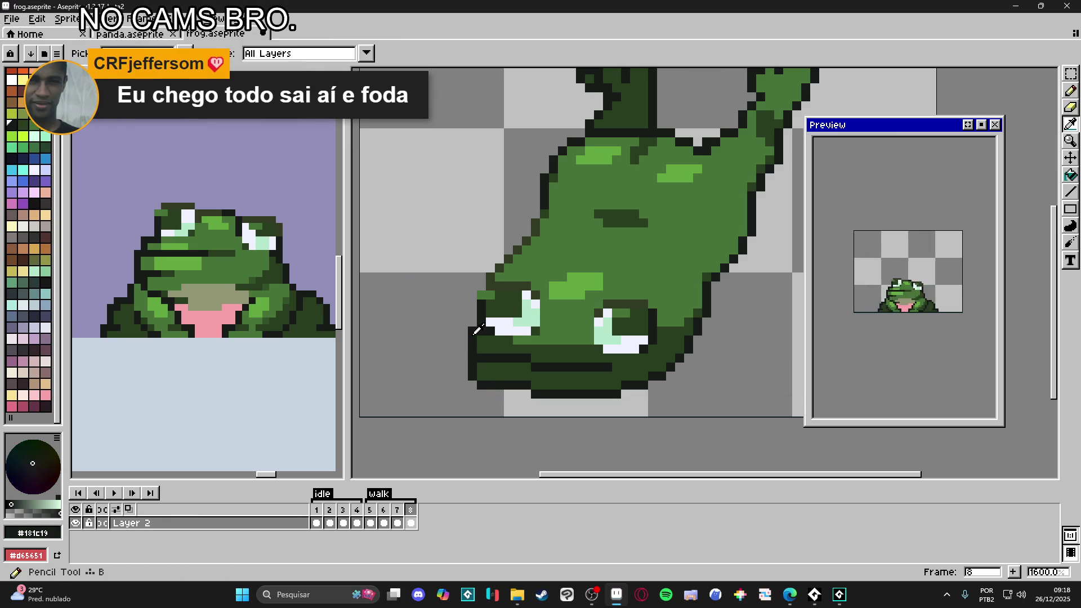
{"action": "key", "text": "e"}
Step: Zoom out to the whole sprite and save frog.aseprite
{"action": "key", "text": "b"}
{"action": "scroll", "coordinate": [593, 380], "scroll_direction": "down", "scroll_amount": 3}
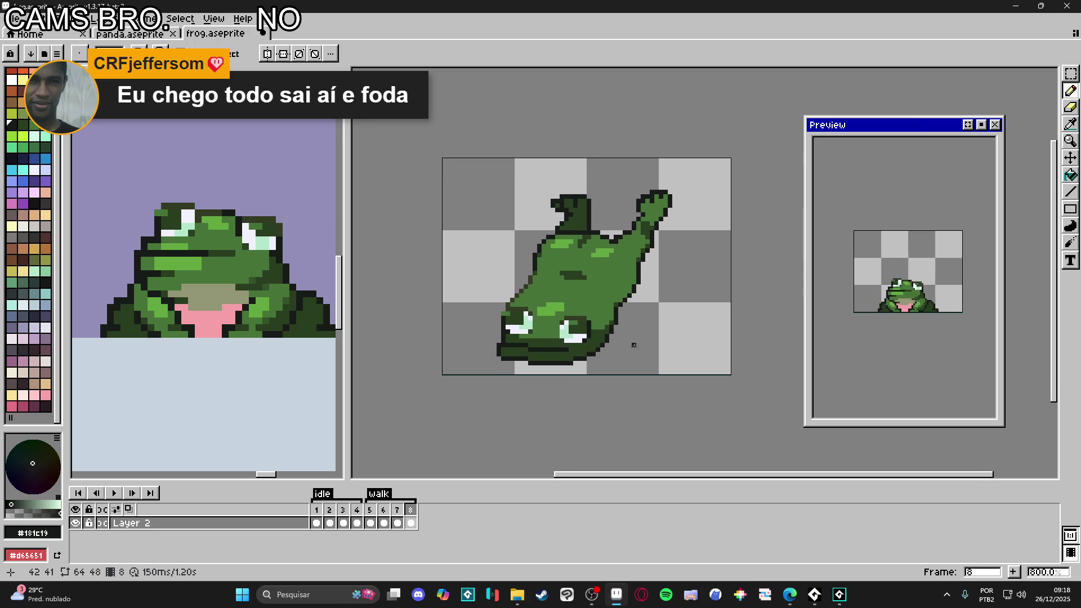
{"action": "key", "text": "v"}
{"action": "key", "text": "ctrl+s"}
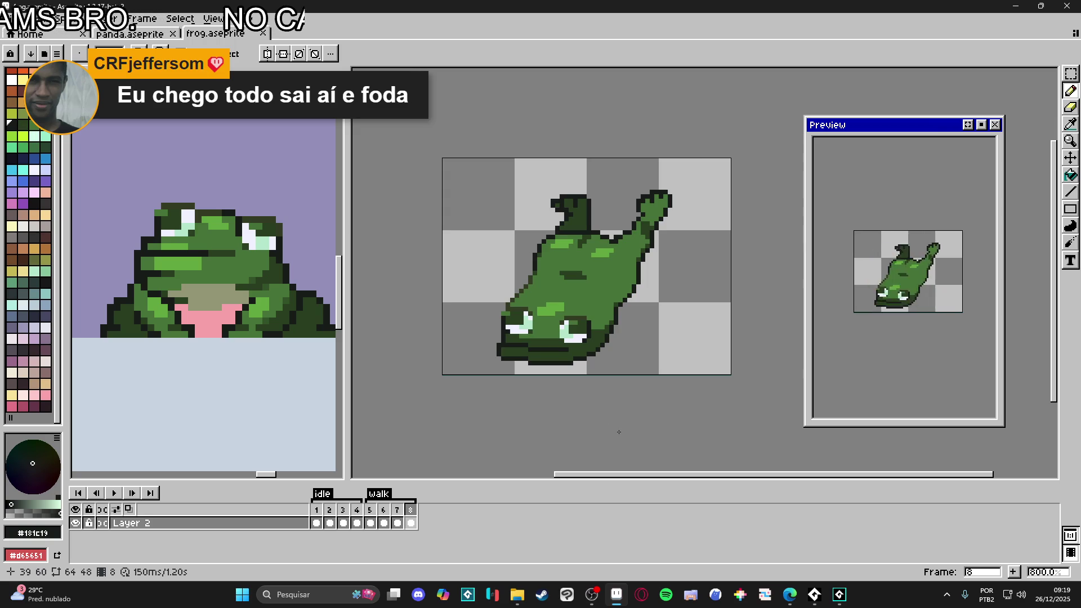
Step: On frame 8, add Layer 3 below Layer 2 and pick the frog's dark green
{"action": "left_click", "coordinate": [397, 510]}
{"action": "left_click", "coordinate": [410, 510]}
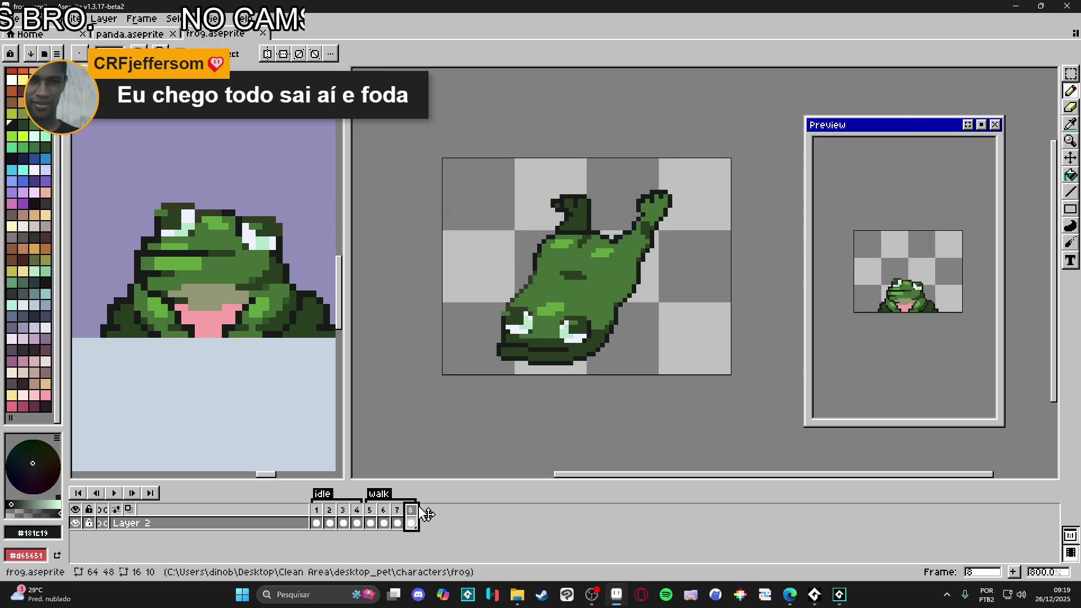
{"action": "key", "text": "shift+n"}
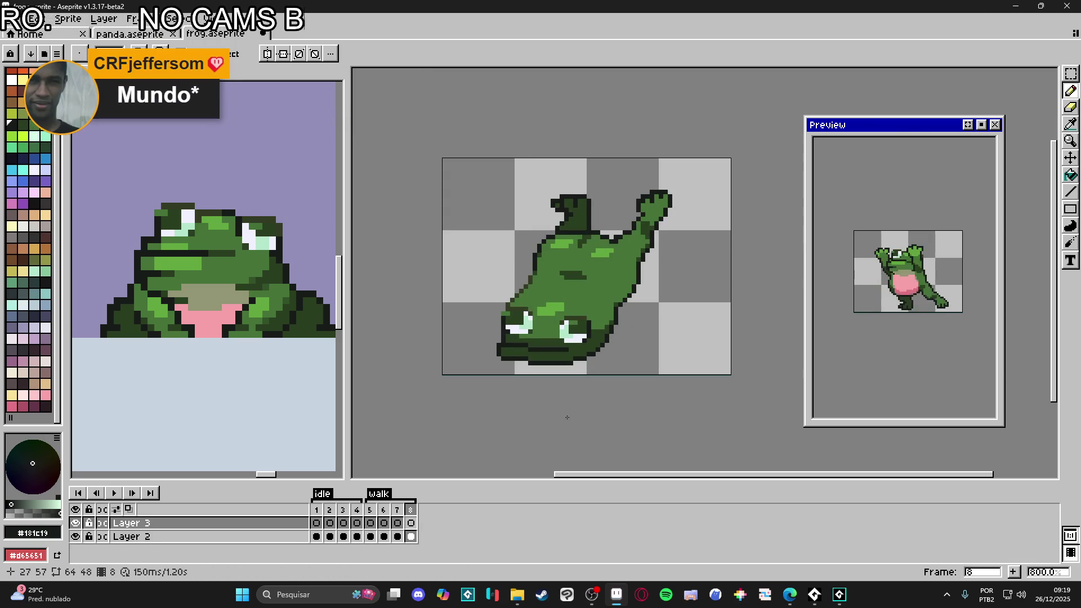
{"action": "left_click", "coordinate": [594, 337], "text": "alt"}
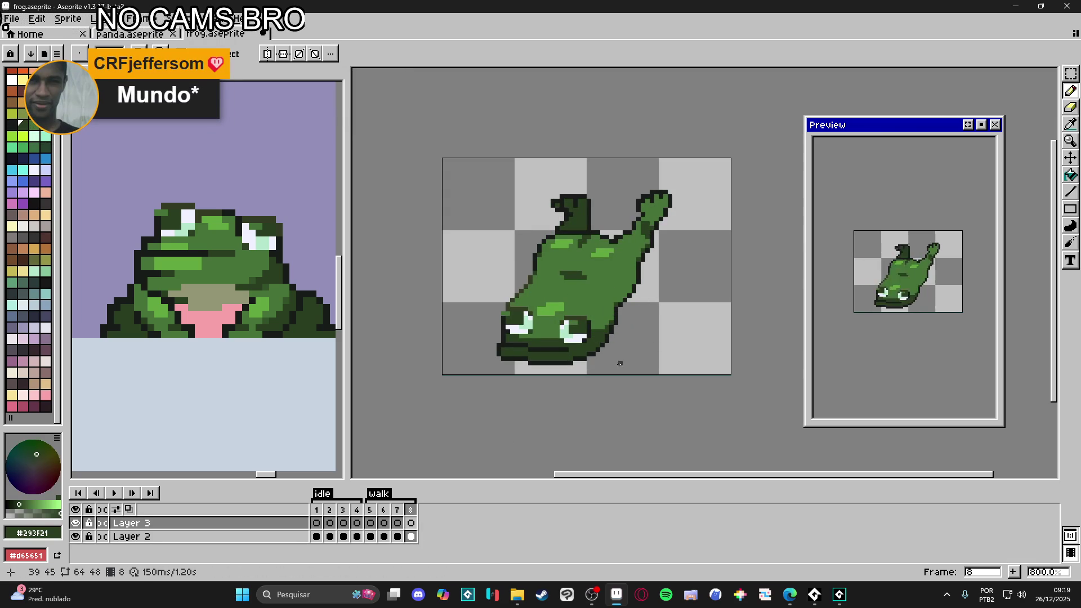
{"action": "left_click_drag", "start_coordinate": [277, 523], "coordinate": [288, 540]}
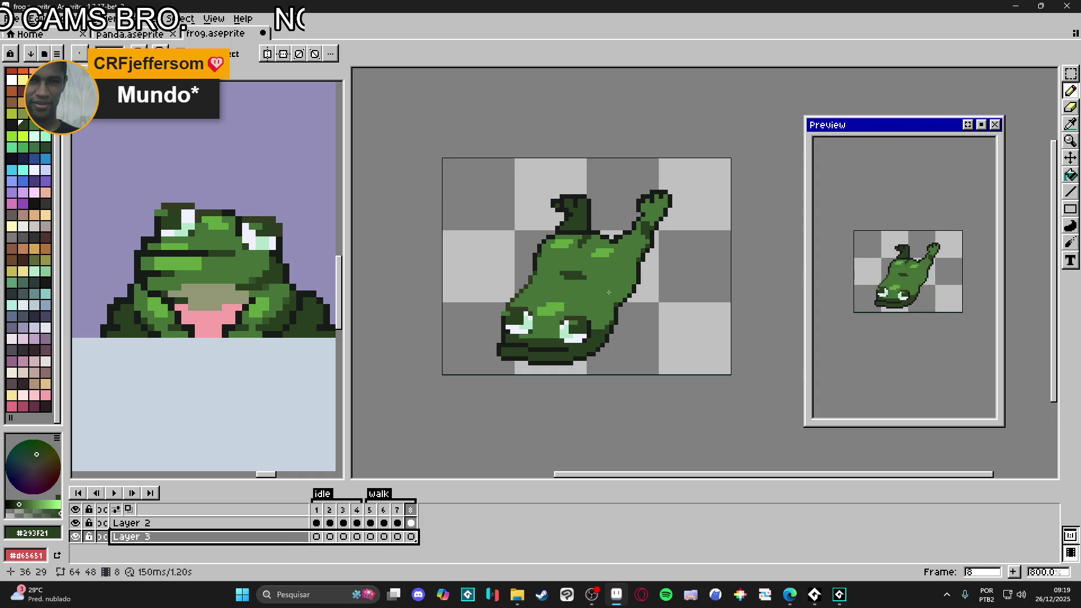
{"action": "scroll", "coordinate": [575, 277], "scroll_direction": "down", "scroll_amount": 1}
{"action": "scroll", "coordinate": [576, 277], "scroll_direction": "left", "scroll_amount": 1}
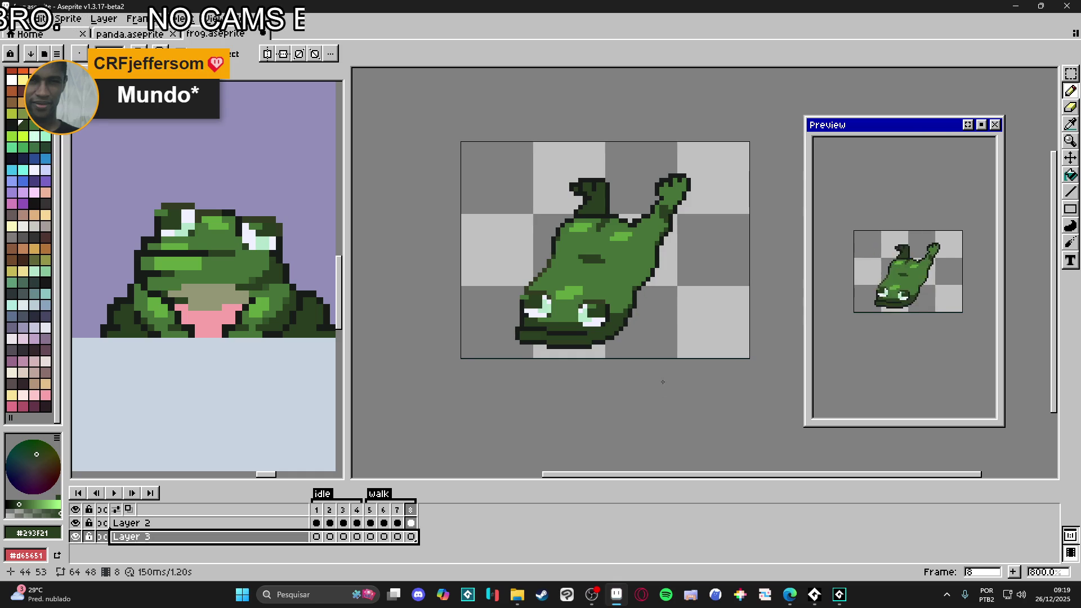
{"action": "left_click", "coordinate": [399, 523]}
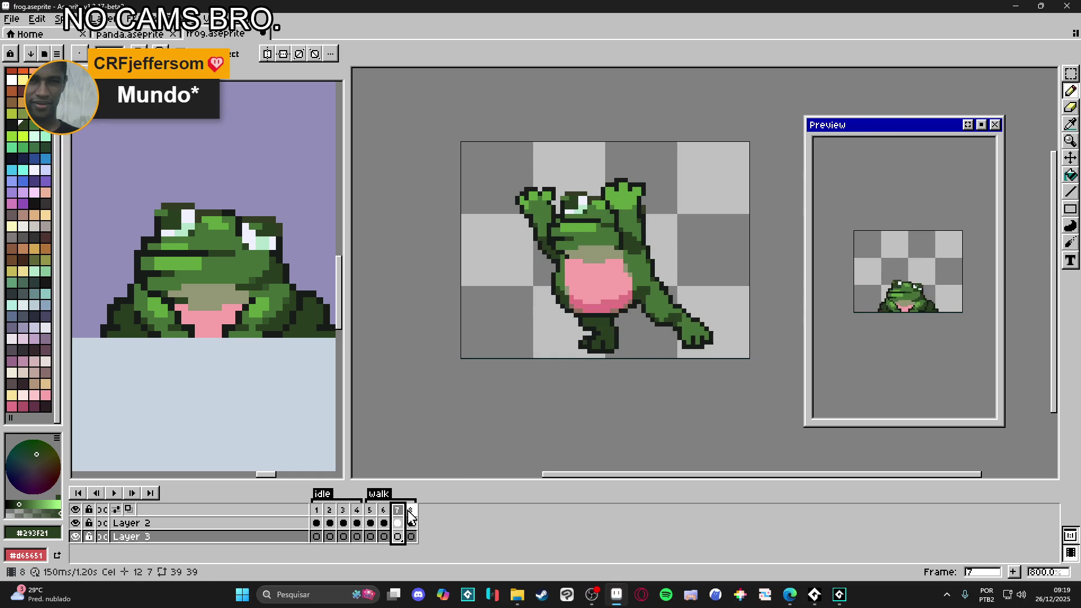
{"action": "left_click", "coordinate": [411, 522]}
Step: Move Layer 3 back above Layer 2 and draw the right leg reaching down with two toes
{"action": "left_click_drag", "start_coordinate": [637, 308], "coordinate": [625, 335]}
{"action": "key", "text": "ctrl+z"}
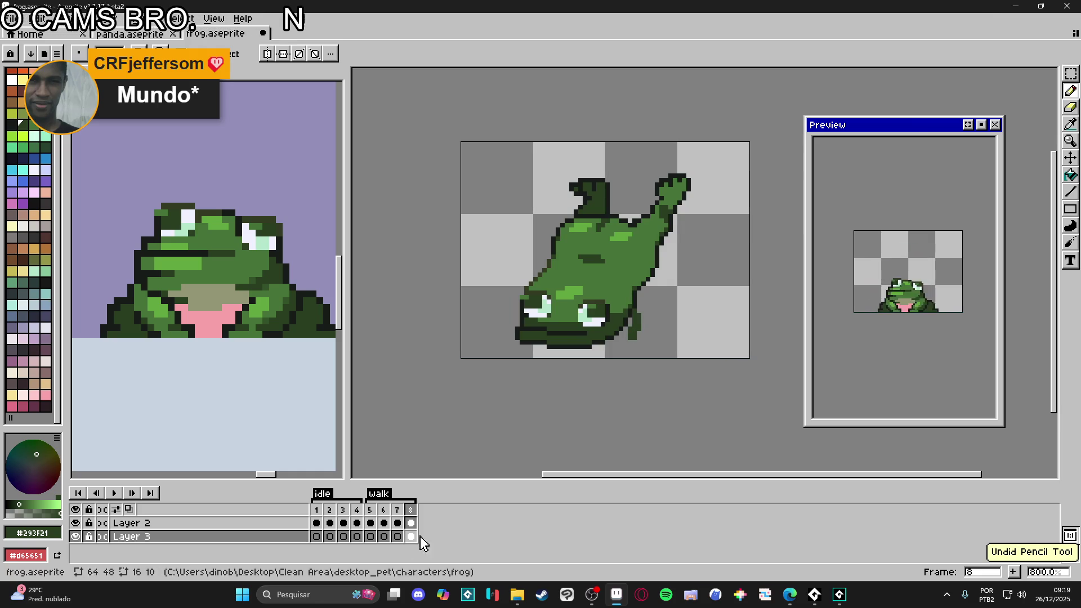
{"action": "left_click_drag", "start_coordinate": [285, 538], "coordinate": [290, 522]}
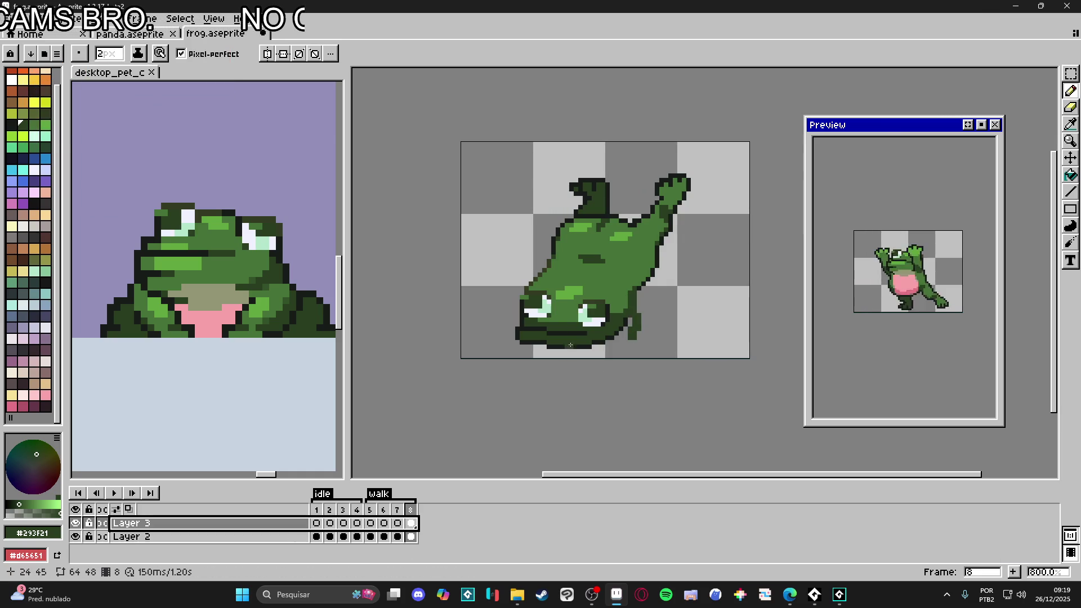
{"action": "mouse_move", "coordinate": [630, 347]}
{"action": "left_mouse_down"}
{"action": "mouse_move", "coordinate": [646, 292]}
{"action": "mouse_move", "coordinate": [645, 316]}
{"action": "left_mouse_up"}
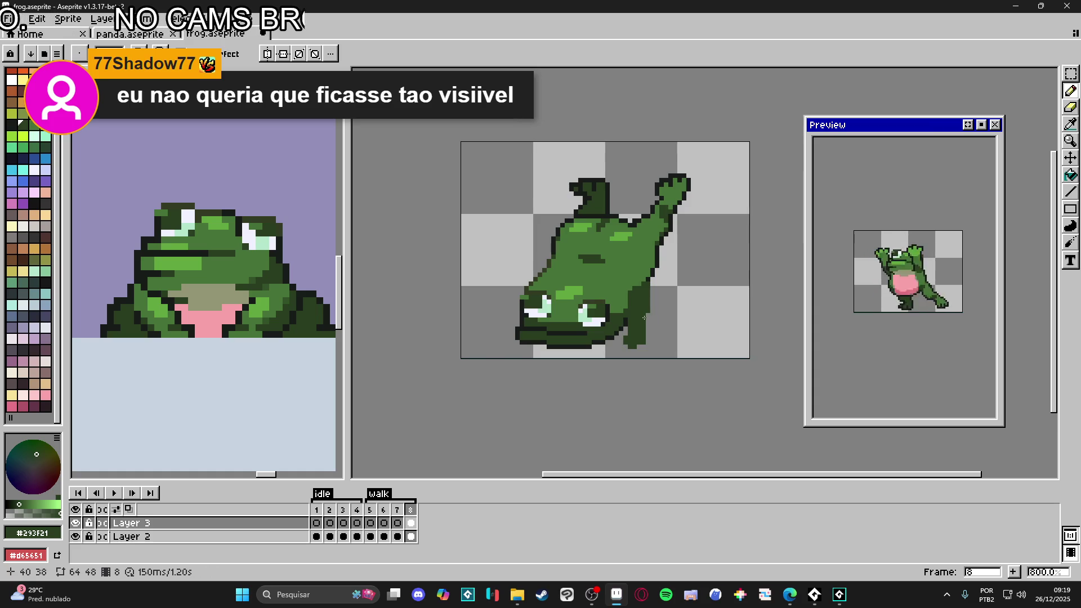
{"action": "scroll", "coordinate": [665, 348], "scroll_direction": "down", "scroll_amount": 1}
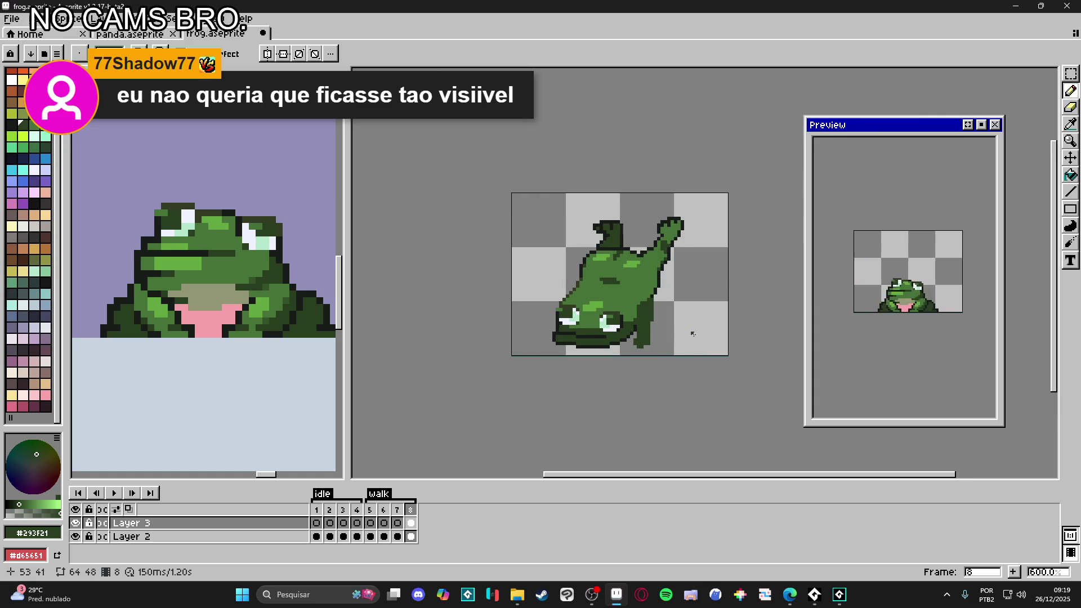
{"action": "scroll", "coordinate": [646, 343], "scroll_direction": "up", "scroll_amount": 3}
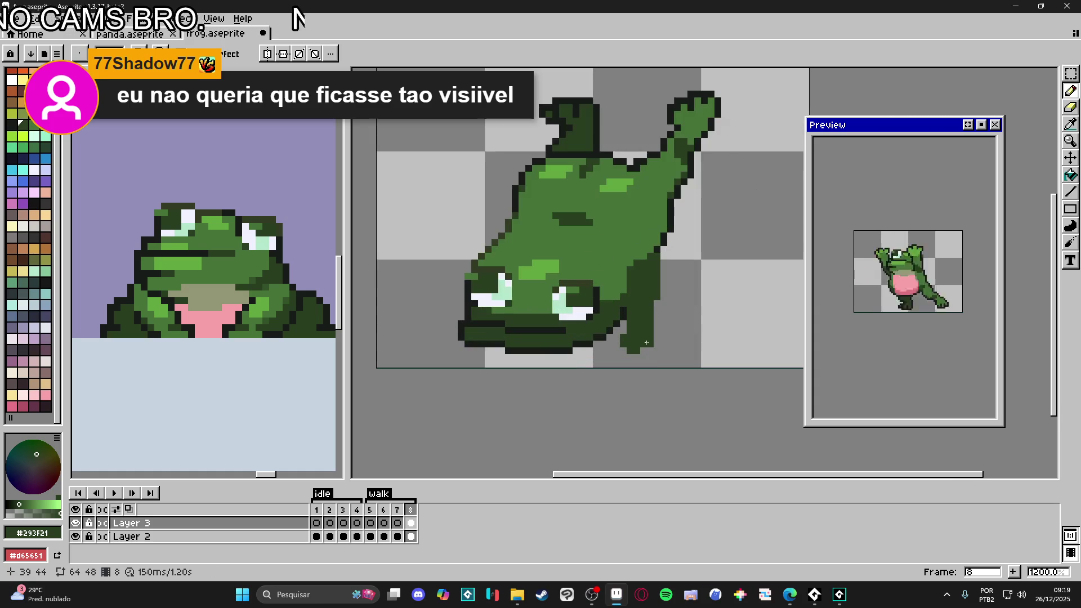
{"action": "left_click", "coordinate": [654, 354]}
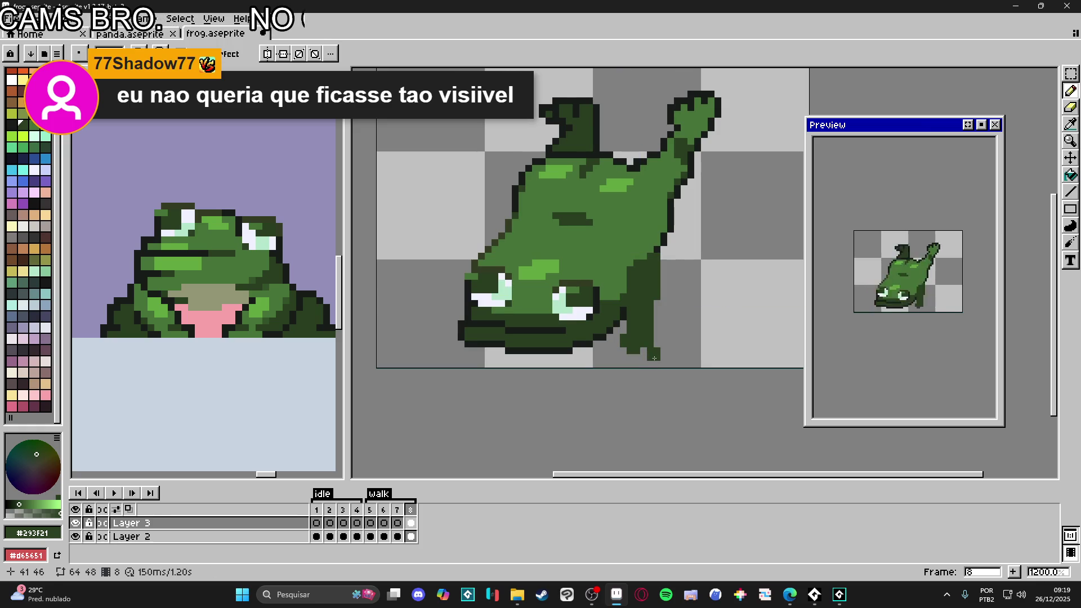
{"action": "left_click", "coordinate": [634, 357]}
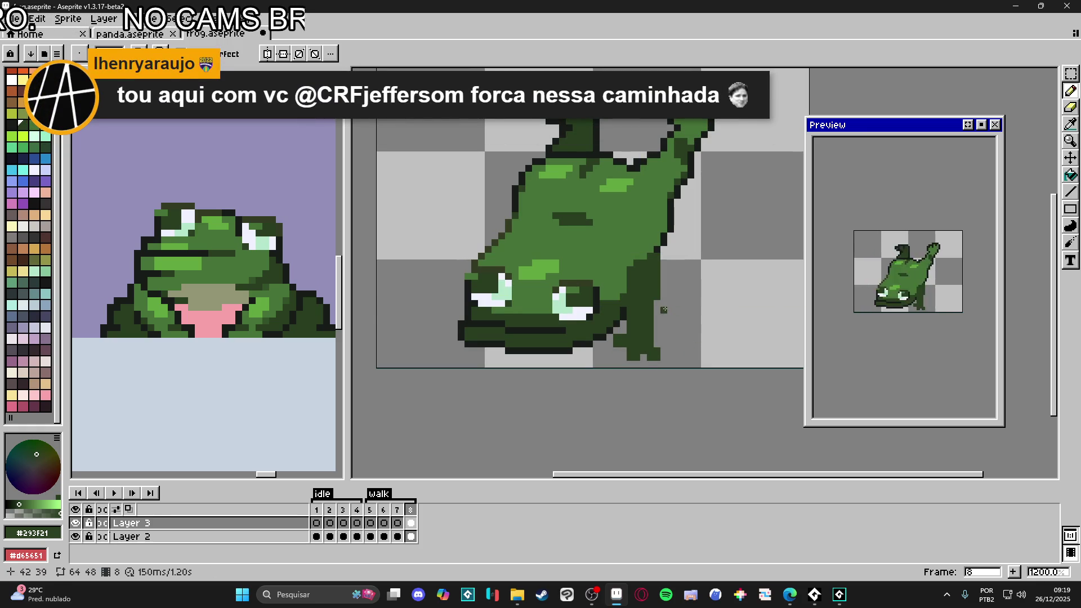
Step: Repaint a foot pixel in body green and outline the foot and leg with dark lines
{"action": "left_click", "coordinate": [630, 264], "text": "alt"}
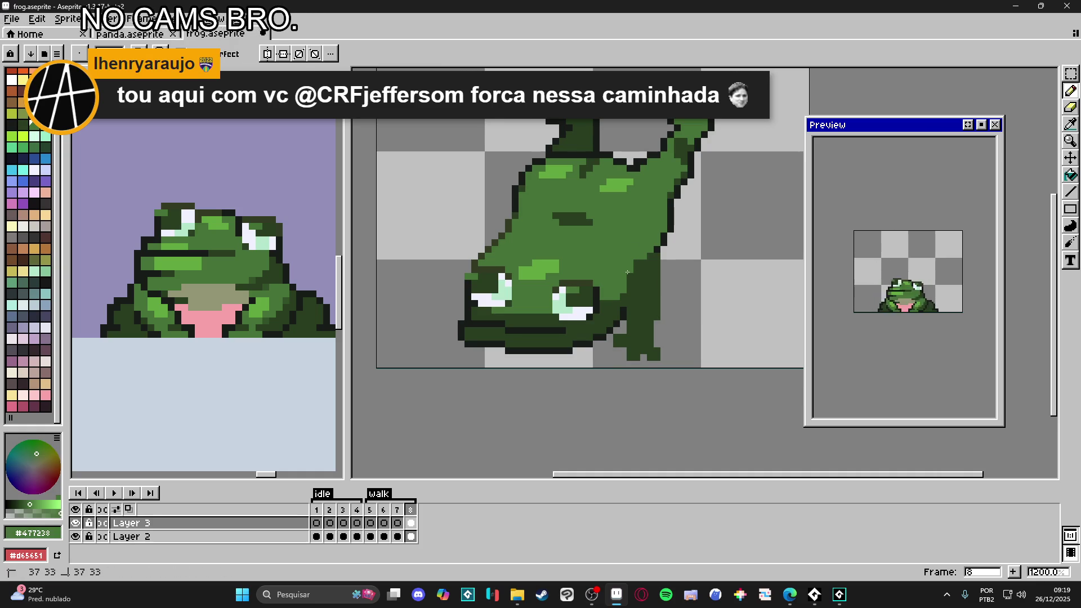
{"action": "left_click", "coordinate": [638, 276]}
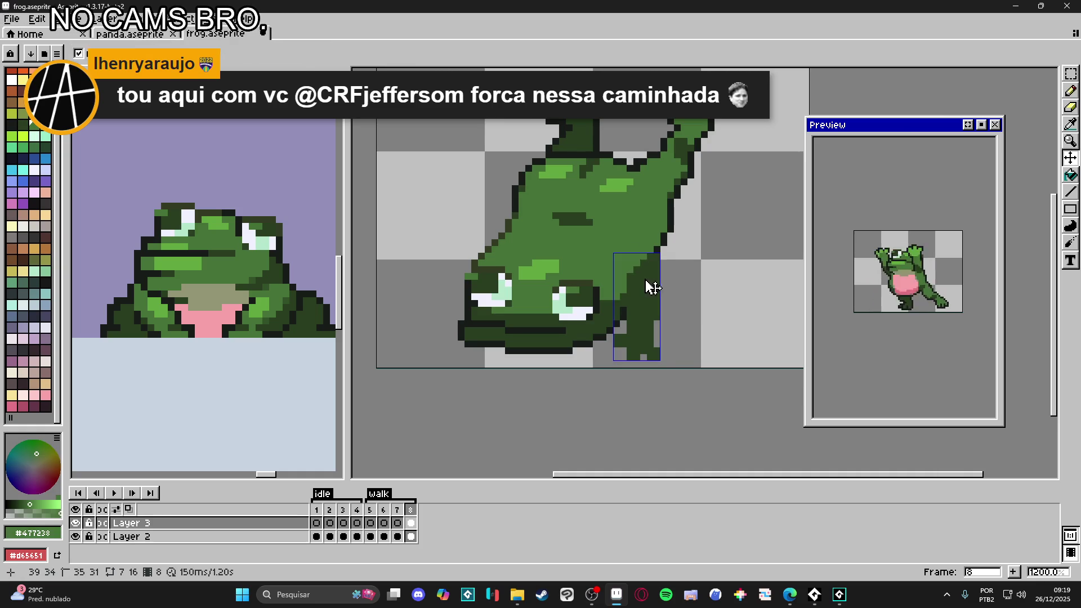
{"action": "left_click", "coordinate": [650, 315]}
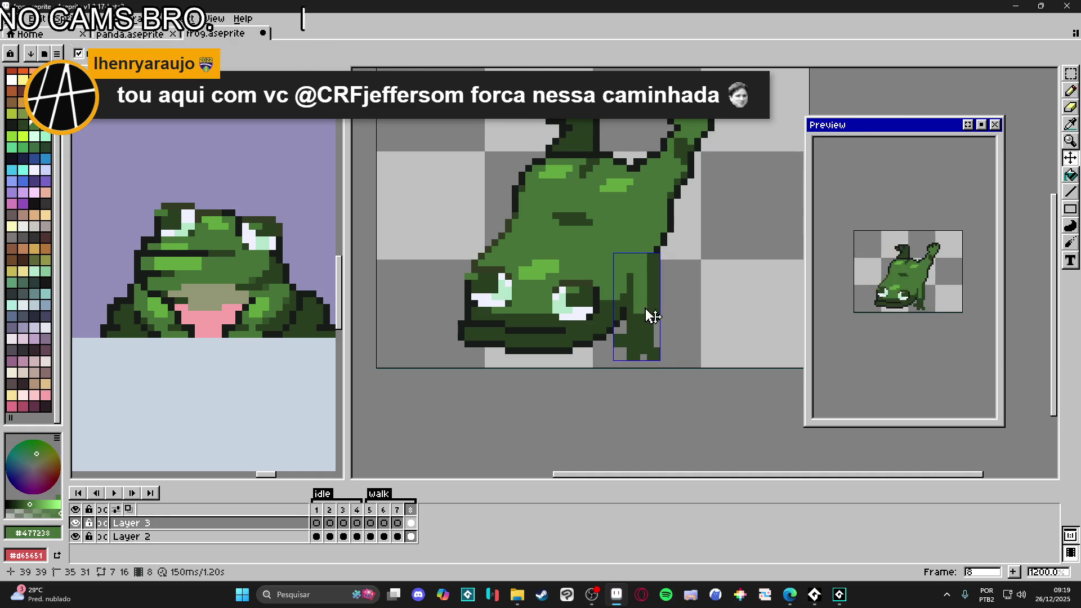
{"action": "left_click_drag", "start_coordinate": [656, 255], "coordinate": [642, 326]}
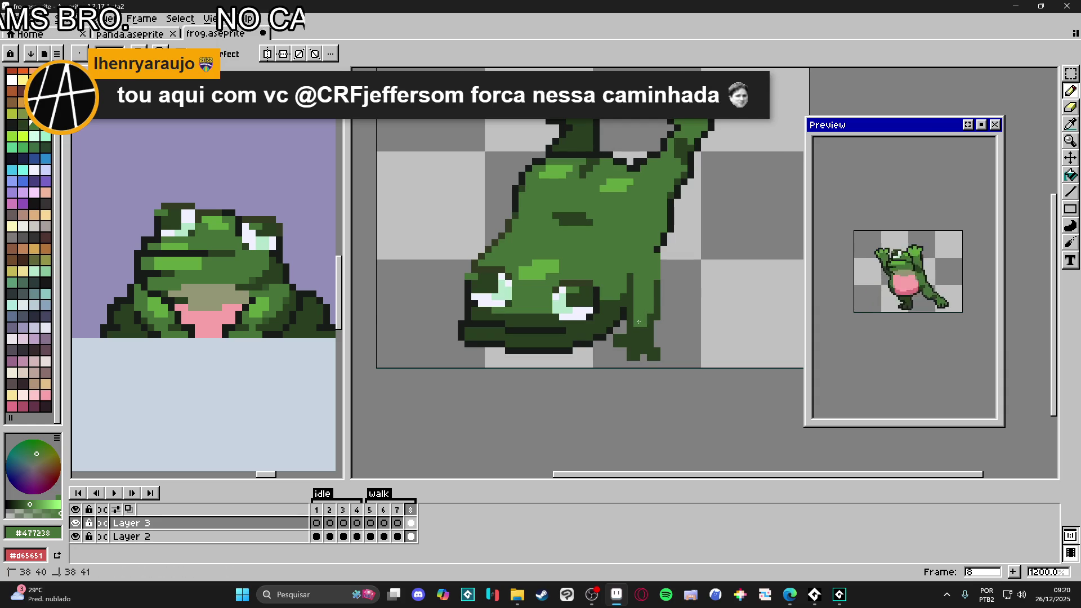
{"action": "left_click", "coordinate": [657, 255], "text": "alt"}
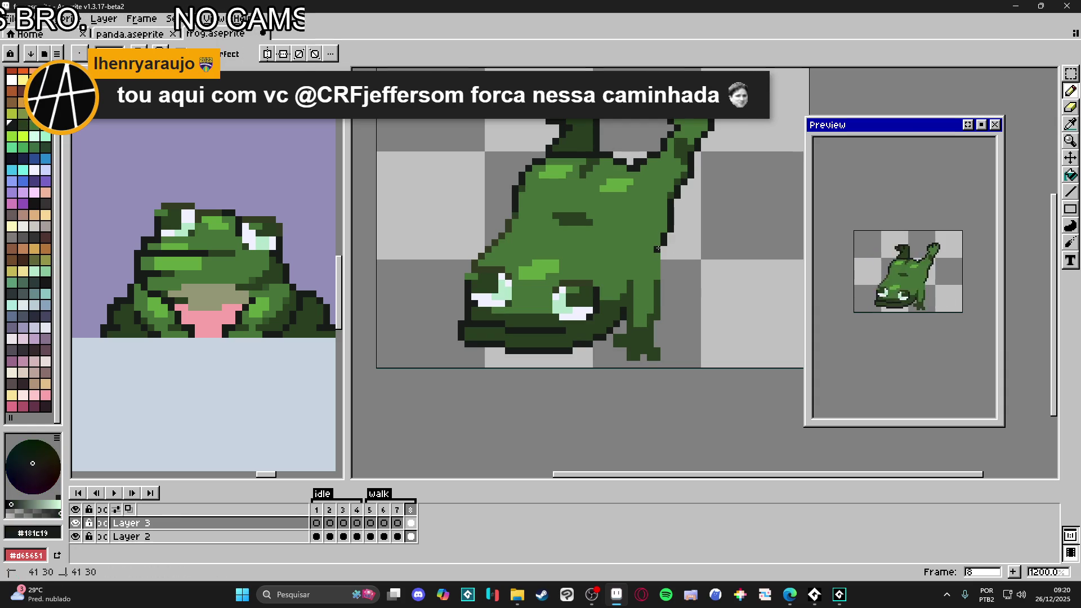
{"action": "left_click_drag", "start_coordinate": [664, 276], "coordinate": [657, 341]}
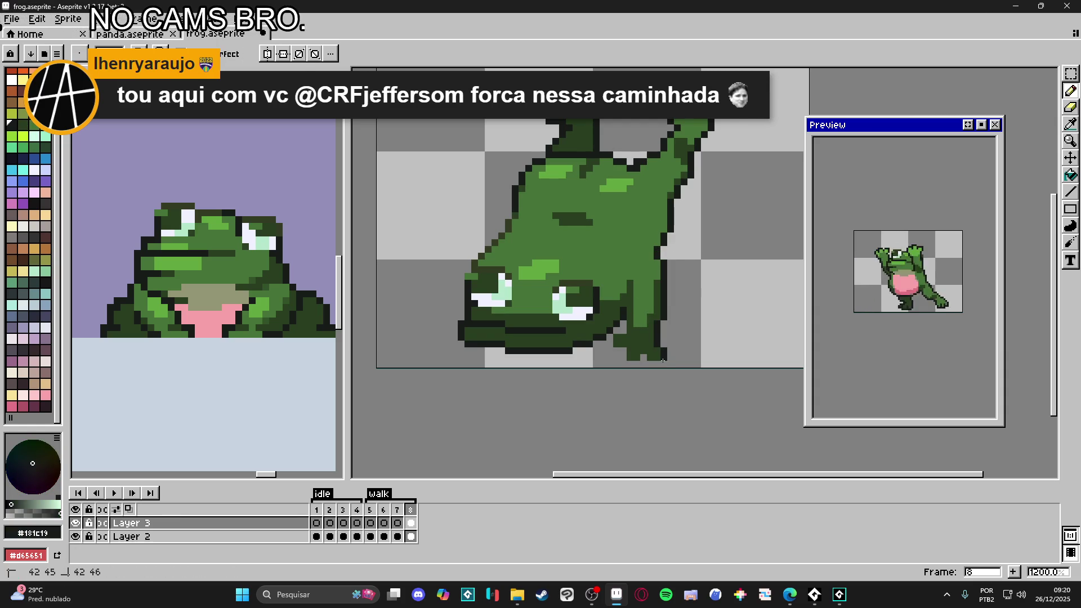
{"action": "left_click_drag", "start_coordinate": [632, 365], "coordinate": [609, 345]}
{"action": "left_click", "coordinate": [617, 330]}
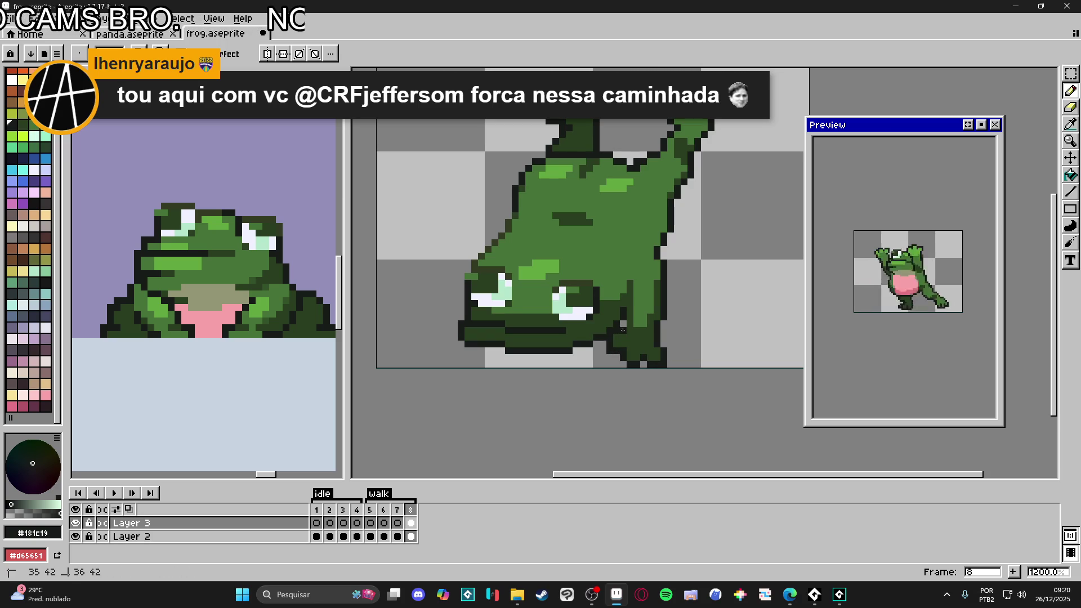
{"action": "left_click_drag", "start_coordinate": [624, 306], "coordinate": [627, 290]}
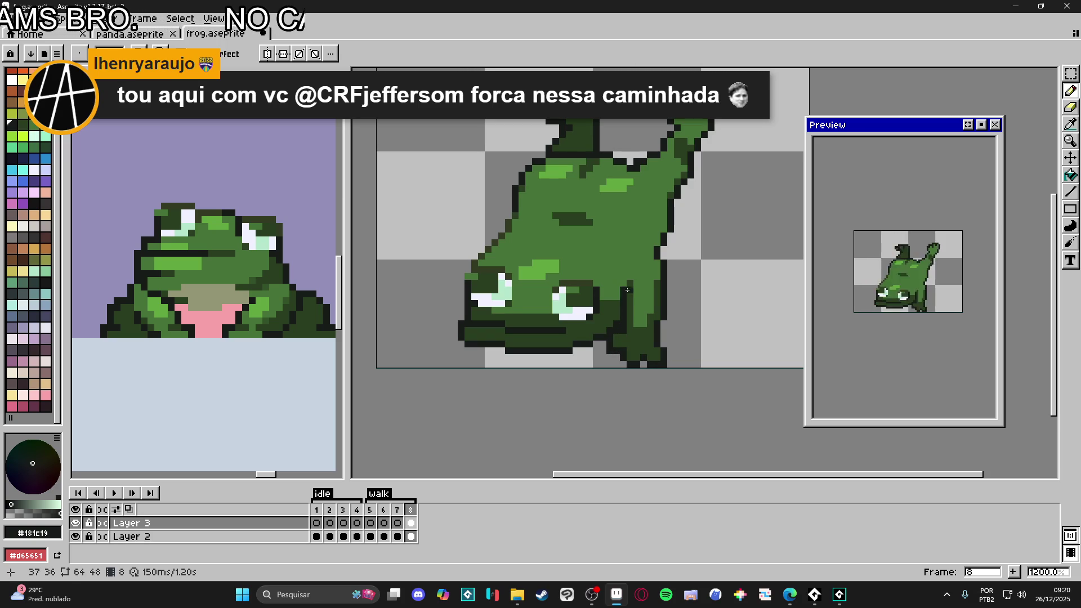
Step: Recolour the leg-top pixel with mid green #477238, then select dark green #293F21
{"action": "left_click", "coordinate": [630, 288], "text": "alt"}
{"action": "left_click", "coordinate": [627, 283]}
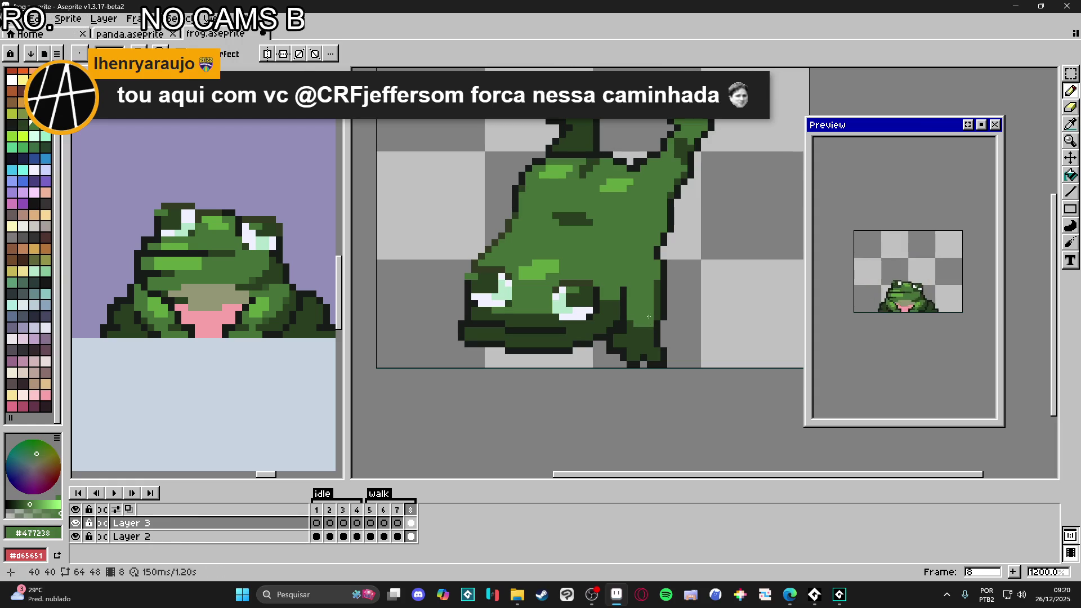
{"action": "left_click", "coordinate": [657, 312], "text": "alt"}
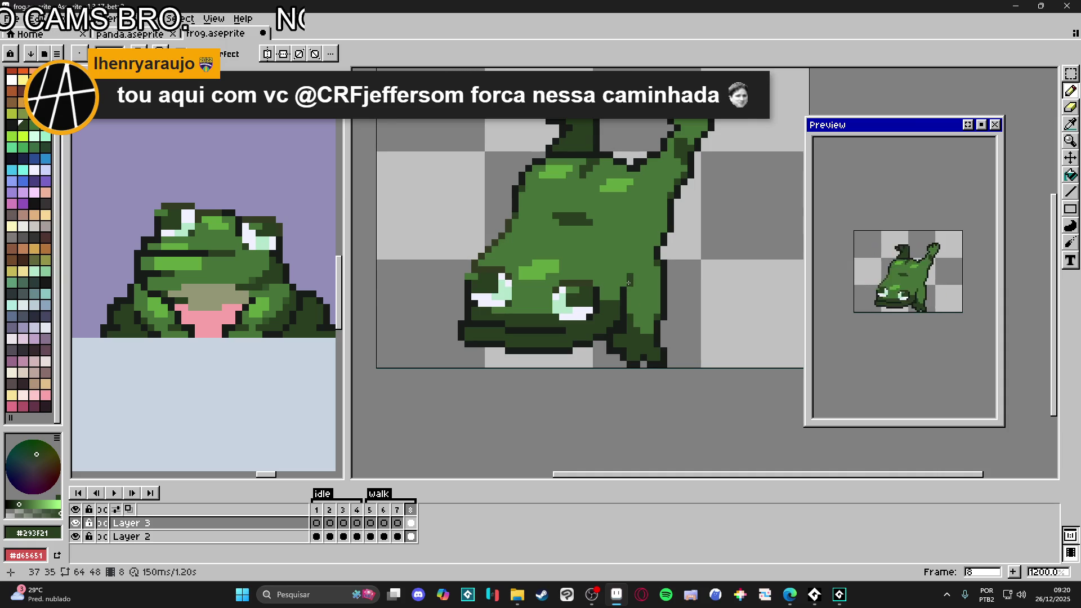
{"action": "scroll", "coordinate": [629, 282], "scroll_direction": "down", "scroll_amount": 2}
{"action": "scroll", "coordinate": [630, 286], "scroll_direction": "up", "scroll_amount": 2}
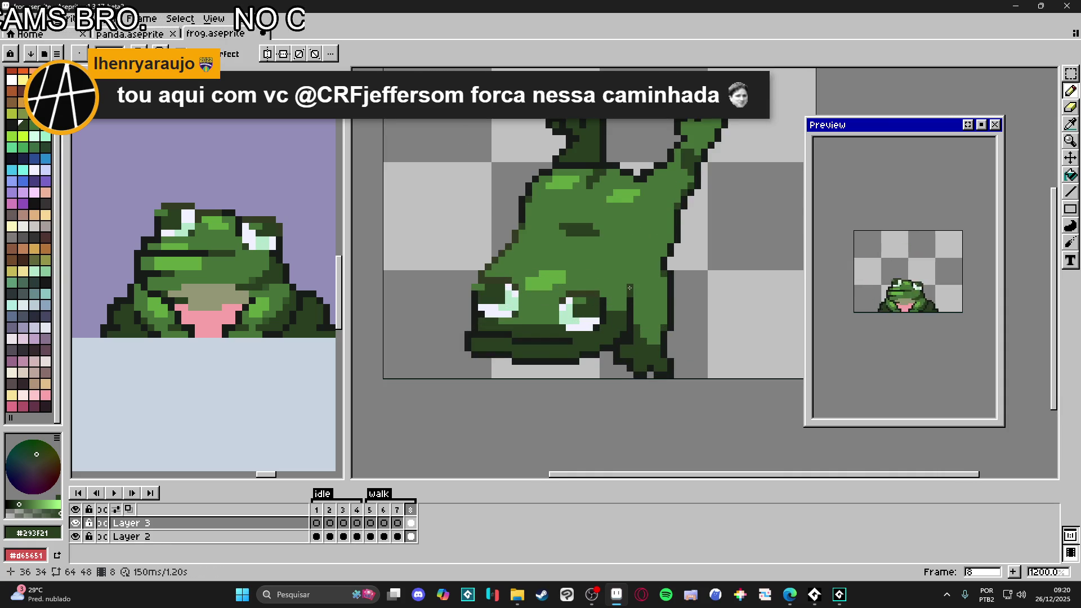
{"action": "scroll", "coordinate": [629, 288], "scroll_direction": "down", "scroll_amount": 3}
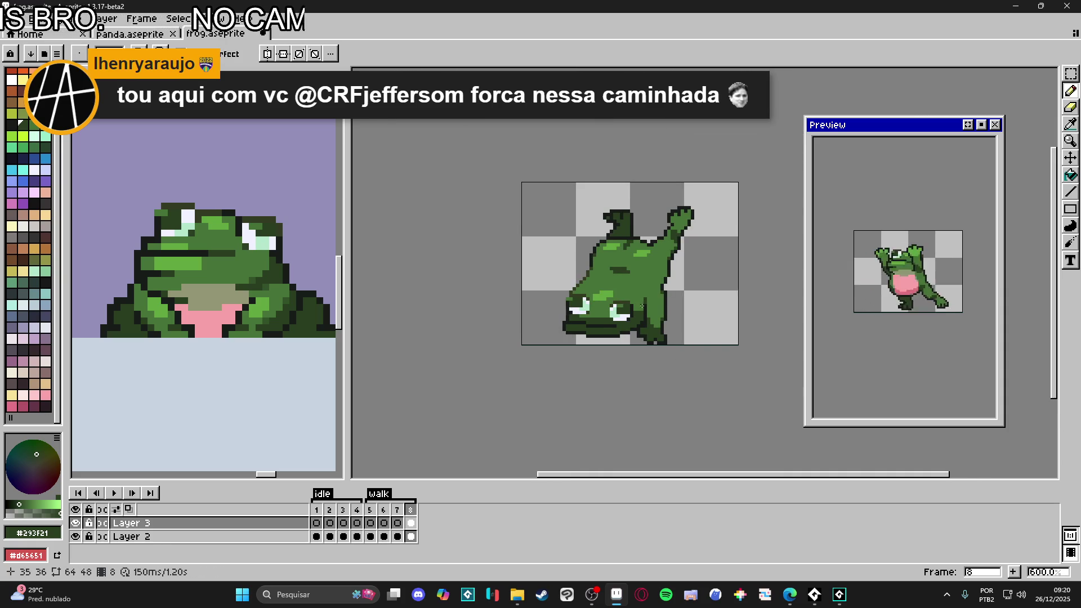
{"action": "scroll", "coordinate": [636, 306], "scroll_direction": "down", "scroll_amount": 1}
{"action": "scroll", "coordinate": [636, 307], "scroll_direction": "up", "scroll_amount": 1}
{"action": "scroll", "coordinate": [601, 325], "scroll_direction": "up", "scroll_amount": 3}
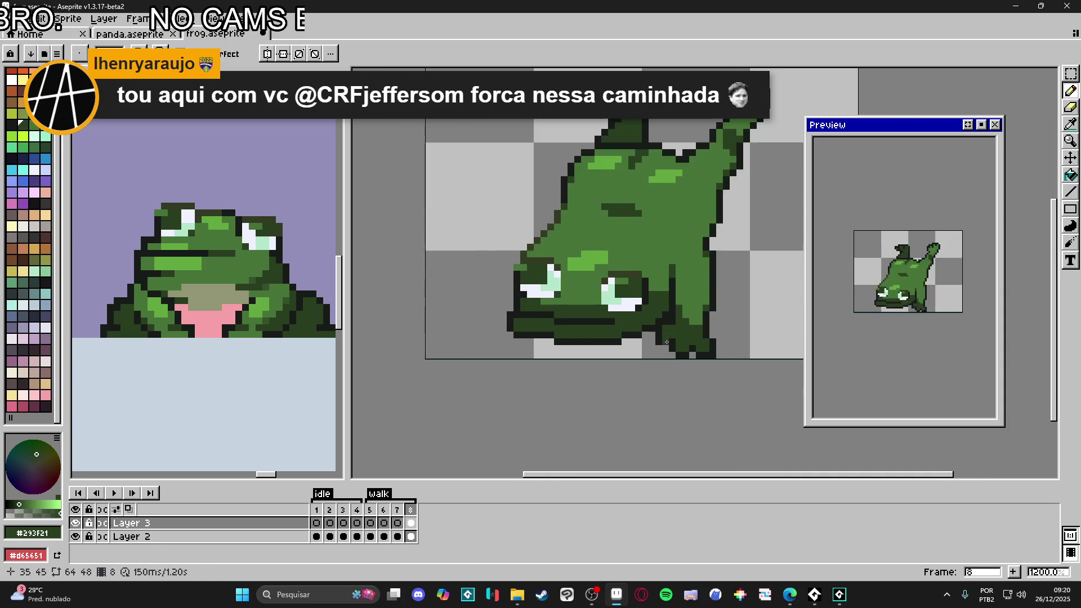
Step: Copy the frog's foot and create a new Layer 4 placed beneath Layer 2
{"action": "key", "text": "m"}
{"action": "mouse_move", "coordinate": [714, 356]}
{"action": "left_mouse_down"}
{"action": "mouse_move", "coordinate": [654, 330]}
{"action": "mouse_move", "coordinate": [654, 341]}
{"action": "mouse_move", "coordinate": [654, 323]}
{"action": "left_mouse_up"}
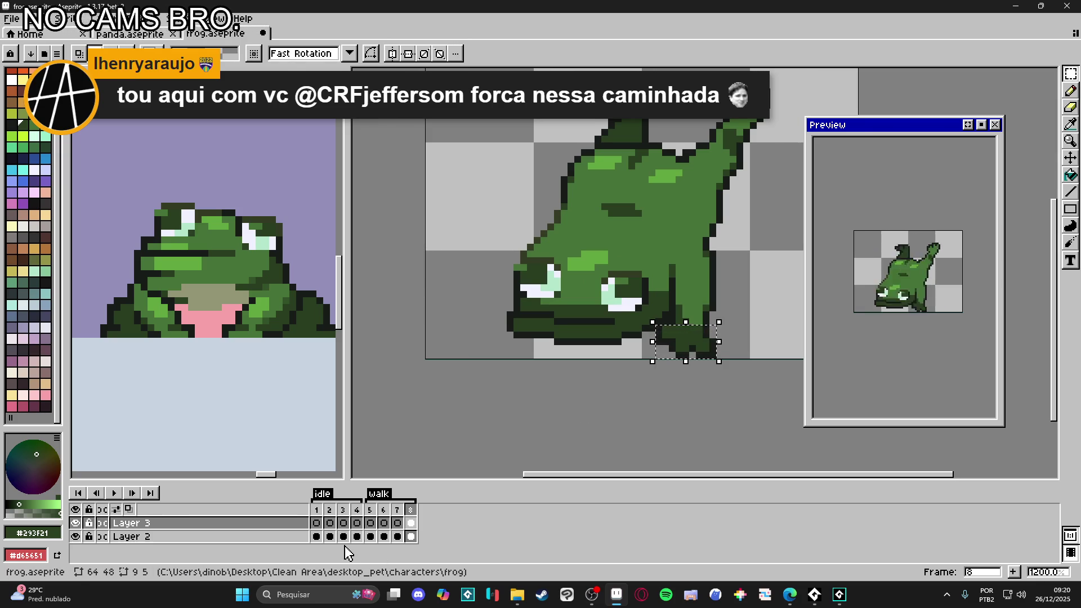
{"action": "key", "text": "ctrl+d"}
{"action": "key", "text": "shift+n"}
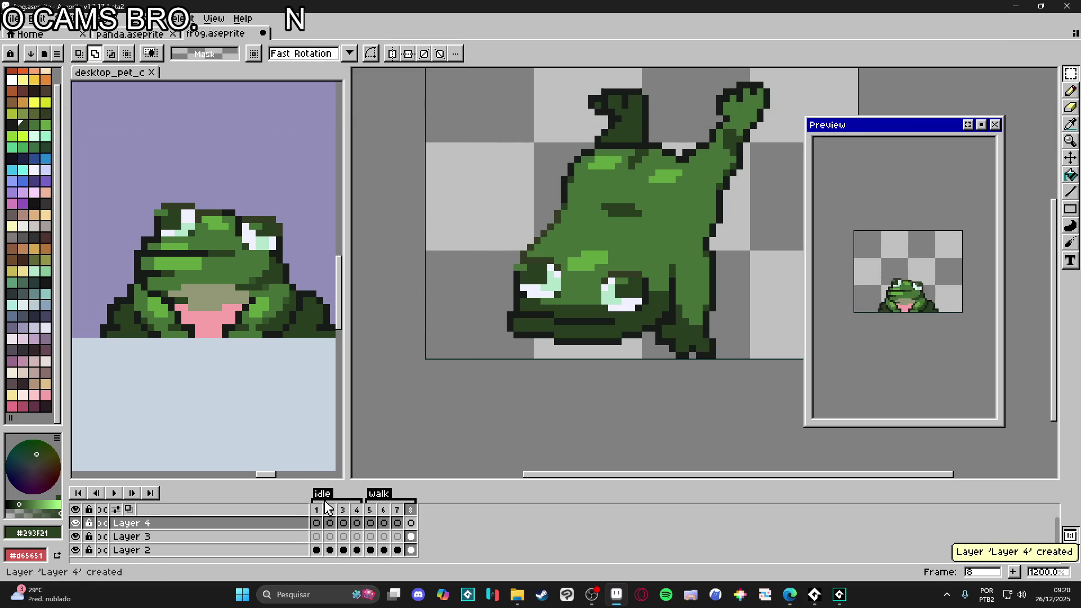
{"action": "left_click", "coordinate": [222, 524]}
{"action": "left_click_drag", "start_coordinate": [236, 524], "coordinate": [237, 563]}
Step: Paste the foot onto Layer 4, shift it left under the frog, nudge it right and commit
{"action": "key", "text": "ctrl+v"}
{"action": "mouse_move", "coordinate": [687, 346]}
{"action": "left_mouse_down"}
{"action": "mouse_move", "coordinate": [533, 350]}
{"action": "mouse_move", "coordinate": [563, 356]}
{"action": "mouse_move", "coordinate": [533, 361]}
{"action": "left_mouse_up"}
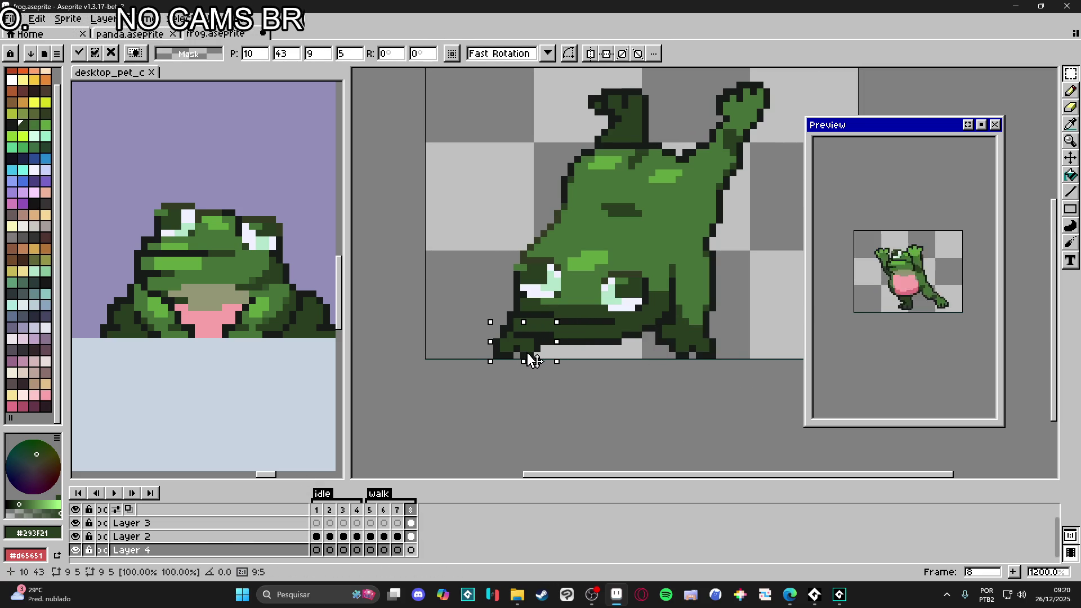
{"action": "key", "text": "Right"}
{"action": "key", "text": "Right"}
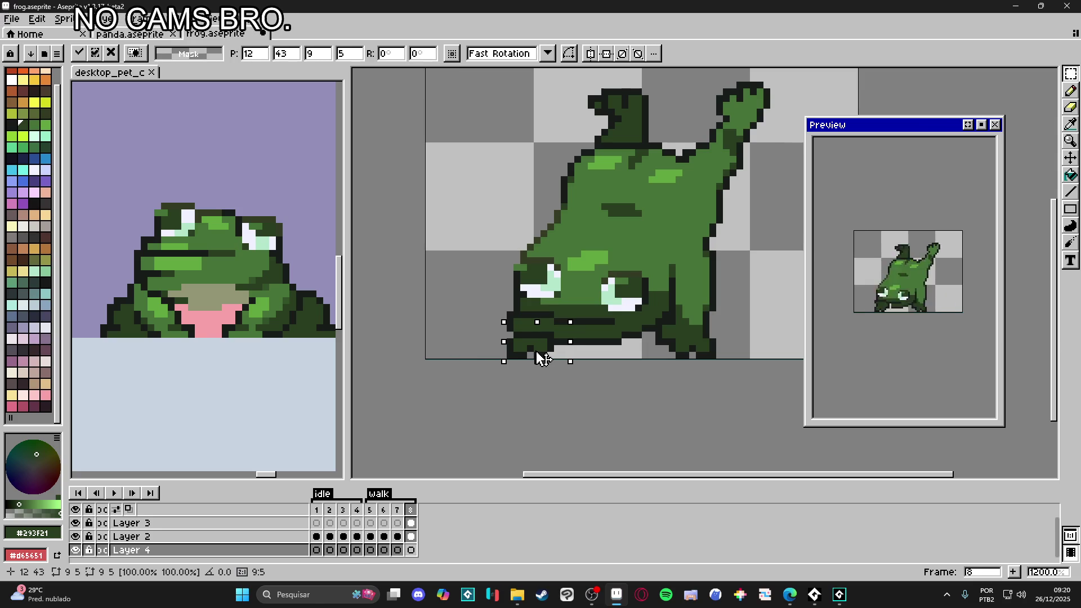
{"action": "key", "text": "Return"}
Step: Switch to the pencil and make Layer 2 the active layer
{"action": "scroll", "coordinate": [544, 361], "scroll_direction": "down", "scroll_amount": 4}
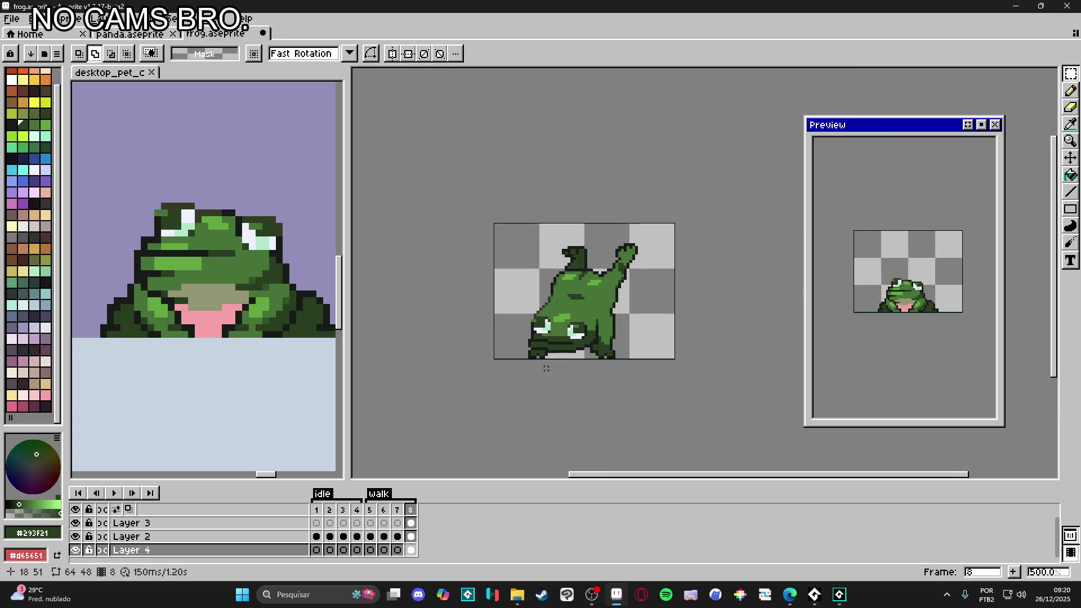
{"action": "key", "text": "b"}
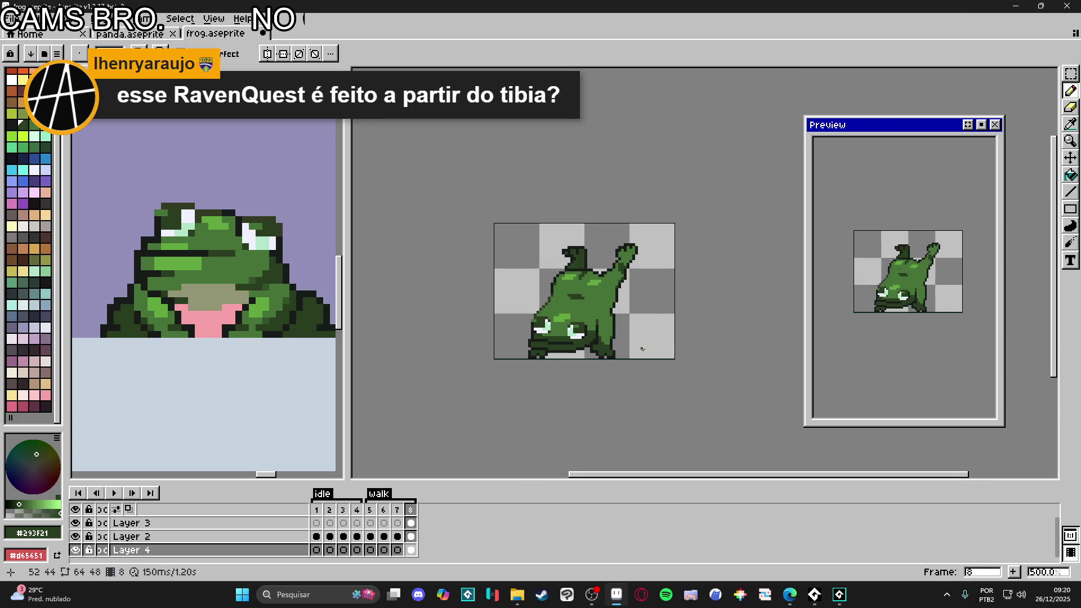
{"action": "scroll", "coordinate": [553, 355], "scroll_direction": "up", "scroll_amount": 2}
{"action": "scroll", "coordinate": [552, 330], "scroll_direction": "up", "scroll_amount": 3}
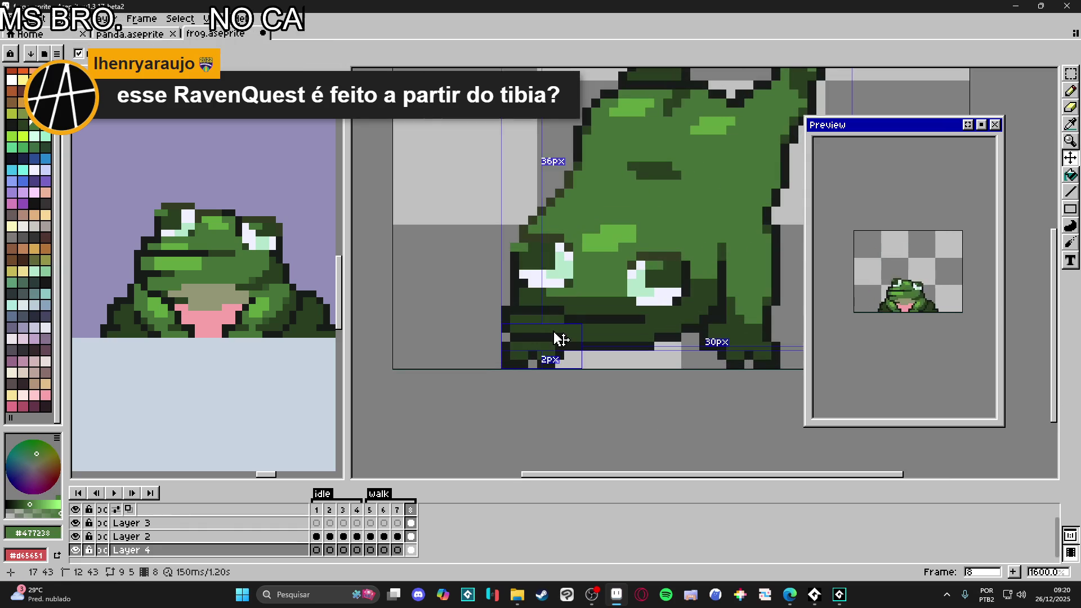
{"action": "key", "text": "Up"}
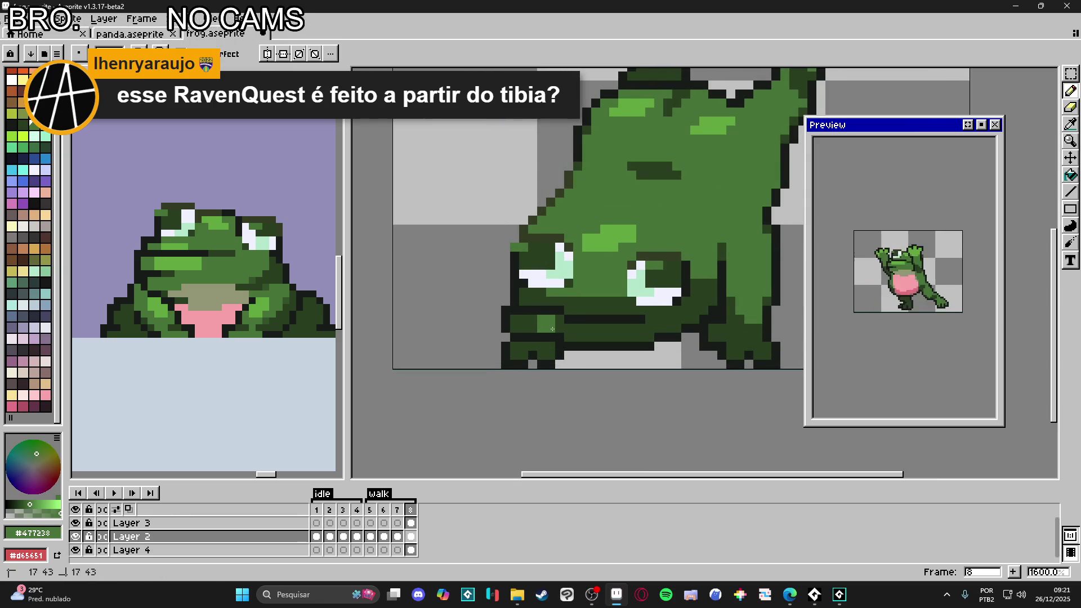
Step: Paint mid green along the frog's lower outline and the left end of the mouth line
{"action": "left_click_drag", "start_coordinate": [557, 332], "coordinate": [566, 344]}
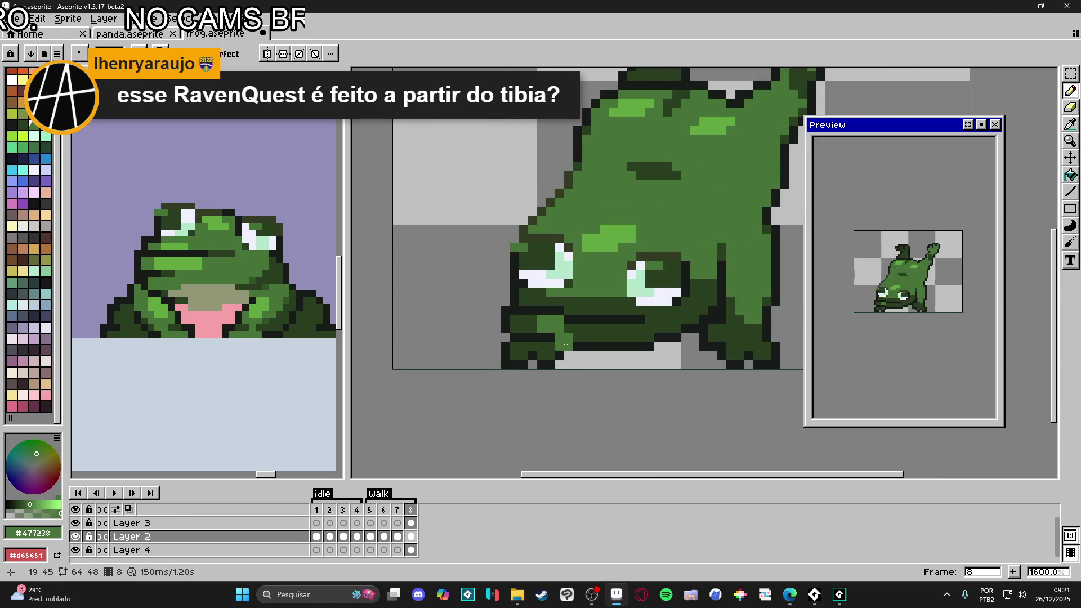
{"action": "left_click", "coordinate": [614, 318]}
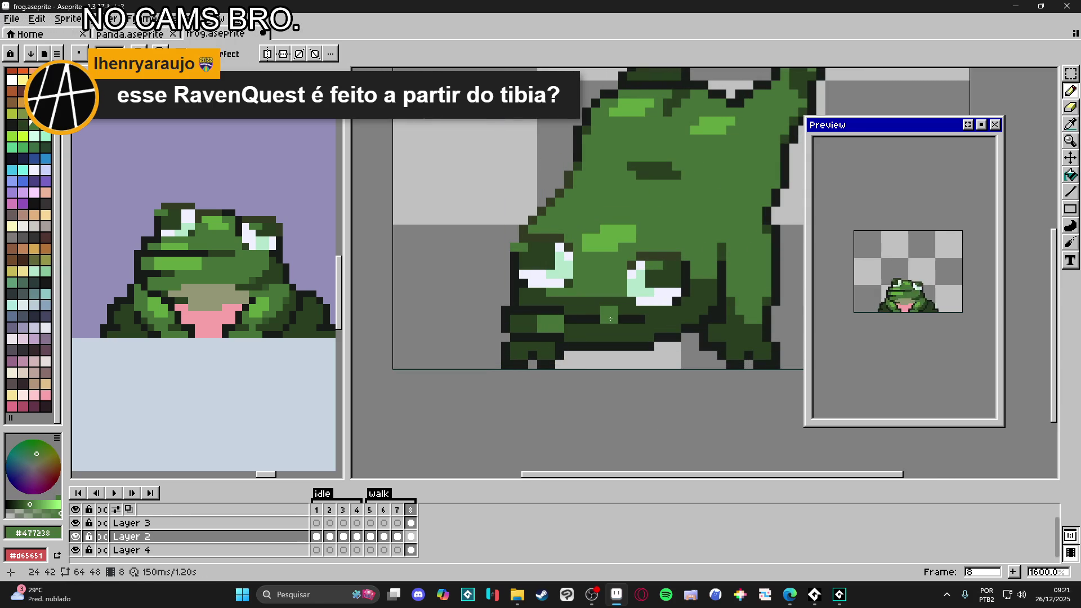
{"action": "mouse_move", "coordinate": [573, 320]}
{"action": "left_mouse_down"}
{"action": "mouse_move", "coordinate": [581, 337]}
{"action": "mouse_move", "coordinate": [638, 326]}
{"action": "left_mouse_up"}
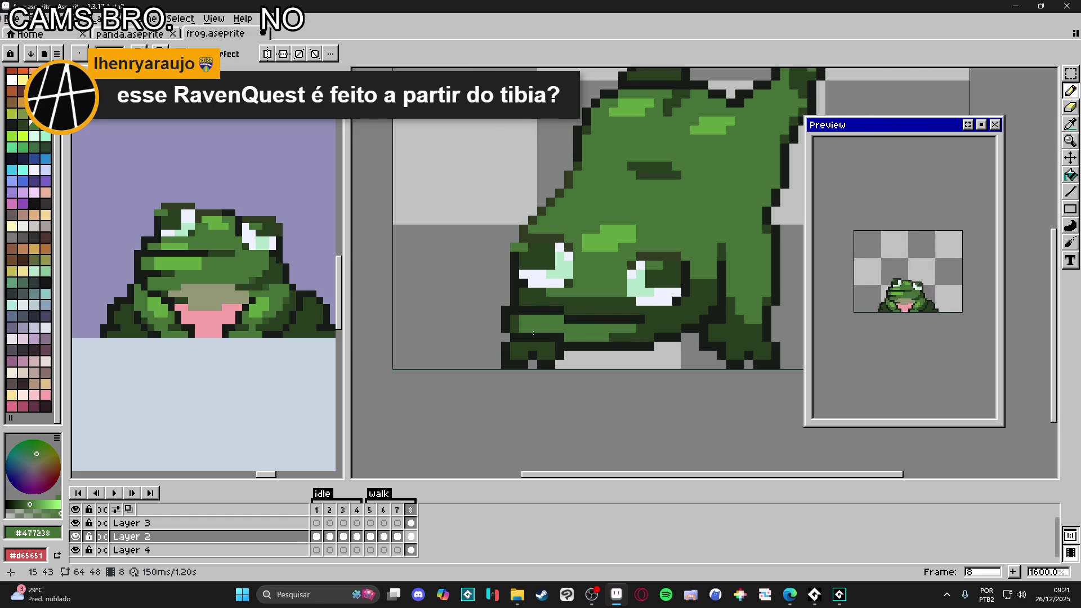
{"action": "scroll", "coordinate": [530, 330], "scroll_direction": "down", "scroll_amount": 3}
{"action": "scroll", "coordinate": [569, 346], "scroll_direction": "up", "scroll_amount": 3}
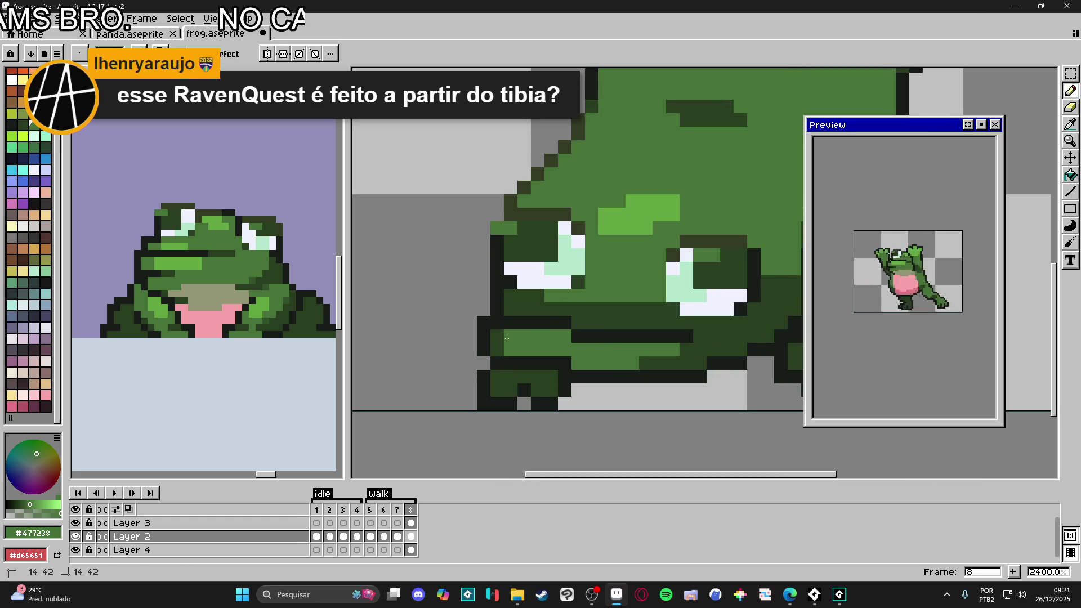
Step: Shade the frog's lower body with dark green #293F21
{"action": "left_click", "coordinate": [647, 362], "text": "alt"}
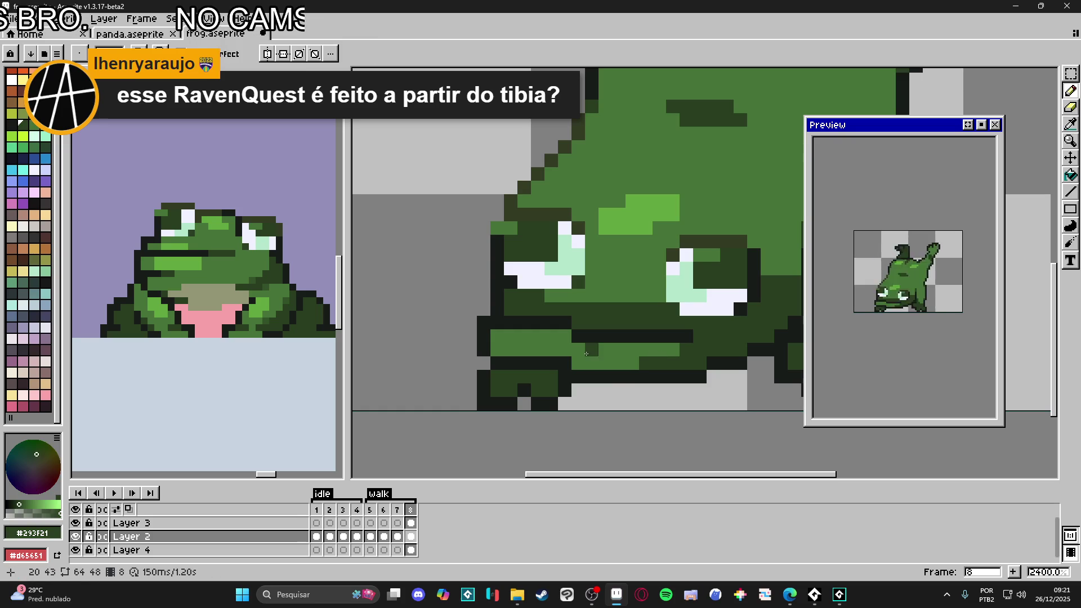
{"action": "left_click_drag", "start_coordinate": [593, 366], "coordinate": [633, 364]}
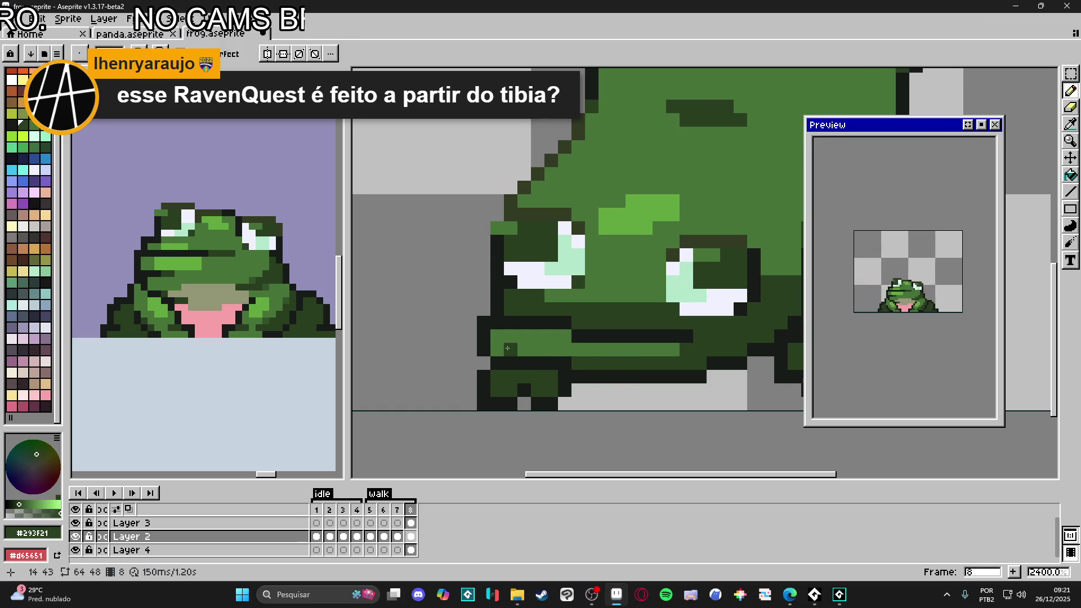
{"action": "left_click_drag", "start_coordinate": [512, 350], "coordinate": [497, 350]}
{"action": "left_click", "coordinate": [537, 350]}
{"action": "scroll", "coordinate": [583, 376], "scroll_direction": "down", "scroll_amount": 5}
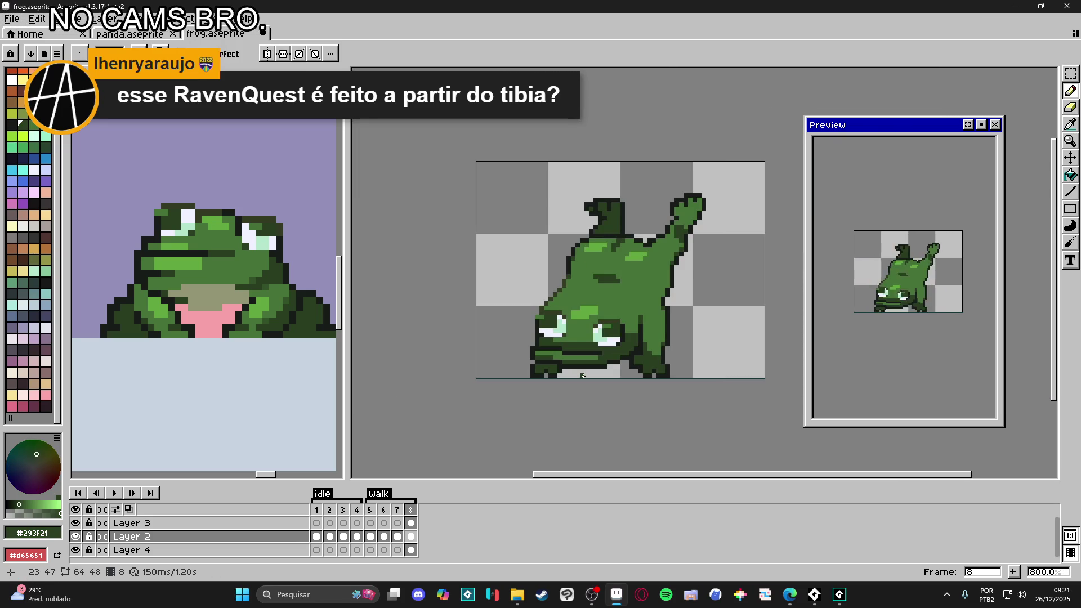
{"action": "scroll", "coordinate": [603, 367], "scroll_direction": "up", "scroll_amount": 1}
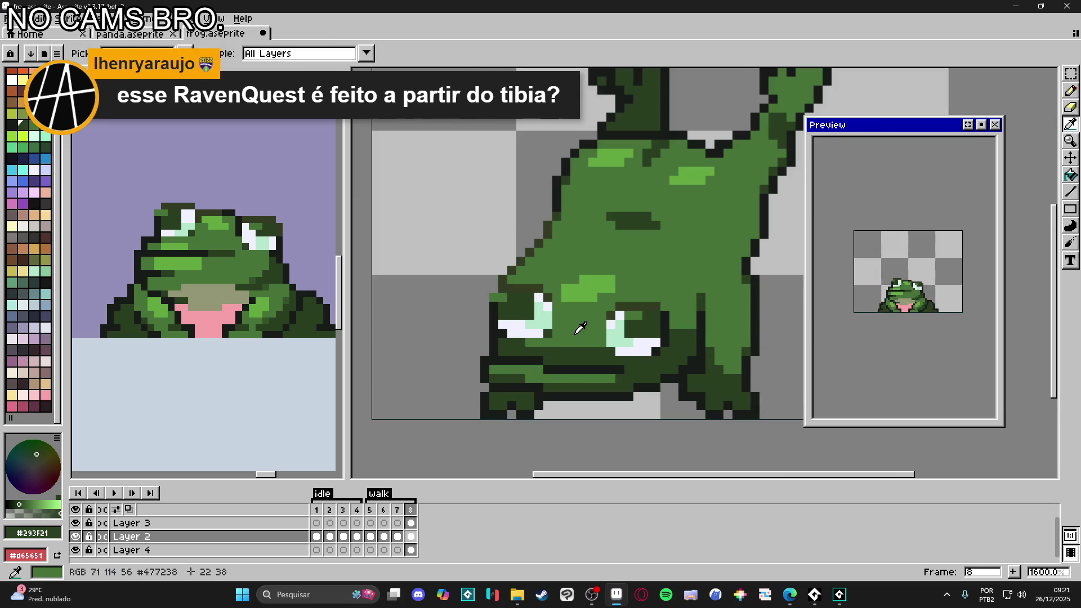
Step: Add mid green #477238 pixels on the frog's face and side
{"action": "left_click", "coordinate": [569, 346], "text": "alt"}
{"action": "left_click", "coordinate": [558, 352]}
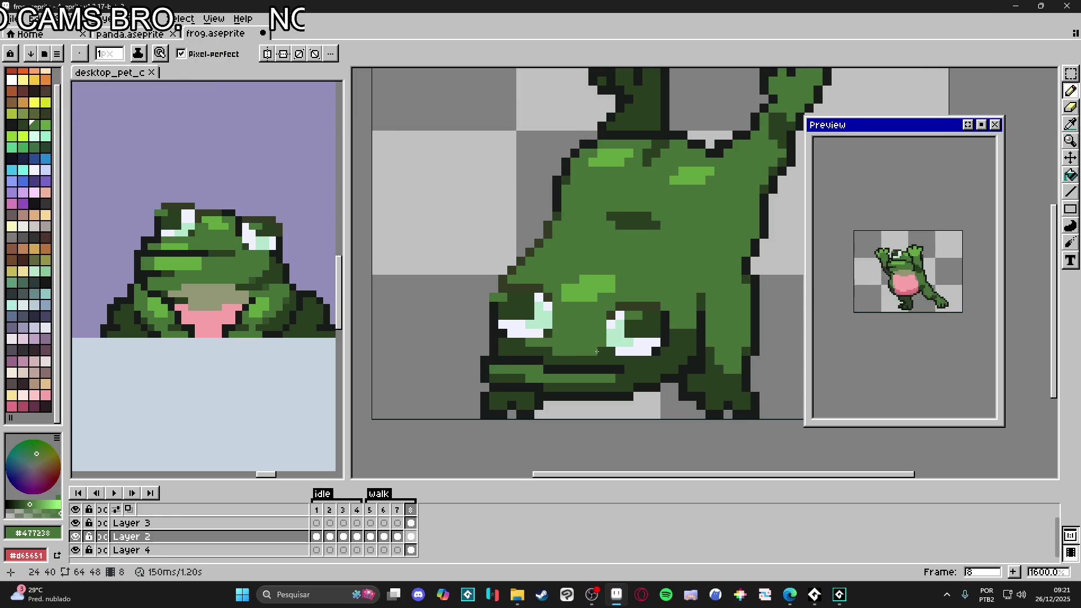
{"action": "left_click_drag", "start_coordinate": [565, 340], "coordinate": [576, 338]}
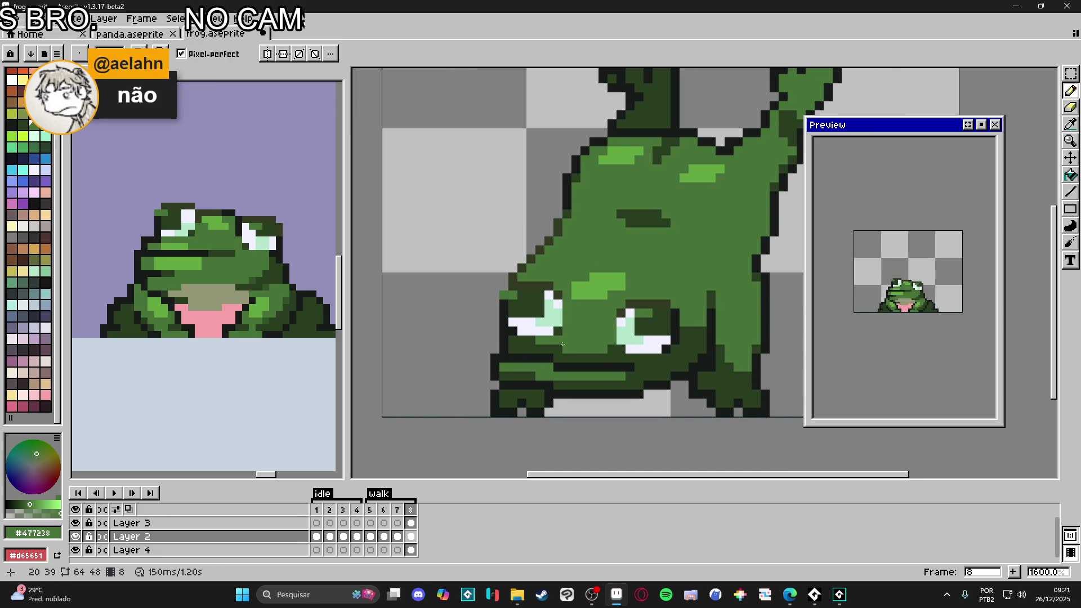
{"action": "left_click", "coordinate": [562, 345]}
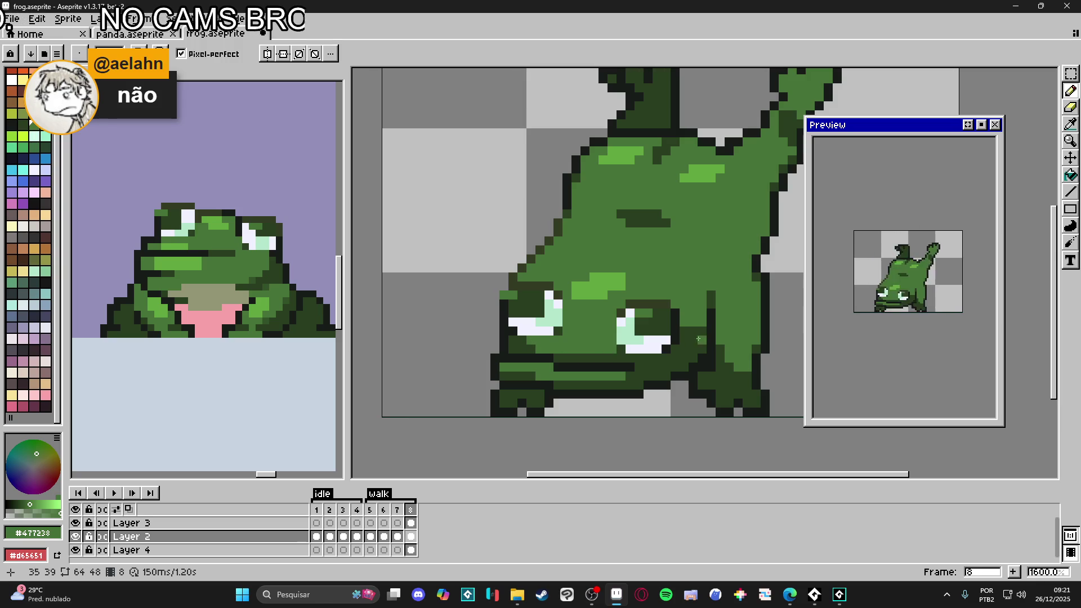
Step: Draw dark green pixels on the frog's side, then repaint some of them mid green
{"action": "left_click", "coordinate": [695, 340], "text": "alt"}
{"action": "mouse_move", "coordinate": [703, 312]}
{"action": "left_mouse_down"}
{"action": "mouse_move", "coordinate": [703, 326]}
{"action": "mouse_move", "coordinate": [700, 311]}
{"action": "mouse_move", "coordinate": [693, 321]}
{"action": "left_mouse_up"}
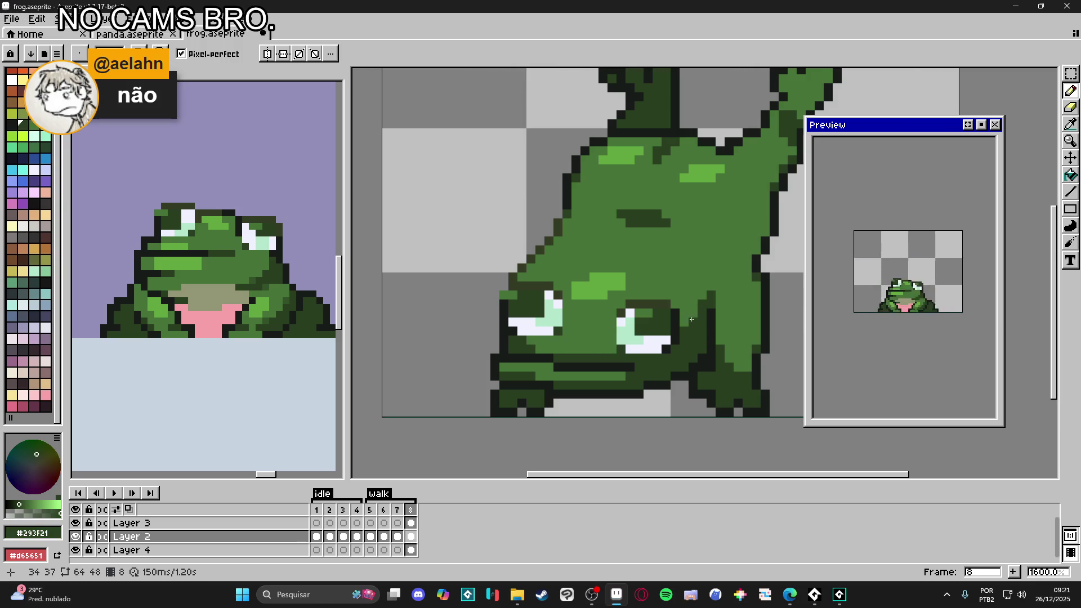
{"action": "left_click", "coordinate": [680, 330], "text": "alt"}
{"action": "left_click", "coordinate": [701, 307]}
{"action": "left_click", "coordinate": [702, 313]}
{"action": "left_click", "coordinate": [693, 331]}
{"action": "left_click_drag", "start_coordinate": [695, 331], "coordinate": [700, 328]}
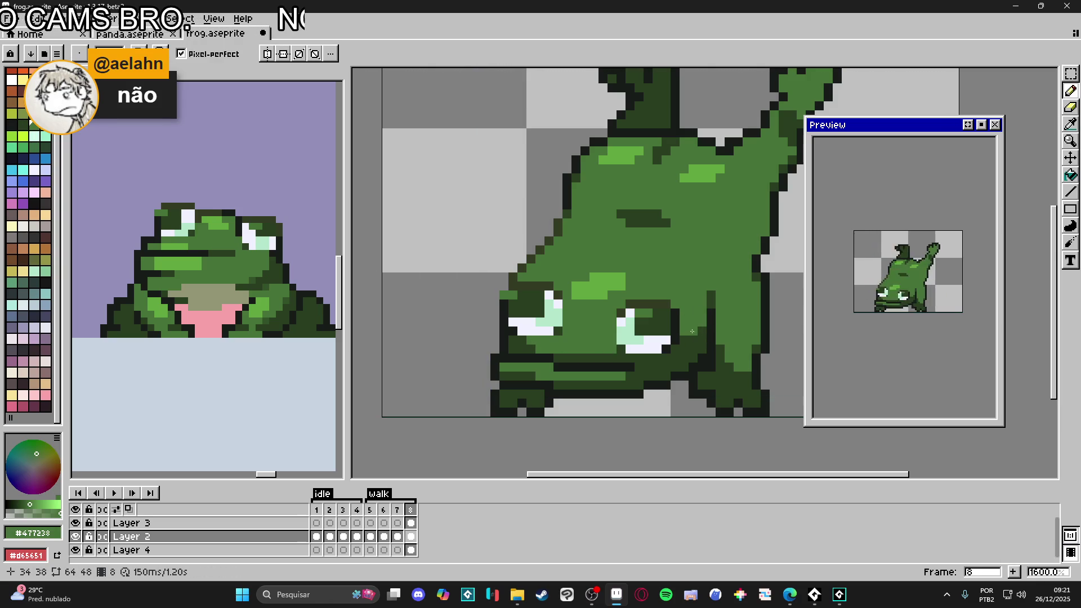
Step: Darken pixels along the frog's side edge with #293F21
{"action": "key", "text": "alt"}
{"action": "left_click", "coordinate": [700, 338], "text": "alt"}
{"action": "left_click", "coordinate": [693, 334]}
{"action": "left_click", "coordinate": [694, 323]}
{"action": "left_click", "coordinate": [703, 312]}
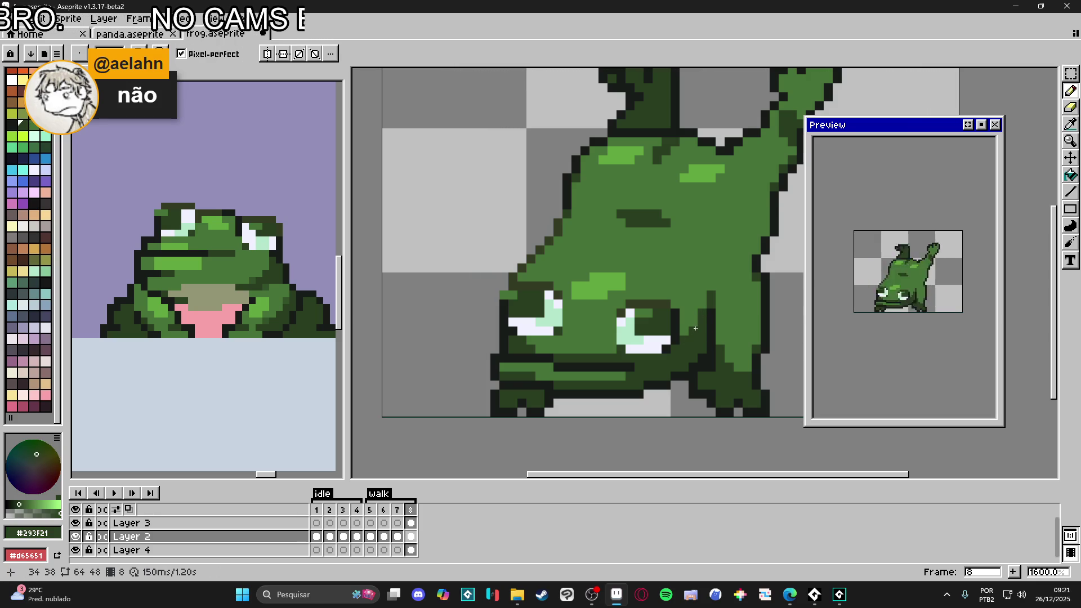
{"action": "scroll", "coordinate": [696, 327], "scroll_direction": "down", "scroll_amount": 2}
{"action": "scroll", "coordinate": [592, 288], "scroll_direction": "up", "scroll_amount": 2}
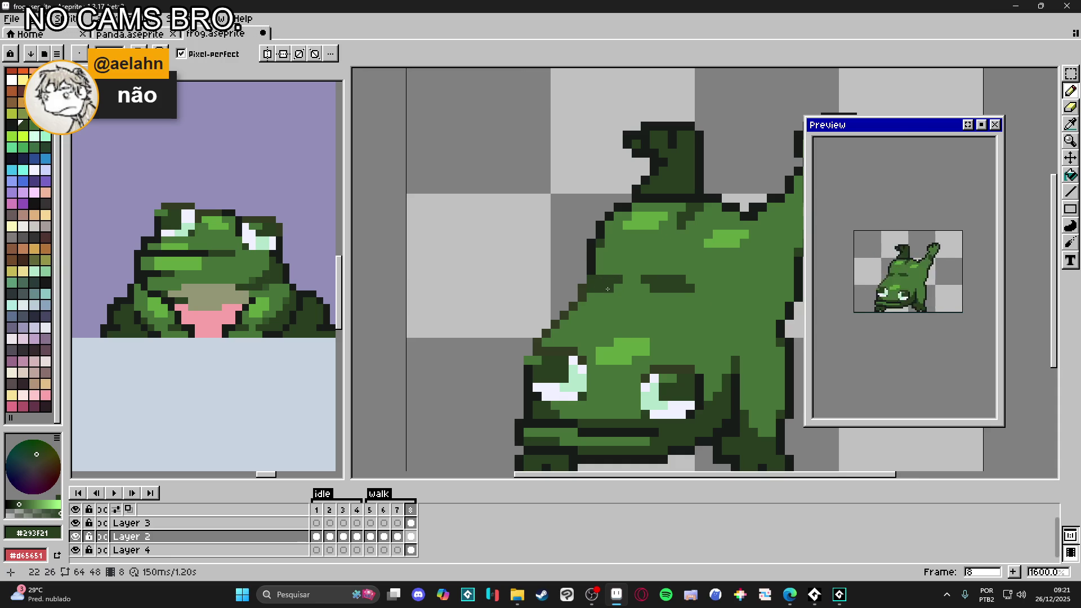
Step: Fill the gap in the frog's outline and sample the darkest outline colour #181c19
{"action": "mouse_move", "coordinate": [637, 279]}
{"action": "left_mouse_down"}
{"action": "mouse_move", "coordinate": [620, 283]}
{"action": "mouse_move", "coordinate": [635, 289]}
{"action": "mouse_move", "coordinate": [596, 294]}
{"action": "left_mouse_up"}
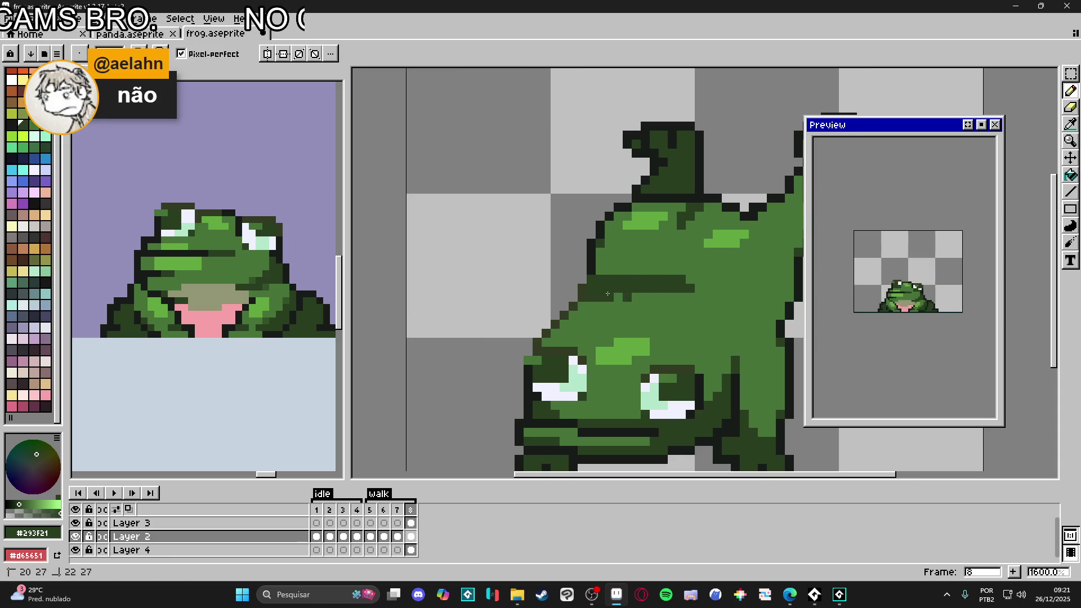
{"action": "left_click", "coordinate": [635, 300], "text": "alt"}
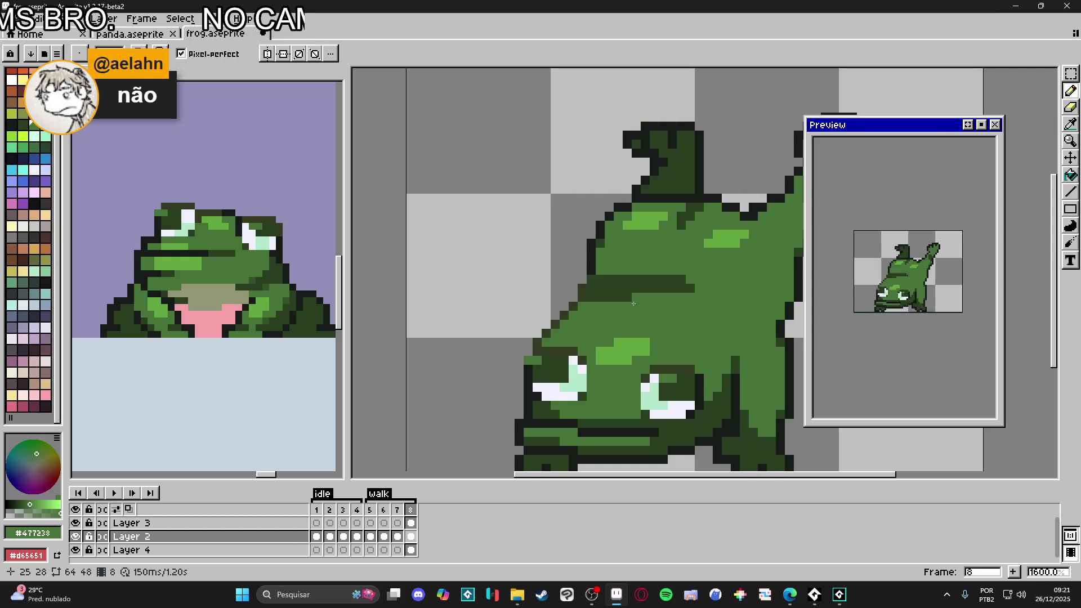
{"action": "left_click", "coordinate": [635, 290], "text": "alt"}
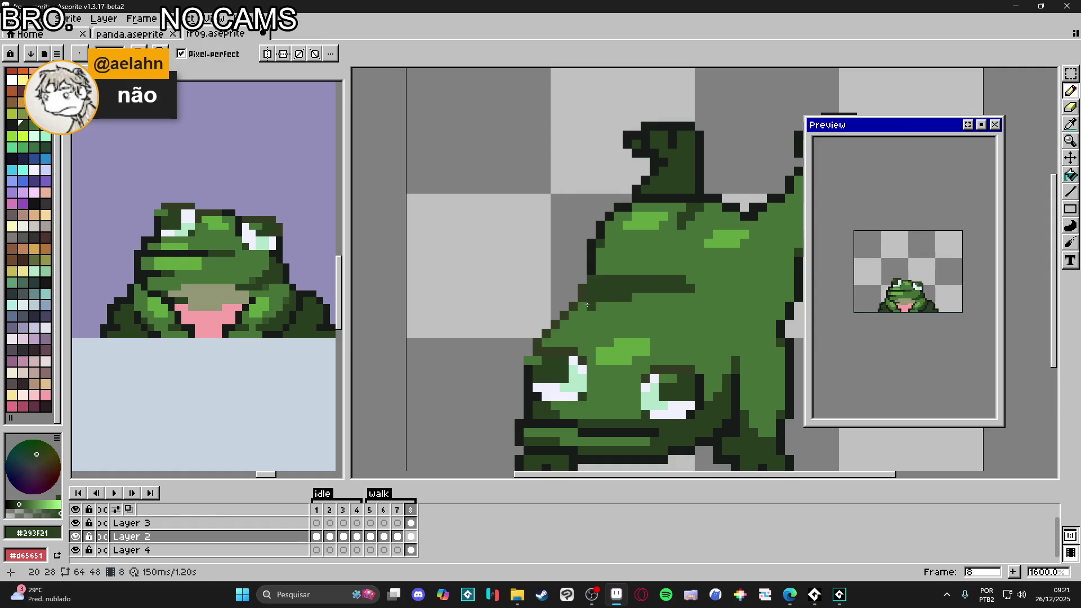
{"action": "scroll", "coordinate": [623, 305], "scroll_direction": "down", "scroll_amount": 4}
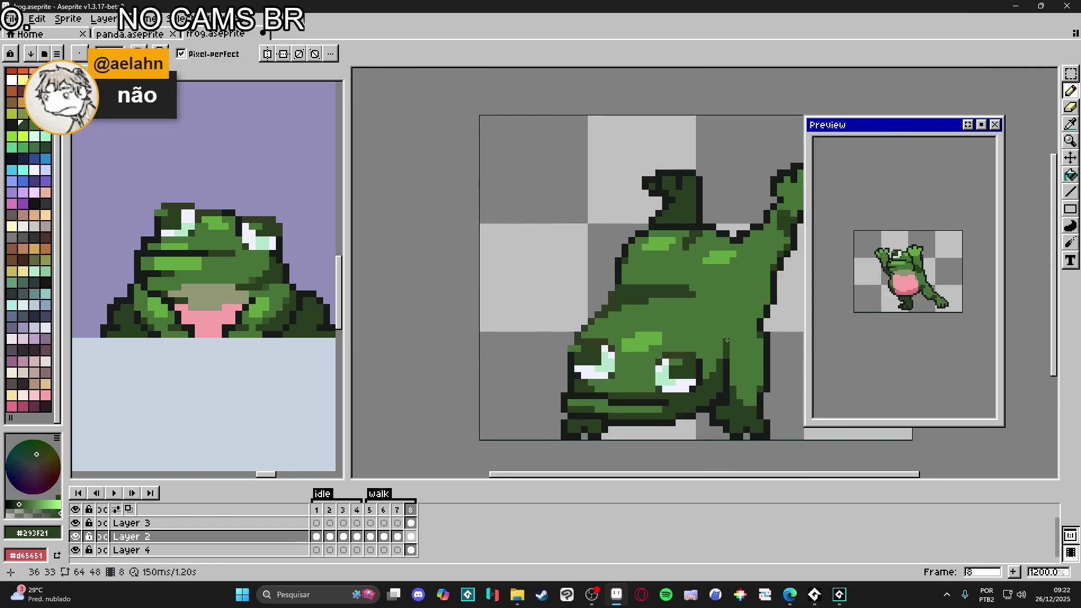
{"action": "scroll", "coordinate": [661, 292], "scroll_direction": "up", "scroll_amount": 3}
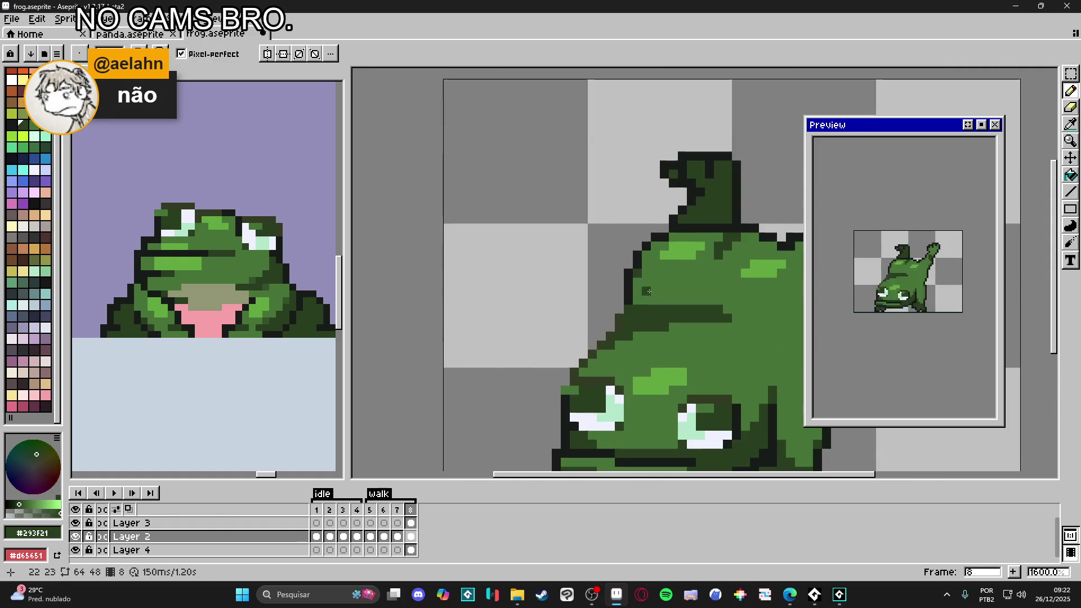
{"action": "left_click", "coordinate": [634, 288], "text": "alt"}
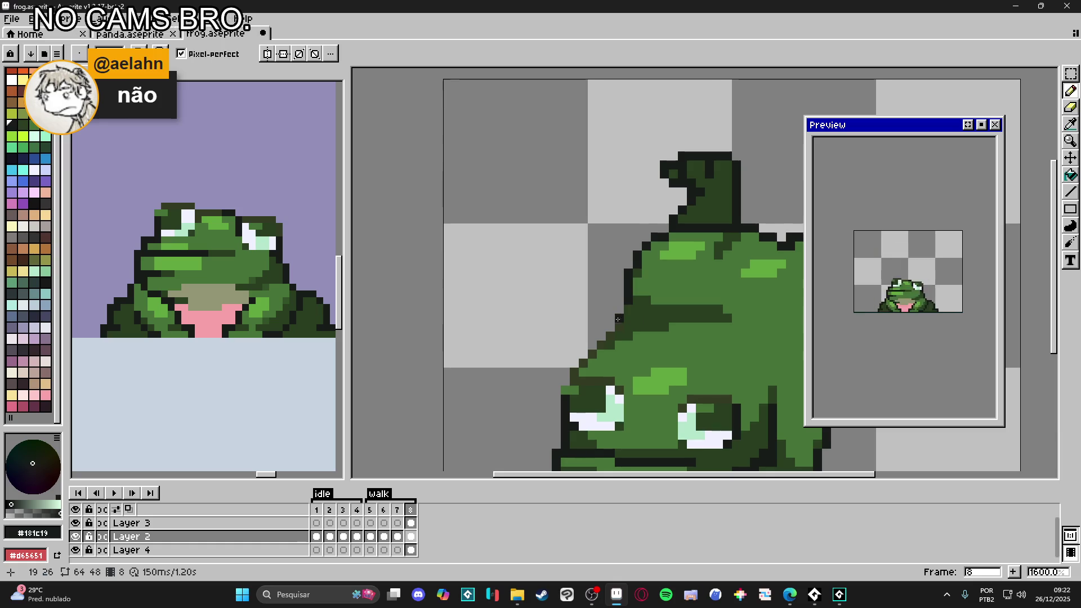
{"action": "scroll", "coordinate": [616, 320], "scroll_direction": "down", "scroll_amount": 3}
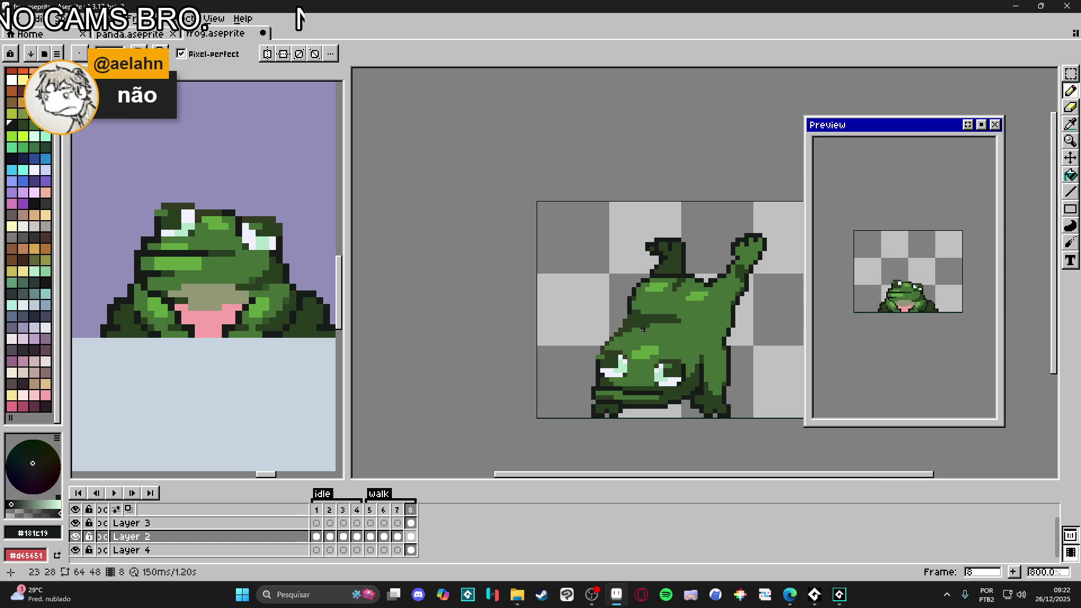
{"action": "scroll", "coordinate": [659, 314], "scroll_direction": "up", "scroll_amount": 1}
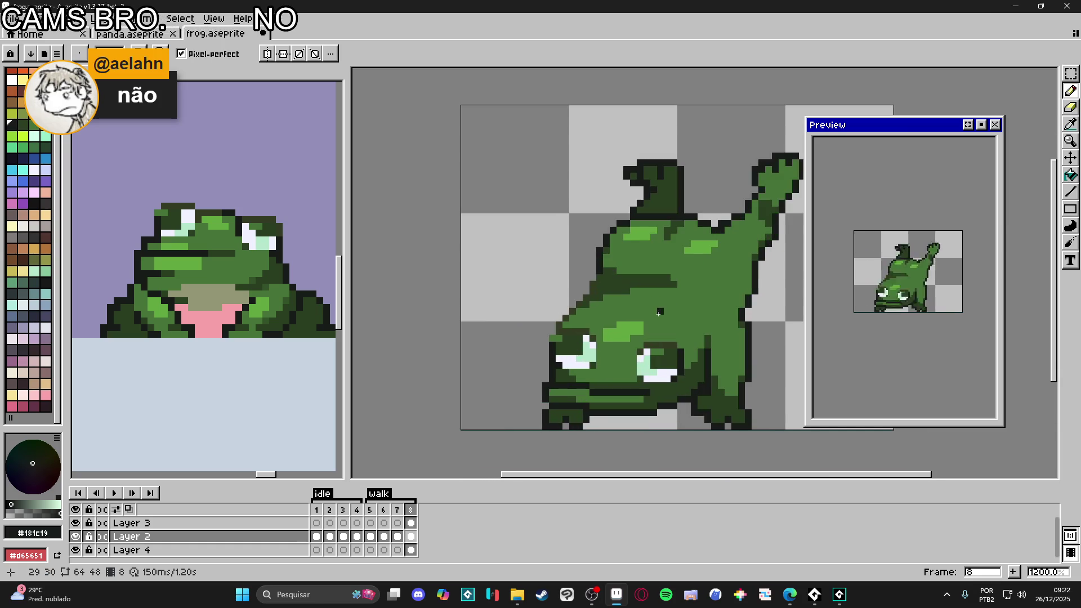
{"action": "scroll", "coordinate": [657, 317], "scroll_direction": "down", "scroll_amount": 2}
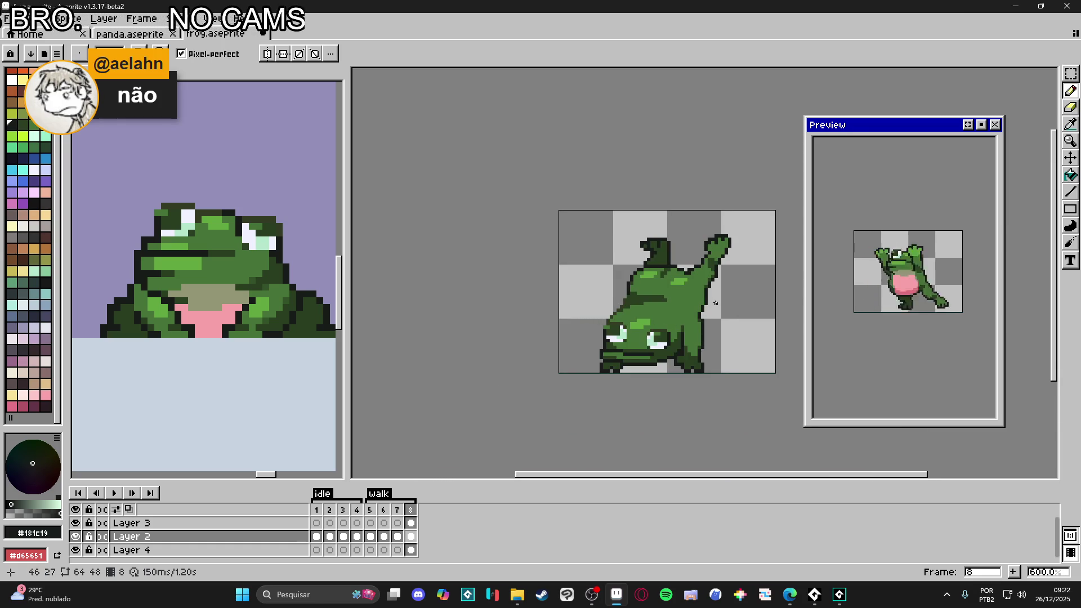
{"action": "scroll", "coordinate": [716, 303], "scroll_direction": "up", "scroll_amount": 4}
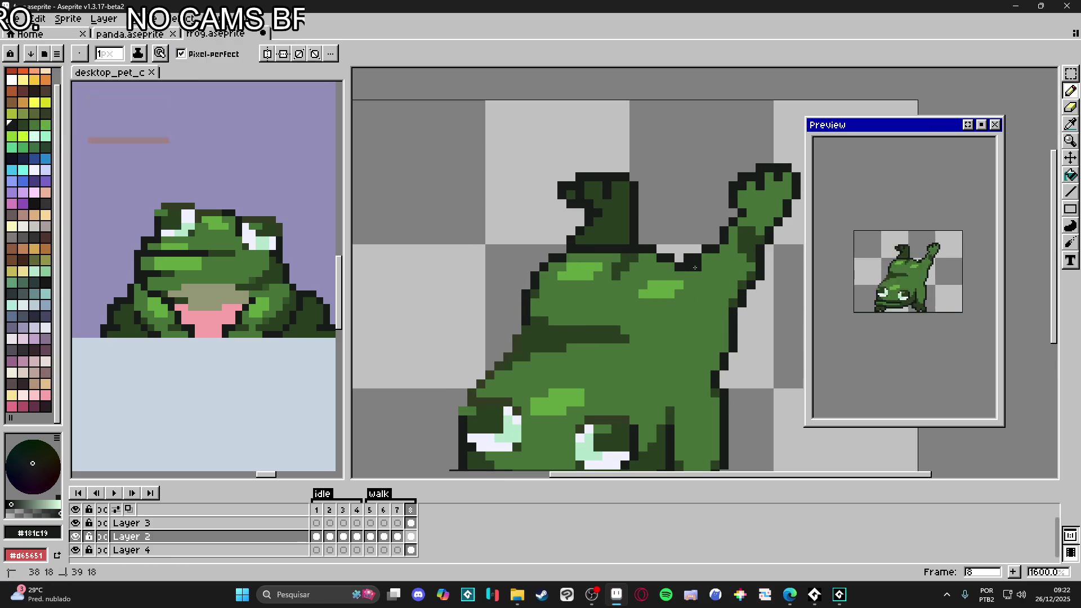
Step: Repaint the dark outline pixels near the raised arm with body green #477238
{"action": "left_click", "coordinate": [693, 276], "text": "alt"}
{"action": "mouse_move", "coordinate": [698, 266]}
{"action": "left_mouse_down"}
{"action": "mouse_move", "coordinate": [674, 266]}
{"action": "mouse_move", "coordinate": [671, 248]}
{"action": "mouse_move", "coordinate": [669, 258]}
{"action": "left_mouse_up"}
{"action": "left_click", "coordinate": [669, 258], "text": "alt"}
{"action": "left_click", "coordinate": [652, 258], "text": "alt"}
{"action": "left_click", "coordinate": [652, 248], "text": "alt"}
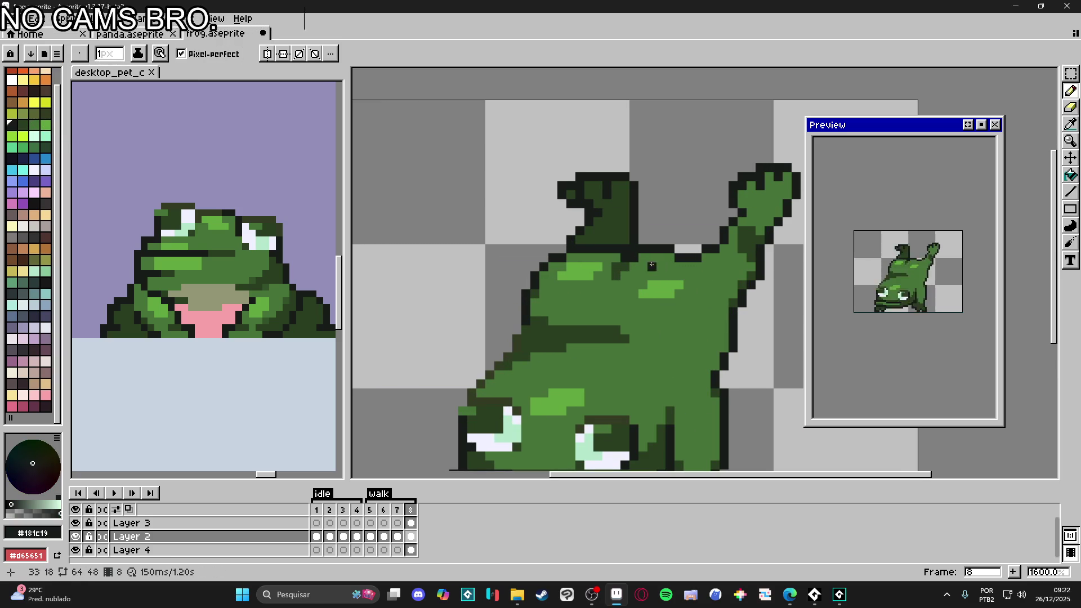
Step: Add dark outline pixels on the frog's elbow and back
{"action": "left_click", "coordinate": [724, 275]}
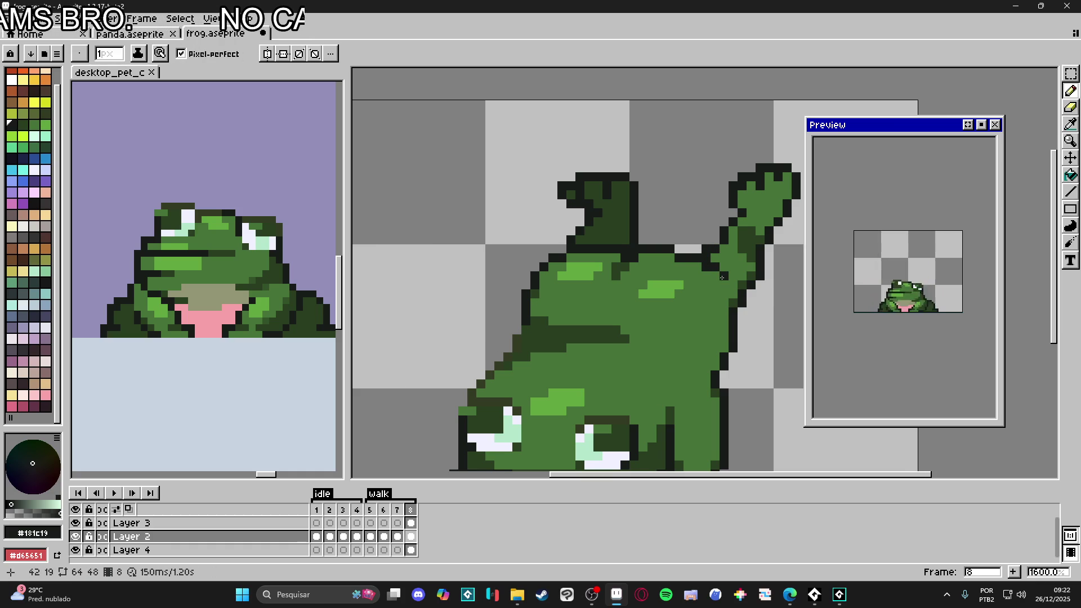
{"action": "scroll", "coordinate": [718, 304], "scroll_direction": "down", "scroll_amount": 4}
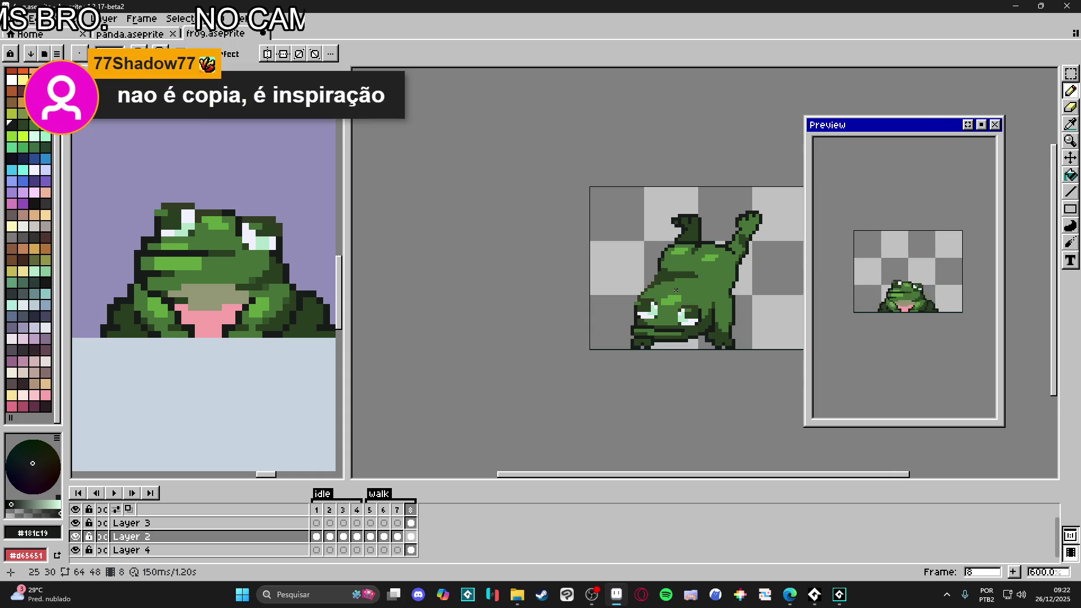
{"action": "scroll", "coordinate": [676, 290], "scroll_direction": "up", "scroll_amount": 4}
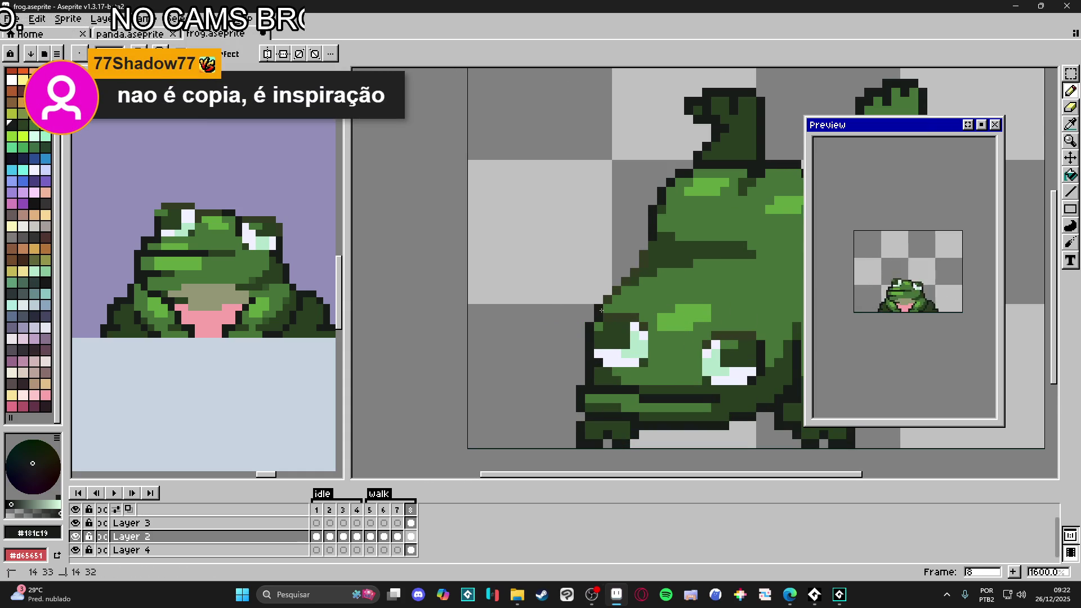
{"action": "left_click", "coordinate": [614, 293]}
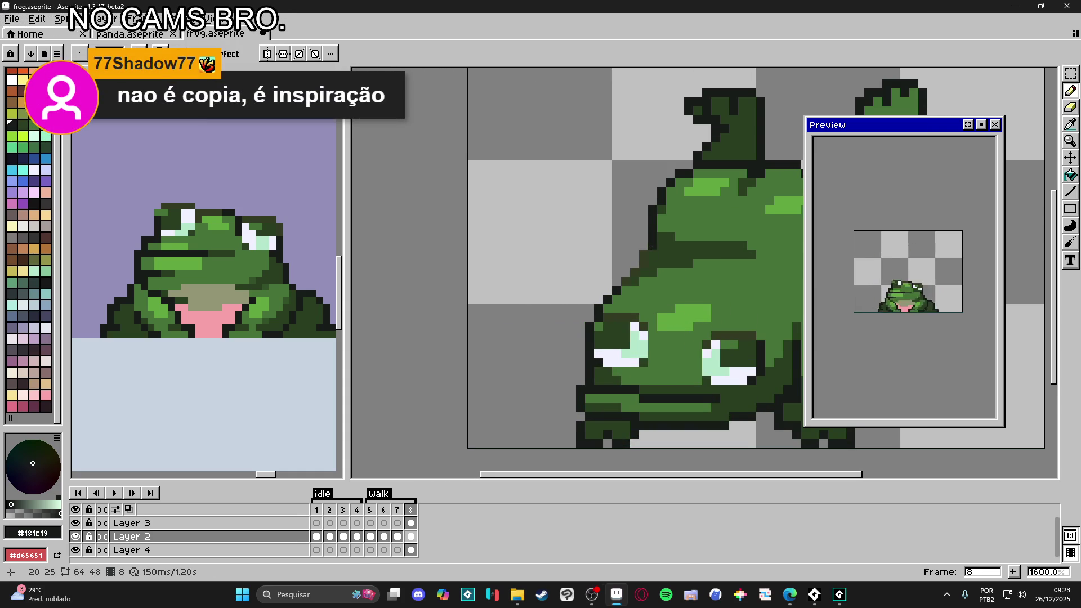
{"action": "scroll", "coordinate": [656, 316], "scroll_direction": "down", "scroll_amount": 4}
{"action": "left_click_drag", "start_coordinate": [656, 316], "coordinate": [627, 318]}
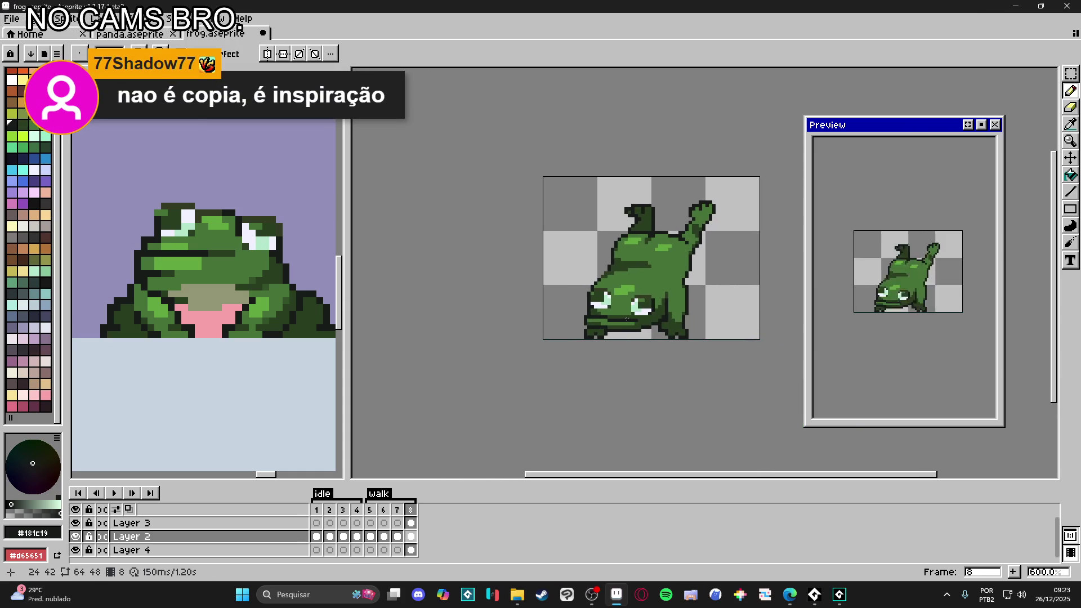
{"action": "scroll", "coordinate": [675, 287], "scroll_direction": "up", "scroll_amount": 4}
Step: Sample body green #477238 and undo the last pencil stroke
{"action": "key", "text": "i"}
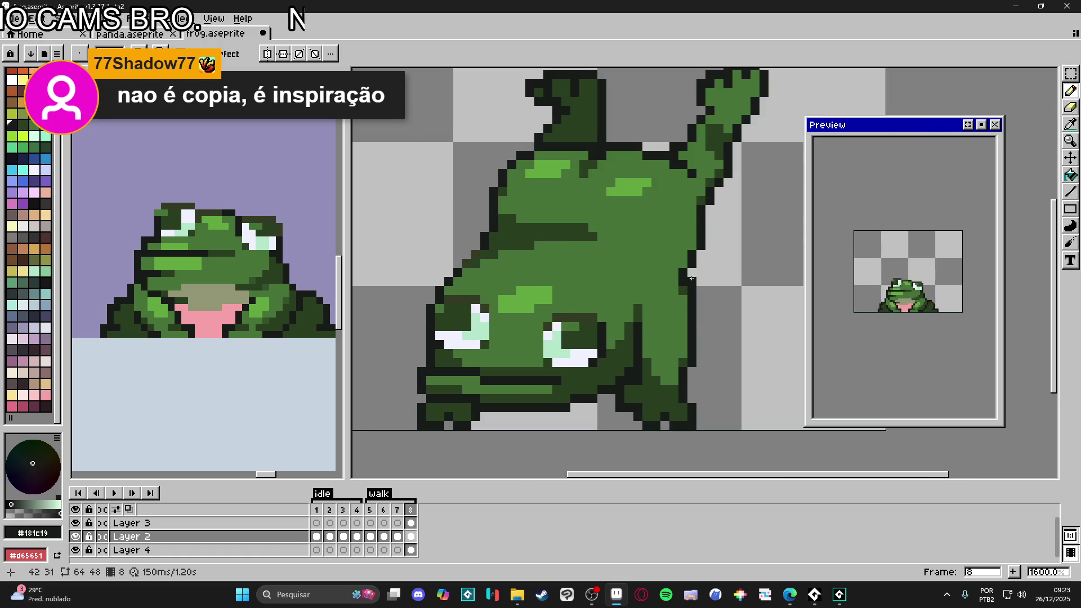
{"action": "left_click", "coordinate": [682, 260]}
{"action": "key", "text": "v"}
{"action": "key", "text": "ctrl+z"}
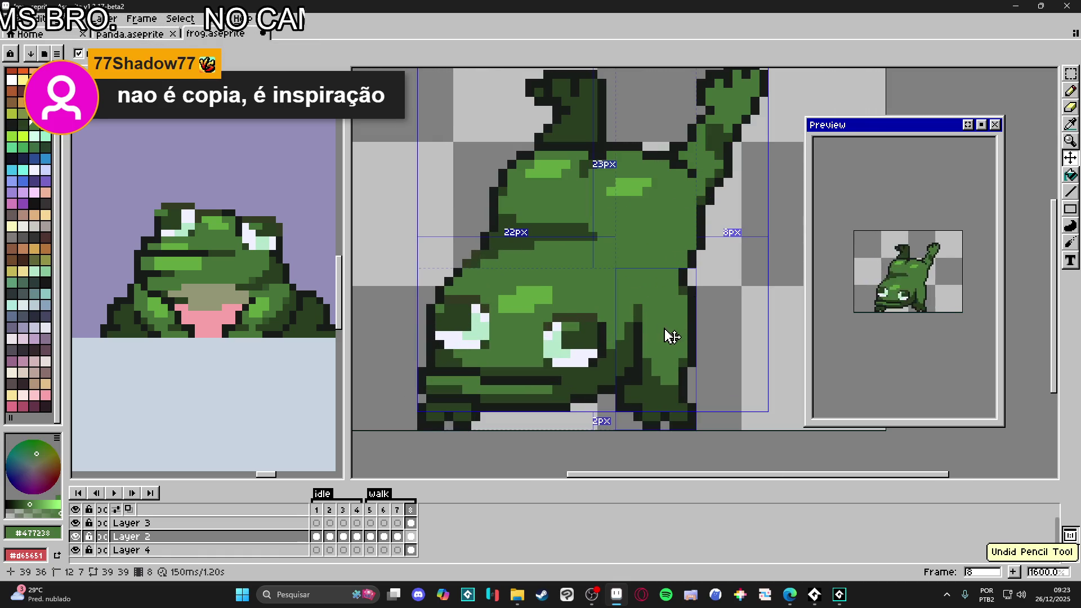
{"action": "key", "text": "b"}
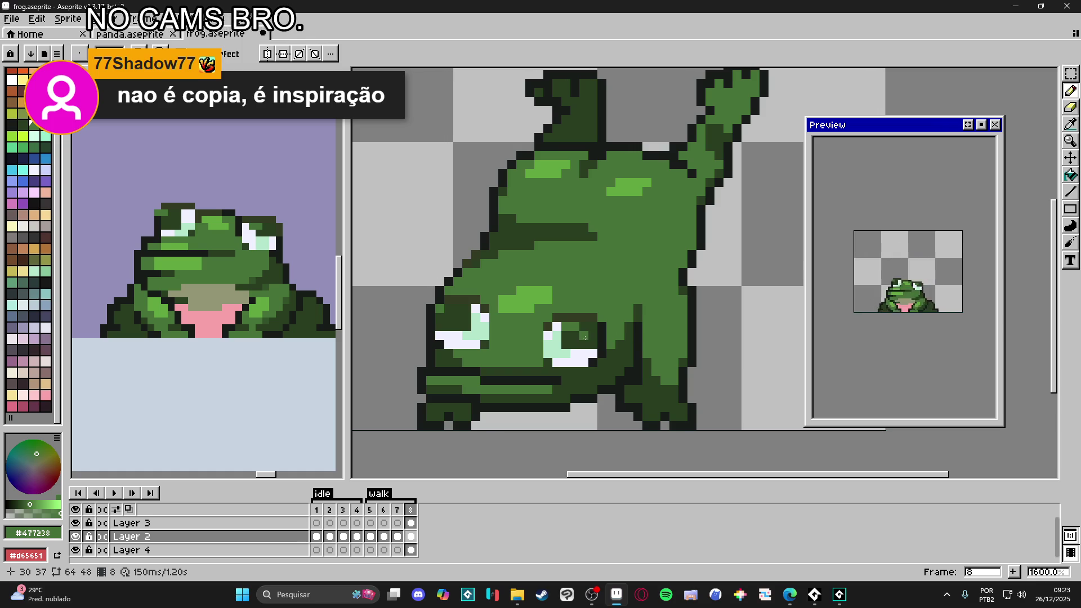
Step: Paint the dark shoulder outline pixels mid green and sample outline green #293F21
{"action": "scroll", "coordinate": [506, 286], "scroll_direction": "up", "scroll_amount": 2}
{"action": "mouse_move", "coordinate": [470, 246]}
{"action": "left_mouse_down"}
{"action": "mouse_move", "coordinate": [591, 214]}
{"action": "mouse_move", "coordinate": [579, 243]}
{"action": "left_mouse_up"}
{"action": "scroll", "coordinate": [613, 224], "scroll_direction": "down", "scroll_amount": 5}
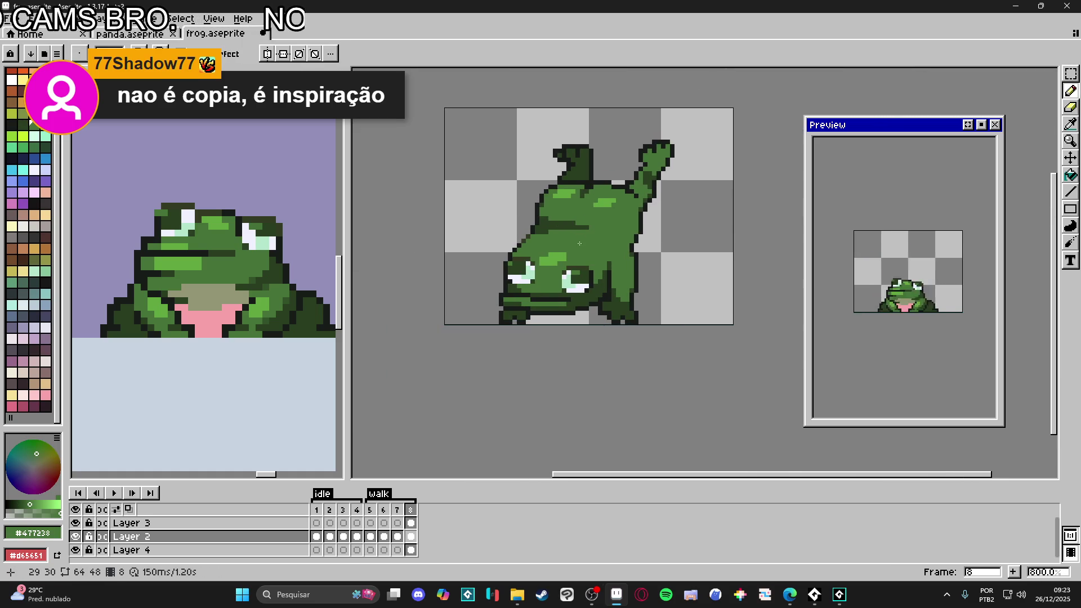
{"action": "scroll", "coordinate": [587, 249], "scroll_direction": "up", "scroll_amount": 2}
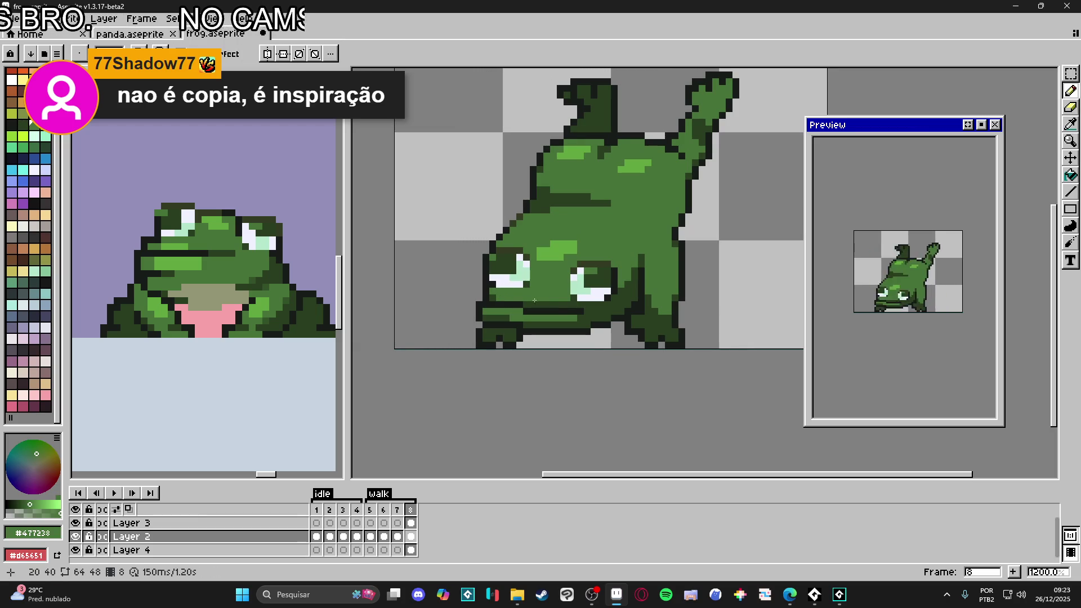
{"action": "left_click", "coordinate": [567, 311], "text": "alt"}
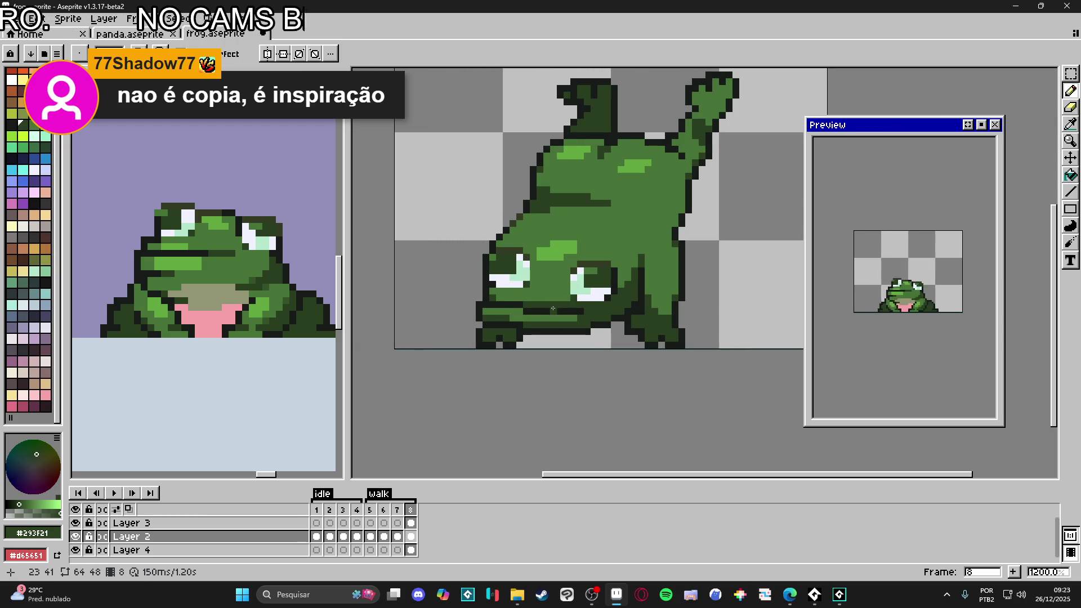
{"action": "scroll", "coordinate": [567, 311], "scroll_direction": "down", "scroll_amount": 3}
{"action": "scroll", "coordinate": [602, 311], "scroll_direction": "right", "scroll_amount": 1}
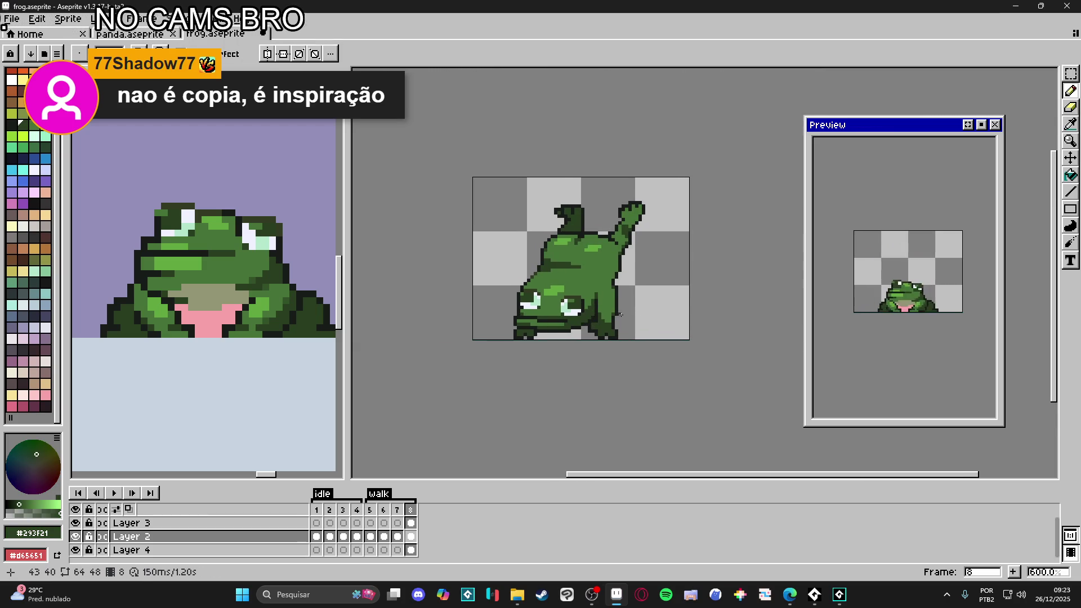
{"action": "scroll", "coordinate": [540, 245], "scroll_direction": "up", "scroll_amount": 5}
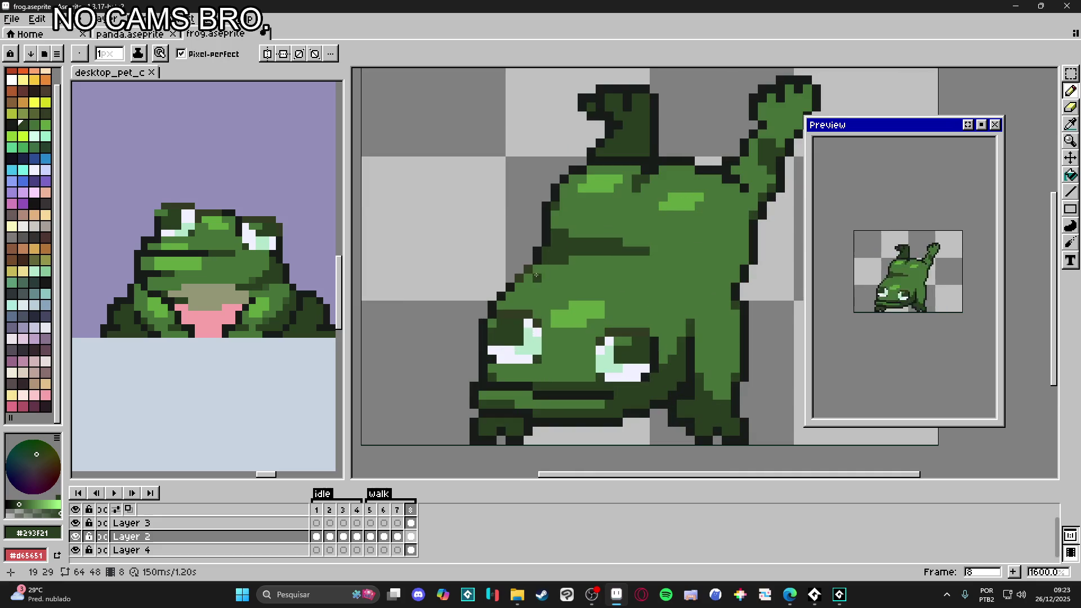
Step: Sample outline colour #333C24, then bring up a maximised Edge window
{"action": "left_click", "coordinate": [531, 269], "text": "alt"}
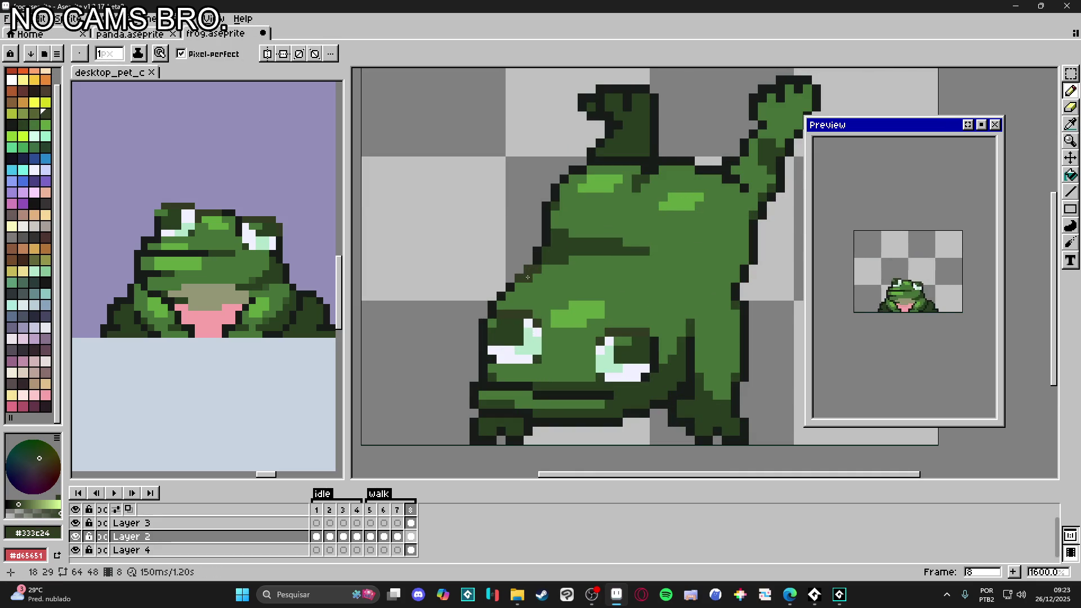
{"action": "scroll", "coordinate": [682, 254], "scroll_direction": "down", "scroll_amount": 3}
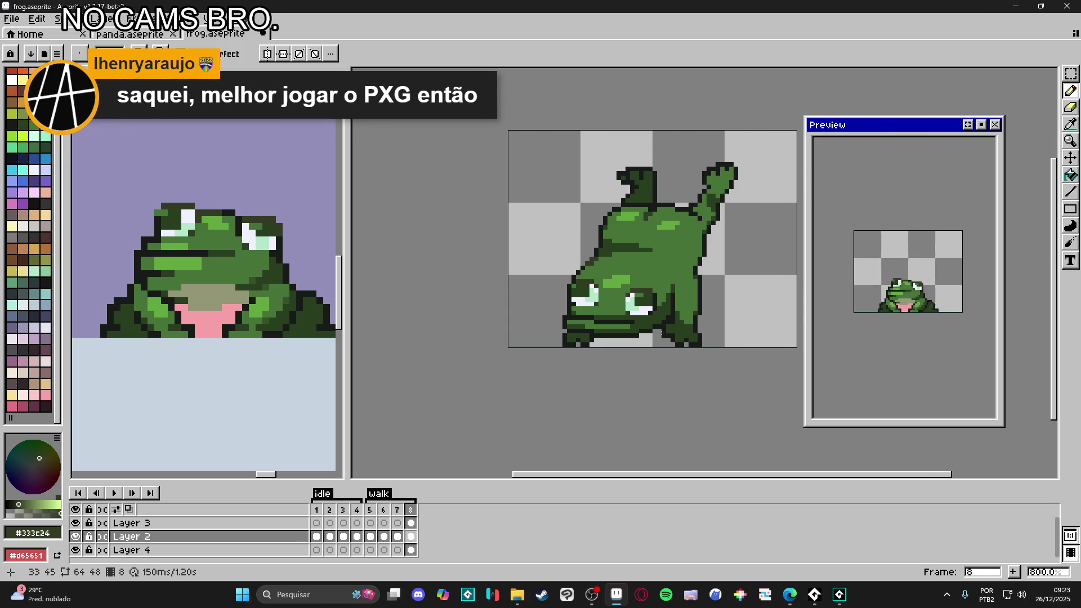
{"action": "scroll", "coordinate": [691, 280], "scroll_direction": "down", "scroll_amount": 2}
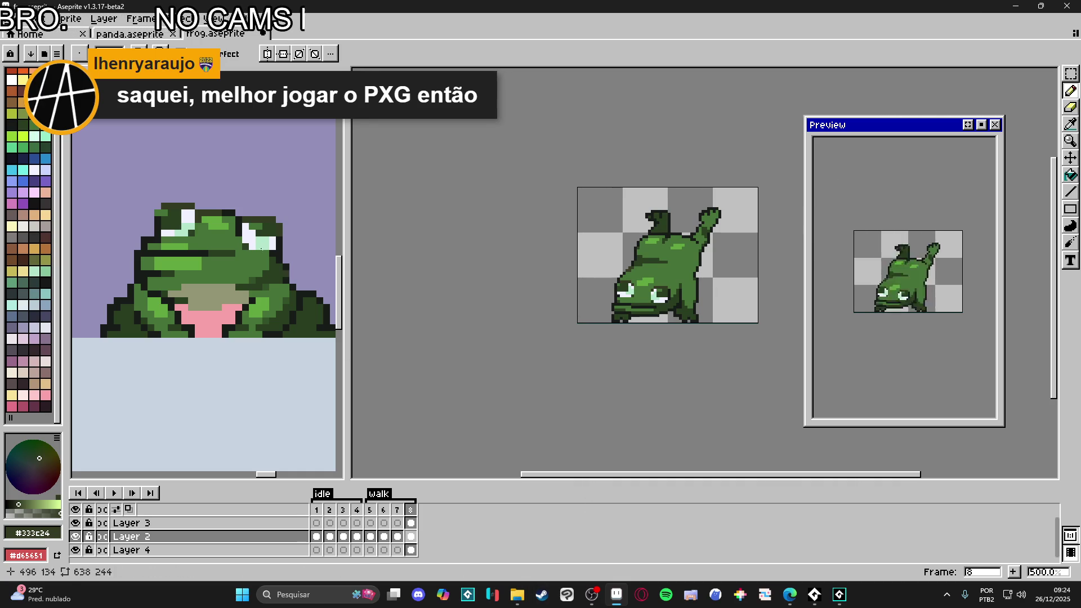
{"action": "left_click", "coordinate": [790, 594]}
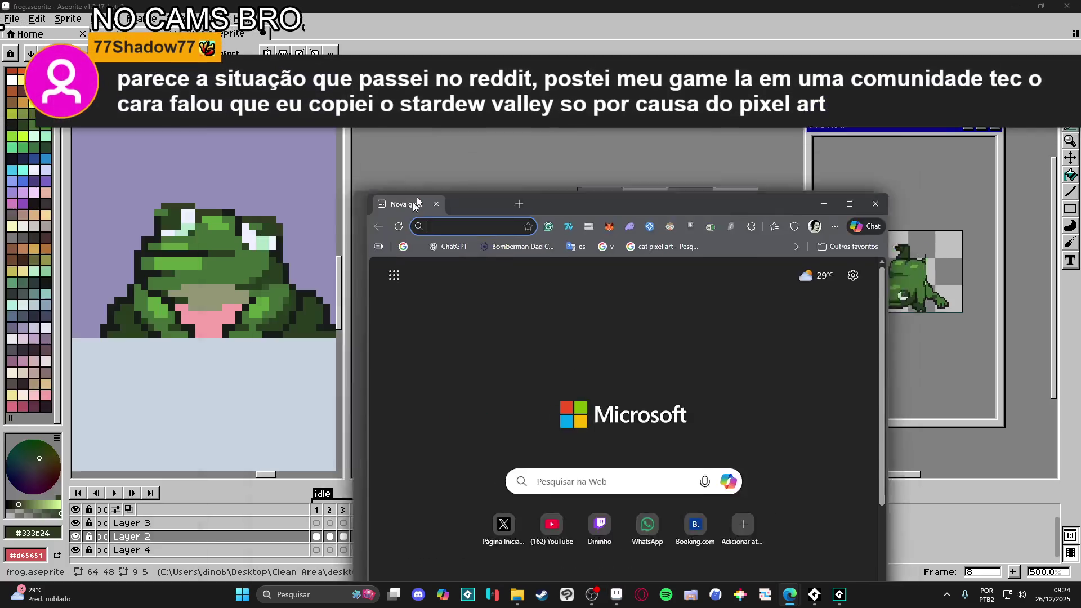
{"action": "left_click_drag", "start_coordinate": [416, 199], "coordinate": [408, 4]}
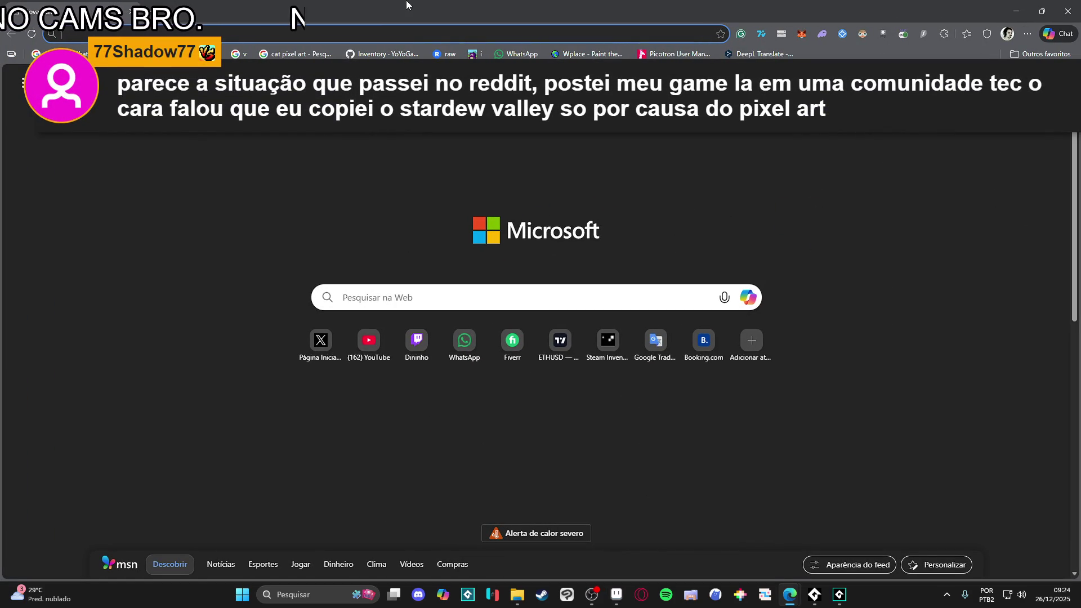
Step: Toggle the Edge window between restored and maximised, then minimise it to reveal Aseprite
{"action": "double_click", "coordinate": [448, 5]}
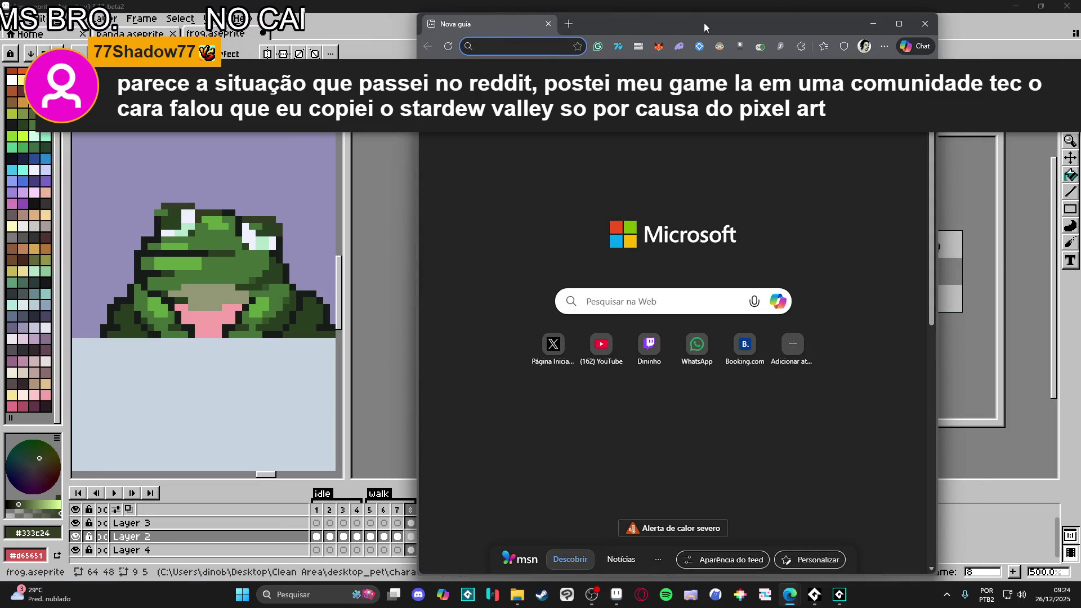
{"action": "double_click", "coordinate": [704, 23]}
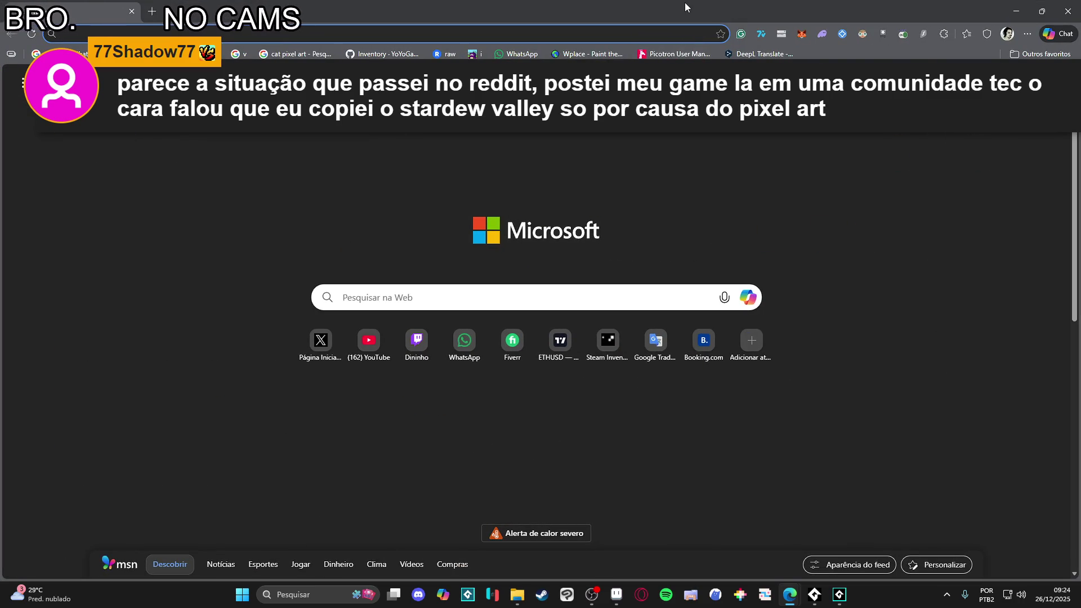
{"action": "double_click", "coordinate": [685, 3]}
{"action": "double_click", "coordinate": [680, 24]}
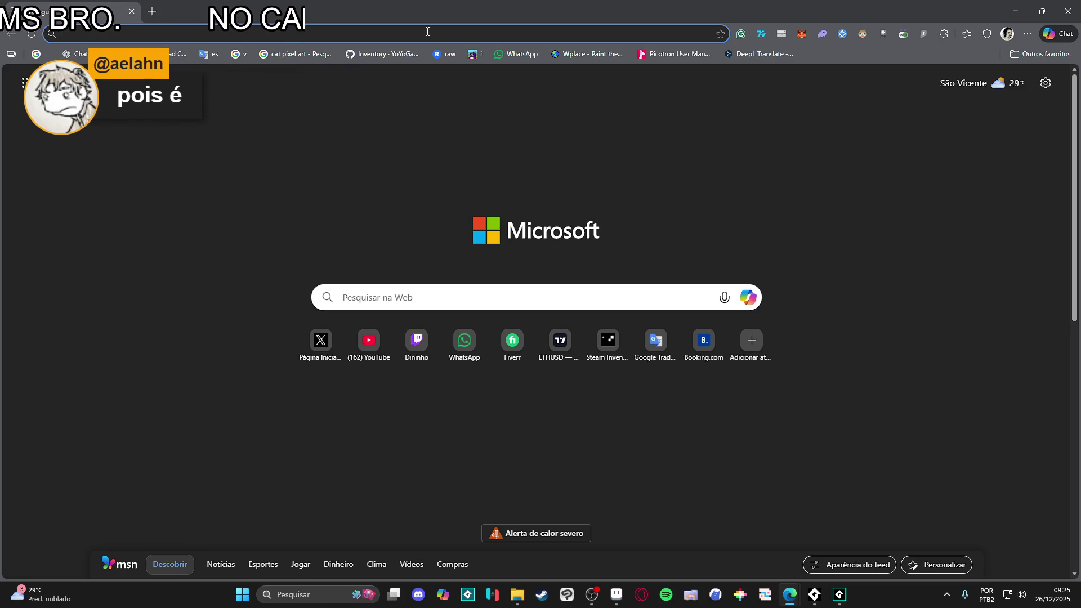
{"action": "left_click", "coordinate": [1017, 10]}
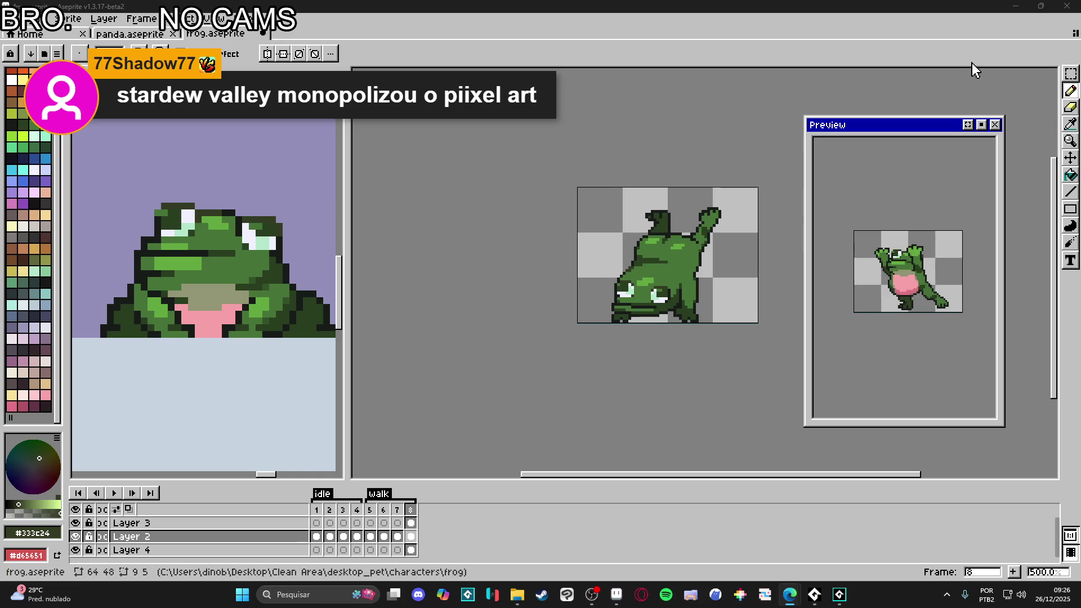
Step: Step through frames 5 and 6 and eyedrop the dark outline colour #181c19 from the frog
{"action": "left_click", "coordinate": [370, 510]}
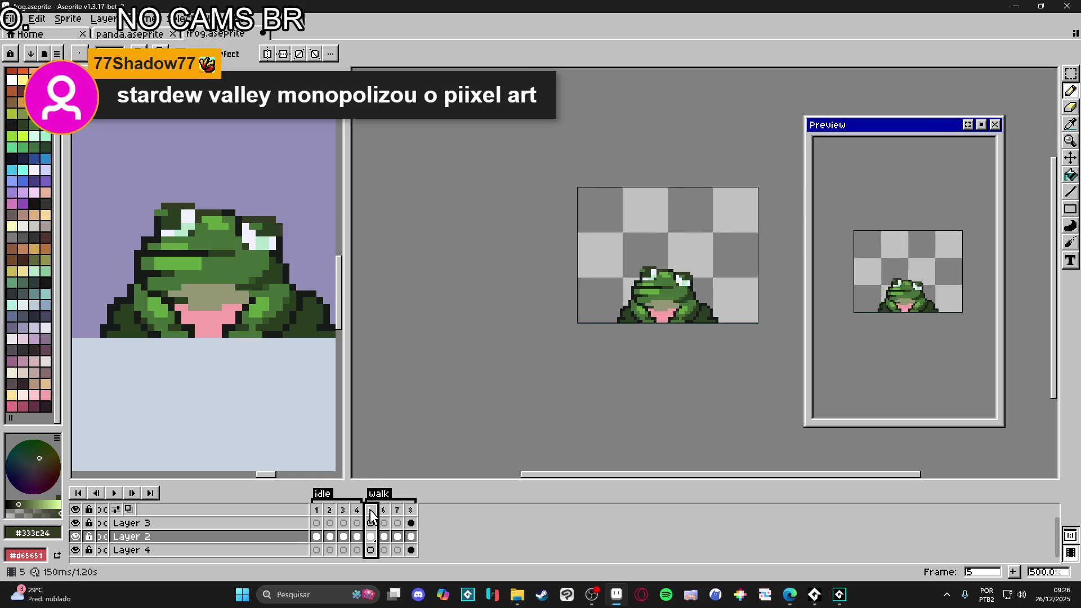
{"action": "left_click", "coordinate": [383, 511]}
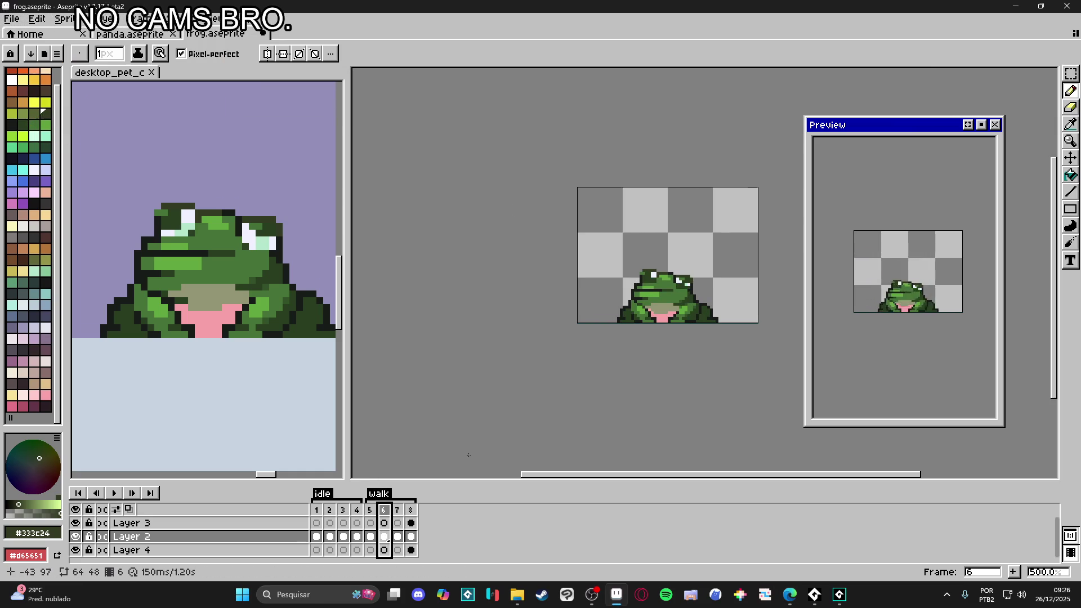
{"action": "scroll", "coordinate": [686, 294], "scroll_direction": "up", "scroll_amount": 4}
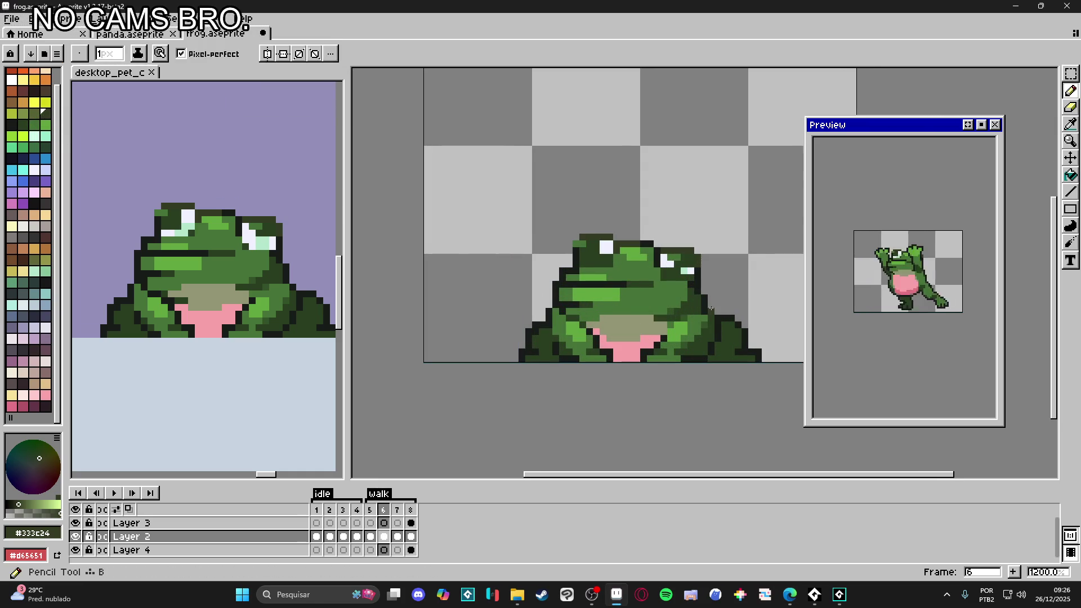
{"action": "left_click", "coordinate": [711, 308], "text": "alt"}
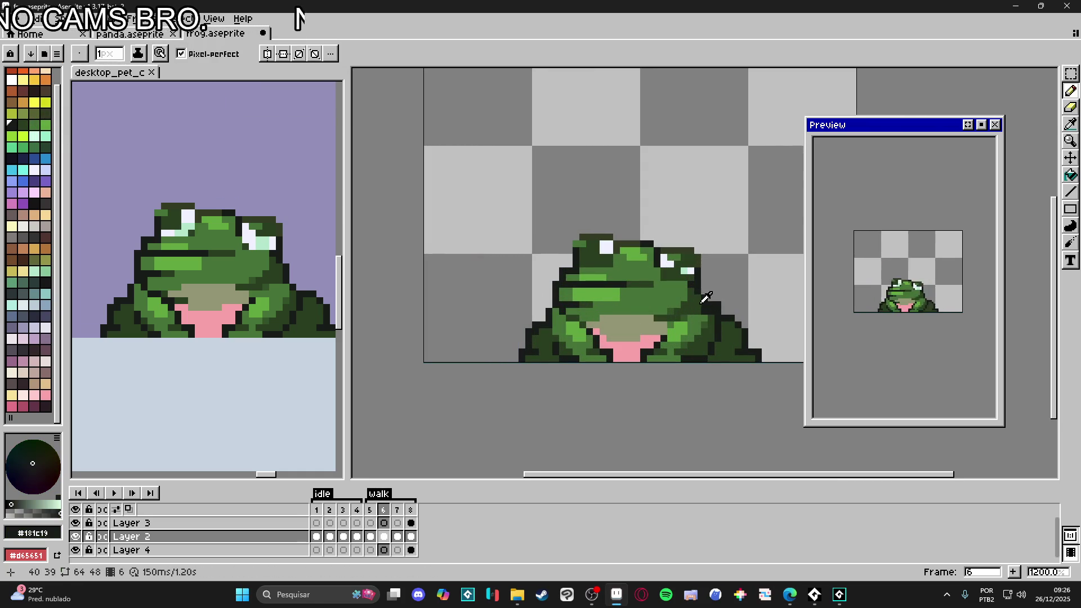
{"action": "left_click", "coordinate": [702, 304], "text": "alt"}
{"action": "left_click", "coordinate": [709, 293], "text": "alt"}
{"action": "left_click", "coordinate": [705, 298], "text": "alt"}
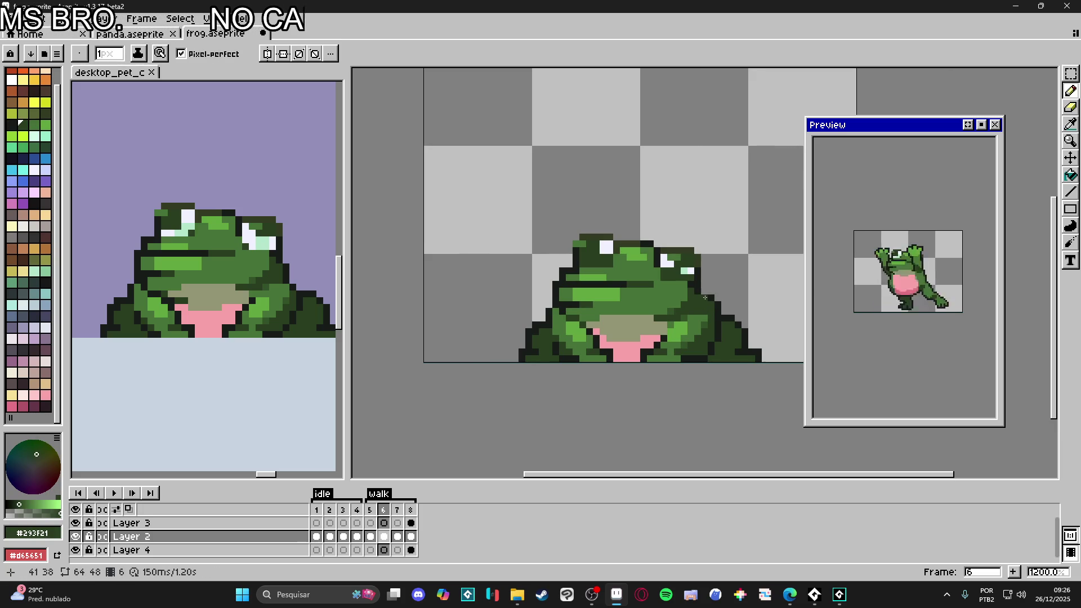
{"action": "left_click", "coordinate": [705, 298], "text": "alt"}
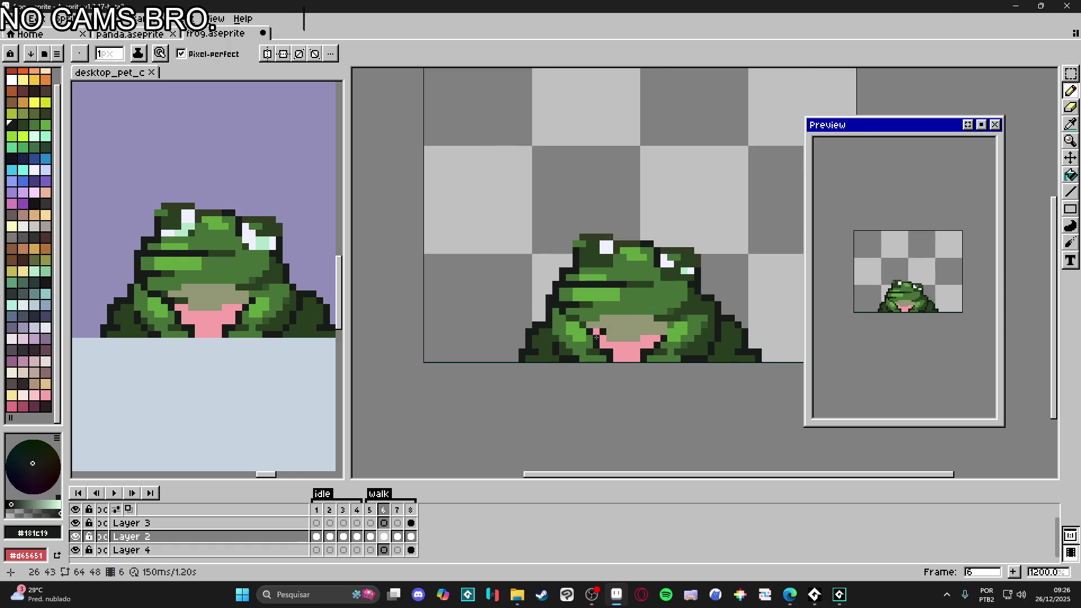
{"action": "left_click", "coordinate": [384, 509]}
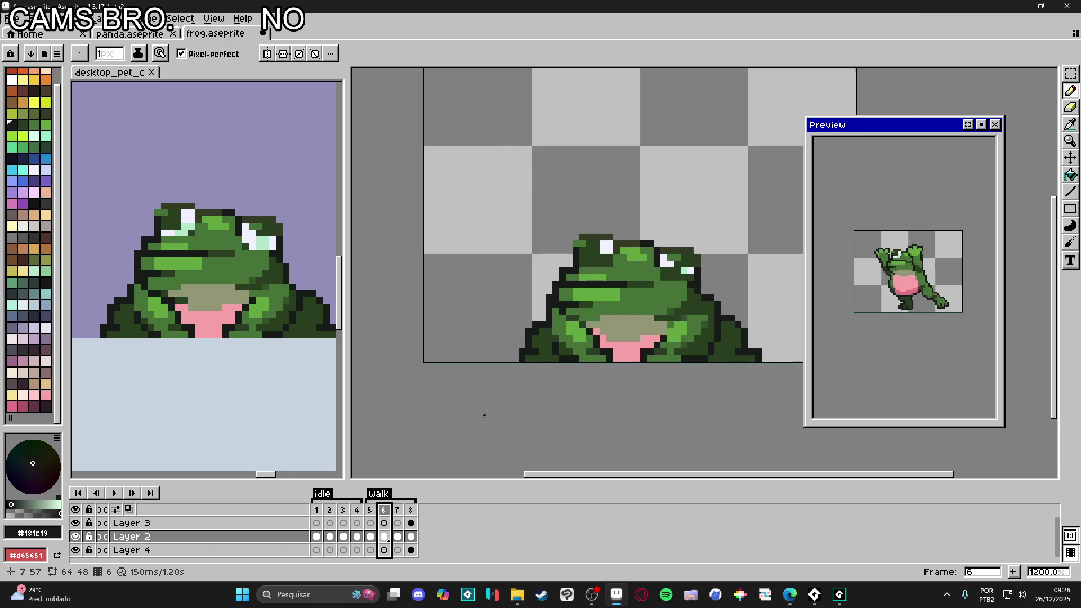
Step: Select the frog's head and mouth in frame 6 and lower them by one pixel
{"action": "key", "text": "v"}
{"action": "key", "text": "m"}
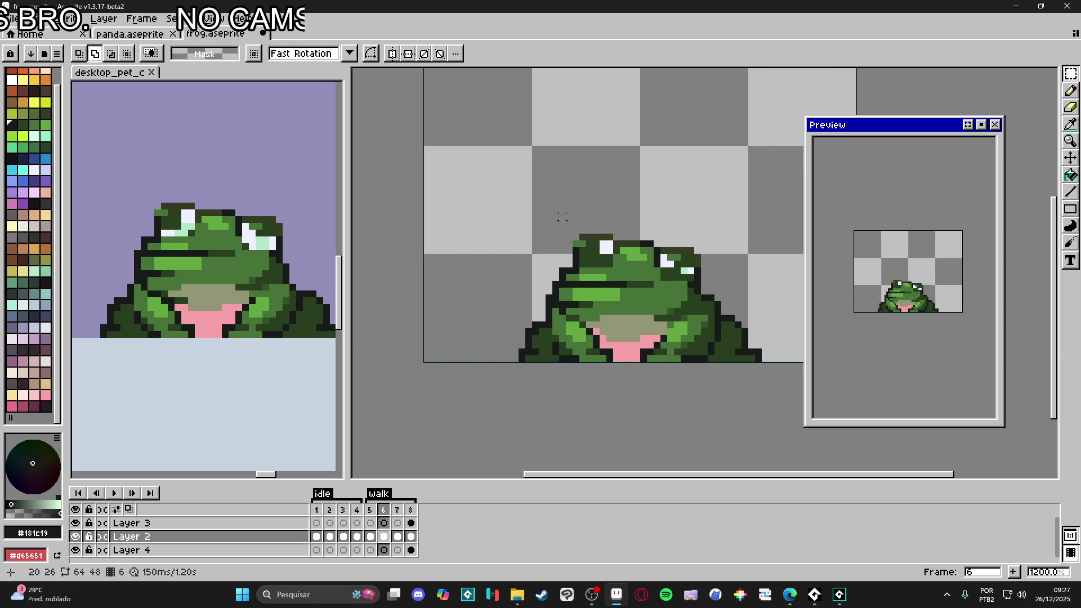
{"action": "mouse_move", "coordinate": [553, 201]}
{"action": "left_mouse_down"}
{"action": "mouse_move", "coordinate": [704, 284]}
{"action": "mouse_move", "coordinate": [419, 310]}
{"action": "left_mouse_up"}
{"action": "scroll", "coordinate": [688, 297], "scroll_direction": "up", "scroll_amount": 3}
{"action": "left_click_drag", "start_coordinate": [425, 303], "coordinate": [679, 304]}
{"action": "left_click", "coordinate": [472, 336]}
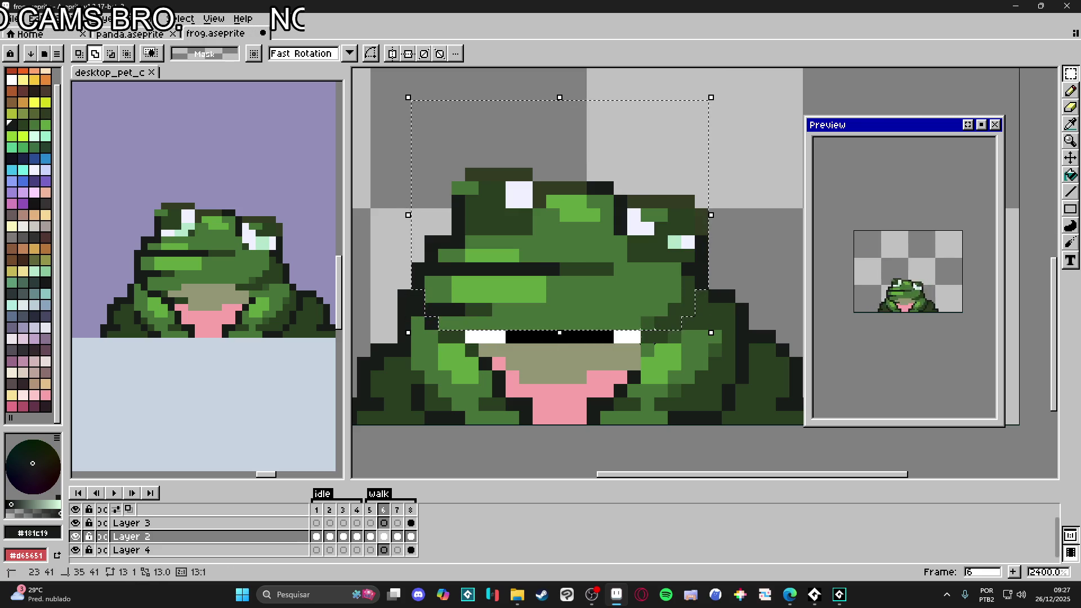
{"action": "left_click_drag", "start_coordinate": [611, 320], "coordinate": [615, 332]}
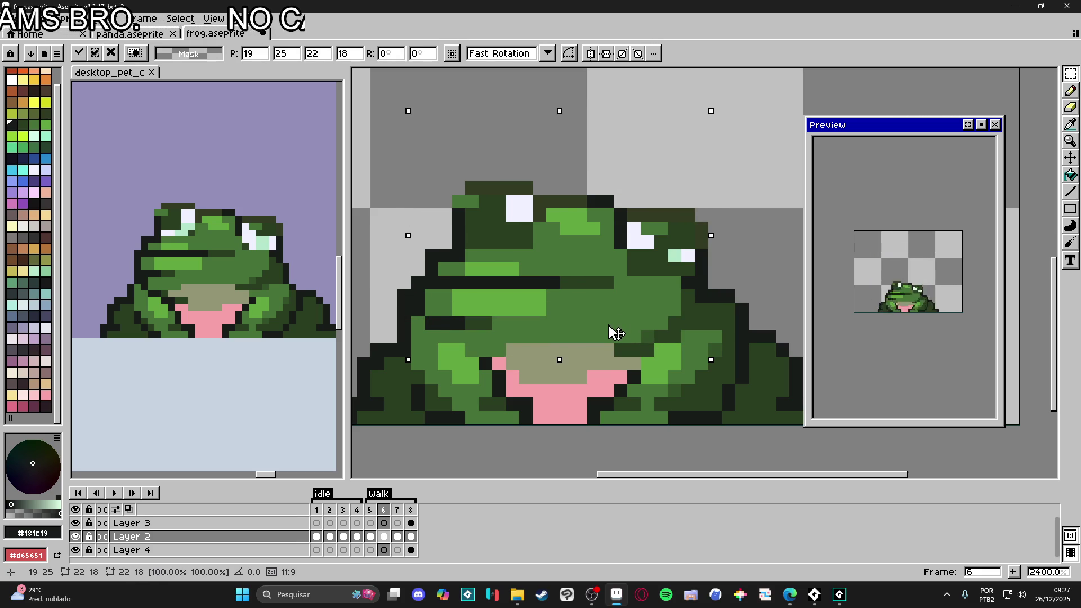
{"action": "key", "text": "Return"}
{"action": "key", "text": "ctrl+d"}
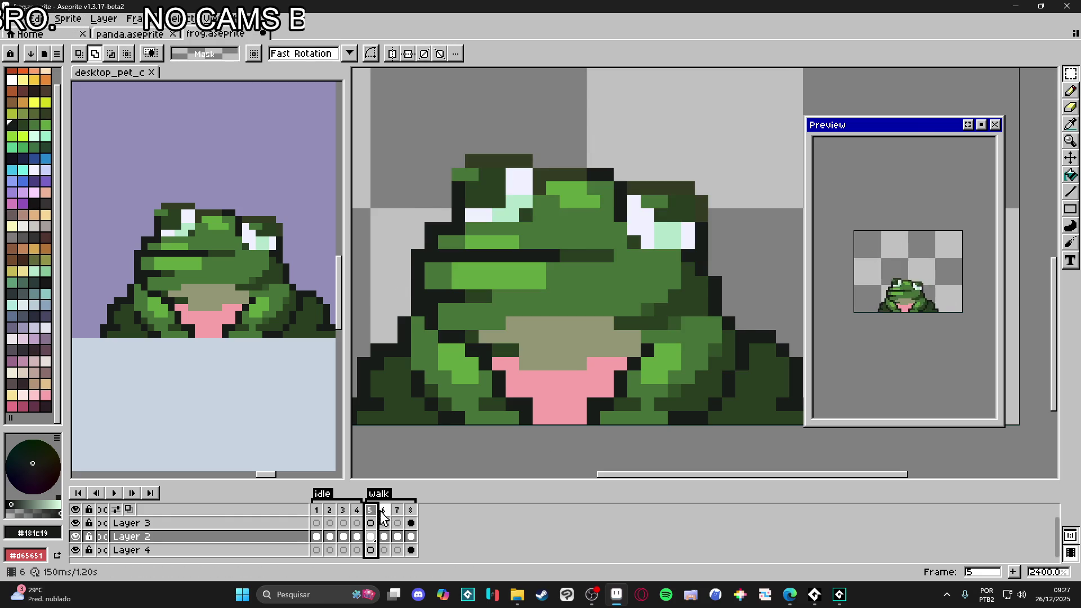
{"action": "left_click", "coordinate": [399, 515]}
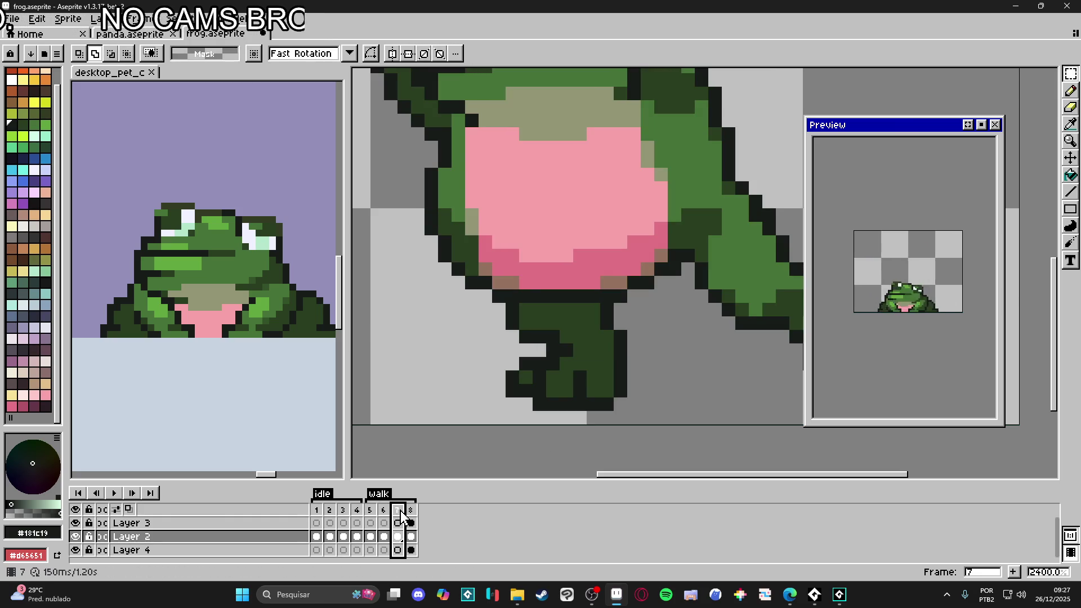
Step: View walk frame 8 with the pencil active on Layer 3
{"action": "left_click", "coordinate": [410, 516]}
{"action": "scroll", "coordinate": [593, 402], "scroll_direction": "down", "scroll_amount": 4}
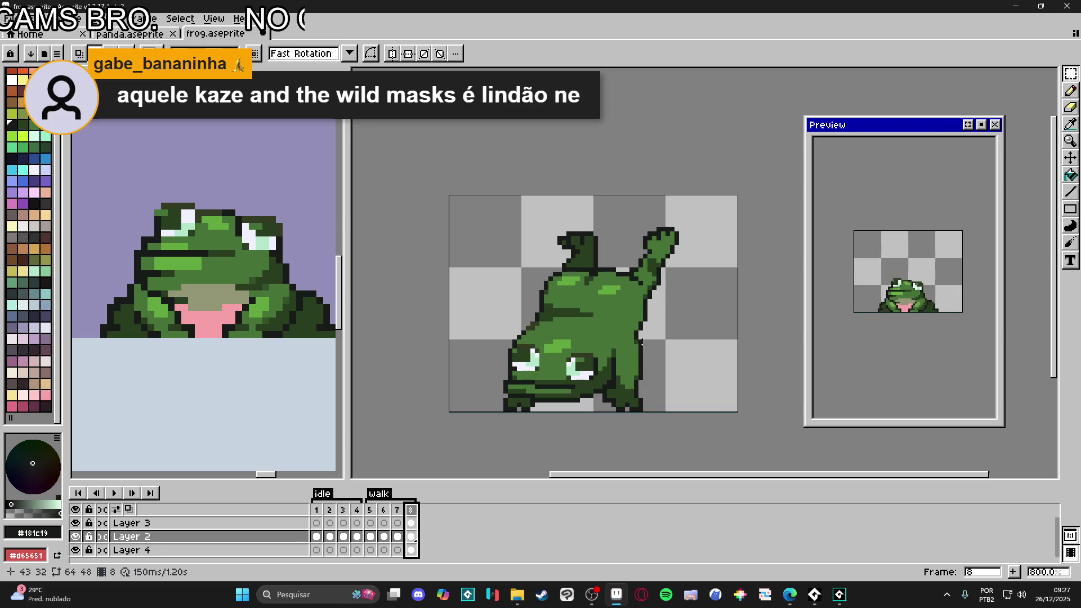
{"action": "key", "text": "b"}
{"action": "key", "text": "Up"}
{"action": "scroll", "coordinate": [637, 359], "scroll_direction": "up", "scroll_amount": 2}
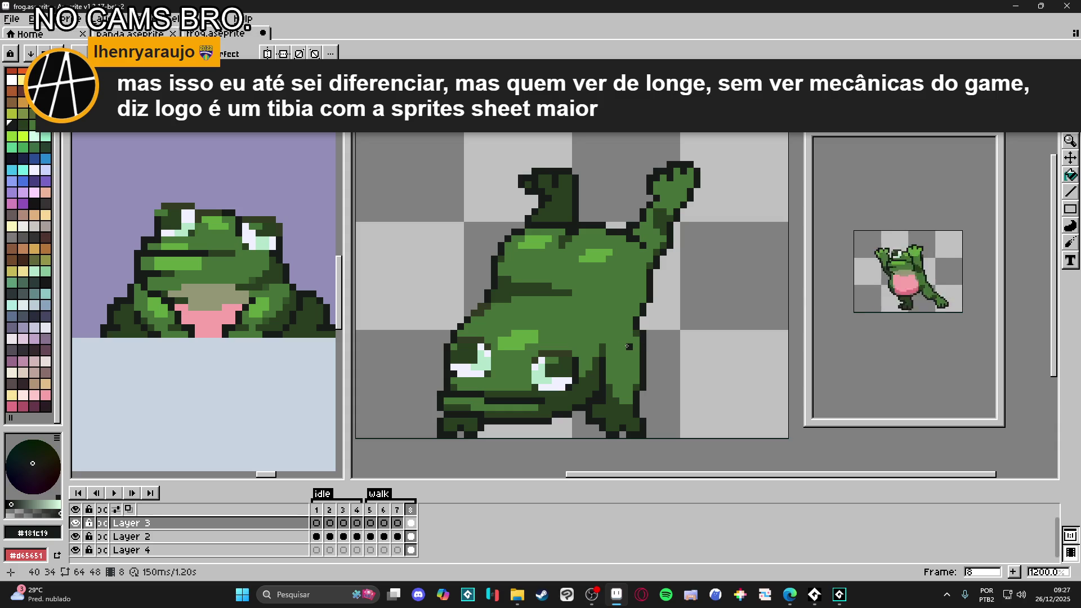
Step: Sample the frog's greens #477238 and #293f21, then switch to the Steam library
{"action": "left_click", "coordinate": [633, 341], "text": "alt"}
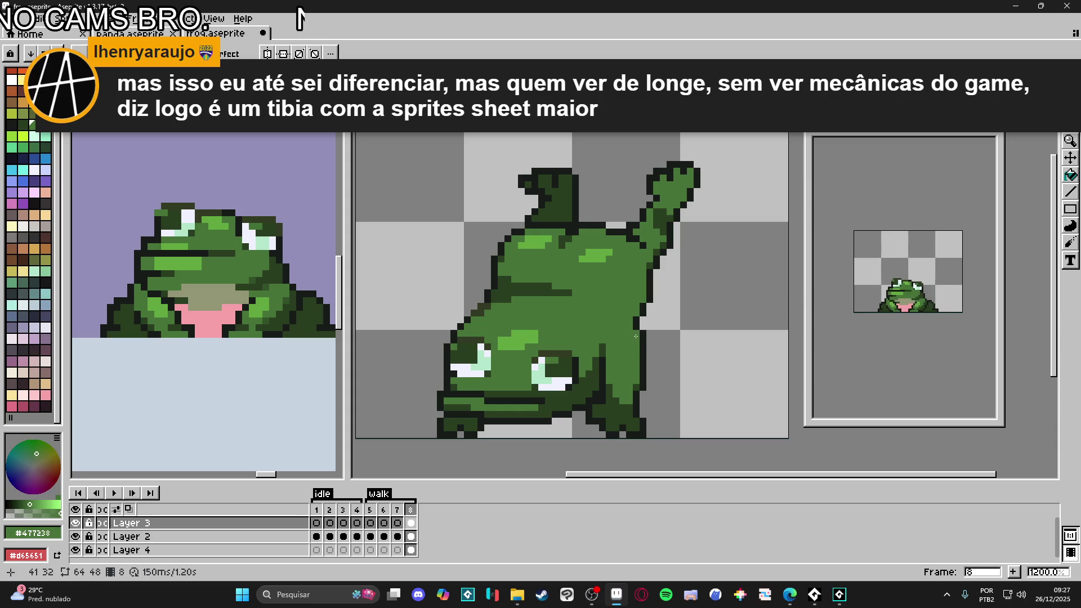
{"action": "left_click", "coordinate": [640, 335], "text": "alt"}
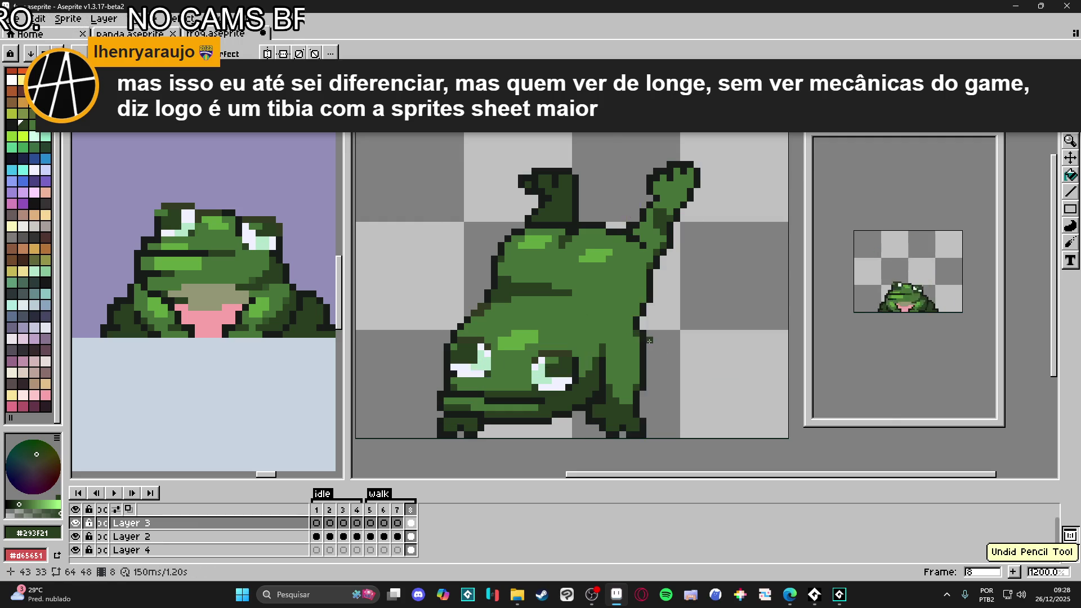
{"action": "scroll", "coordinate": [648, 344], "scroll_direction": "down", "scroll_amount": 3}
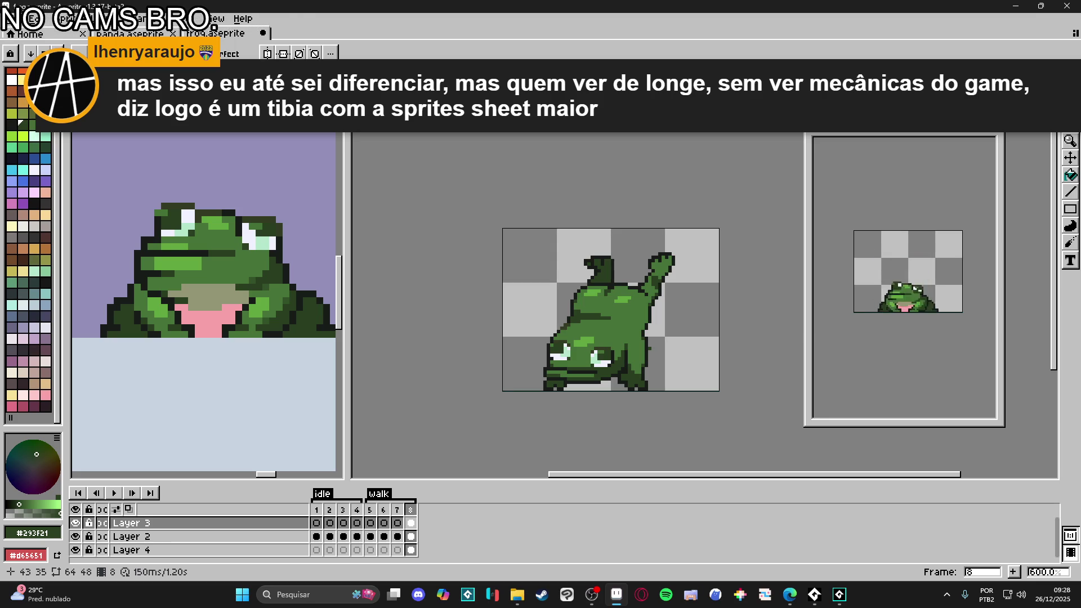
{"action": "scroll", "coordinate": [639, 376], "scroll_direction": "up", "scroll_amount": 3}
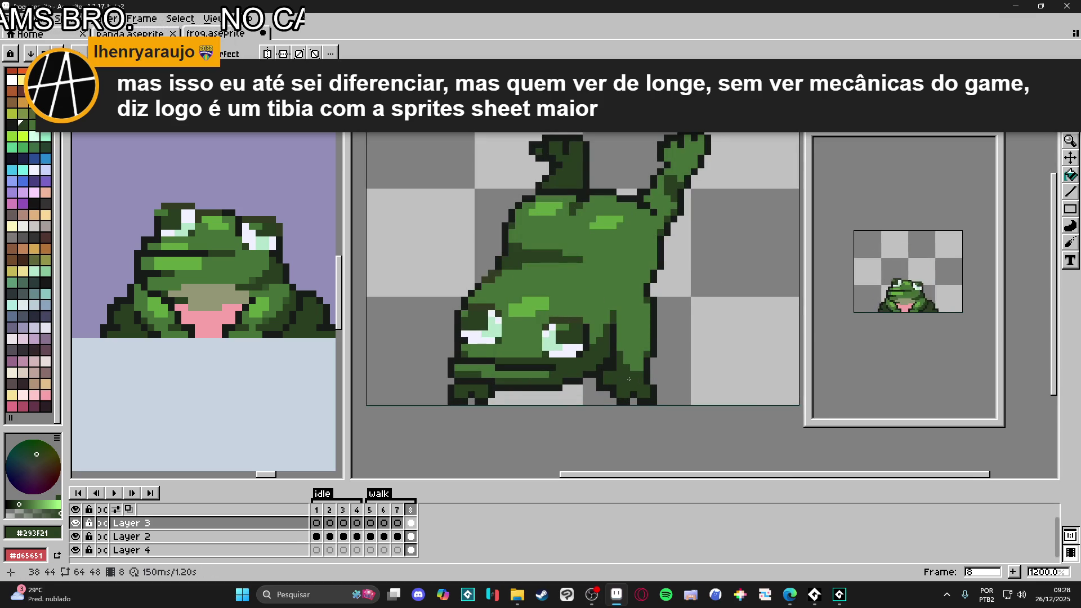
{"action": "left_click", "coordinate": [620, 357], "text": "alt"}
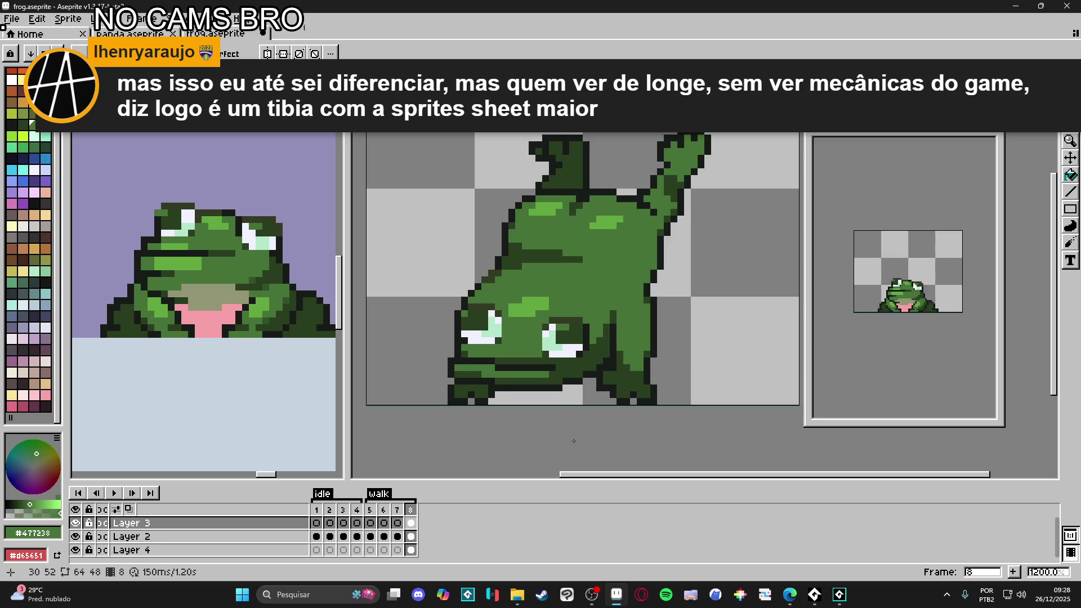
{"action": "left_click", "coordinate": [542, 595]}
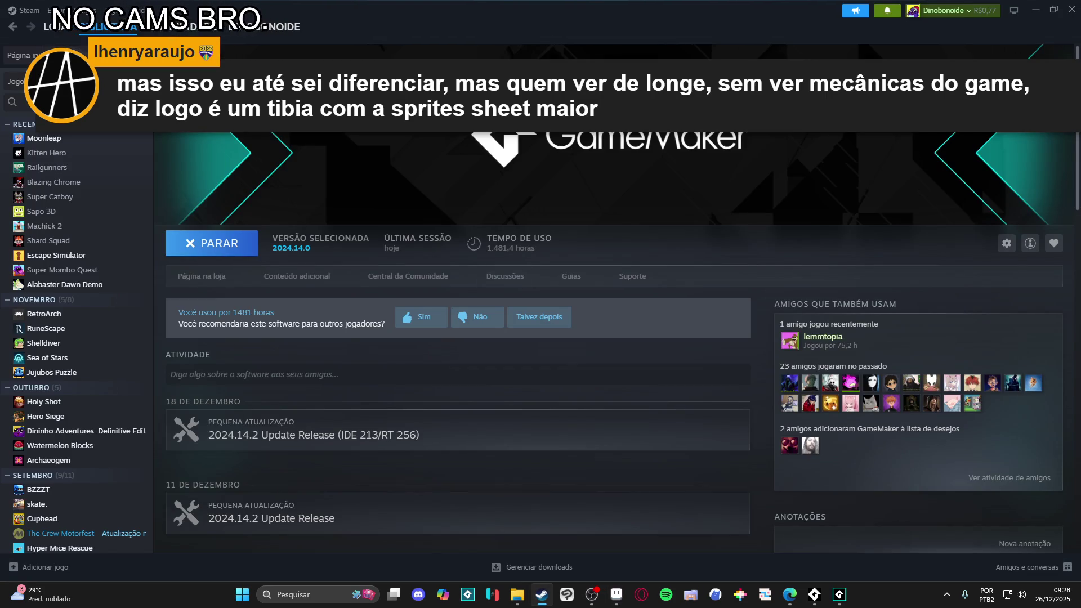
Step: Look up the game in the Steam store, then type 'a lenda do heroi' into Edge's address bar
{"action": "left_click", "coordinate": [53, 26]}
{"action": "type", "text": "a lenda do heroi"}
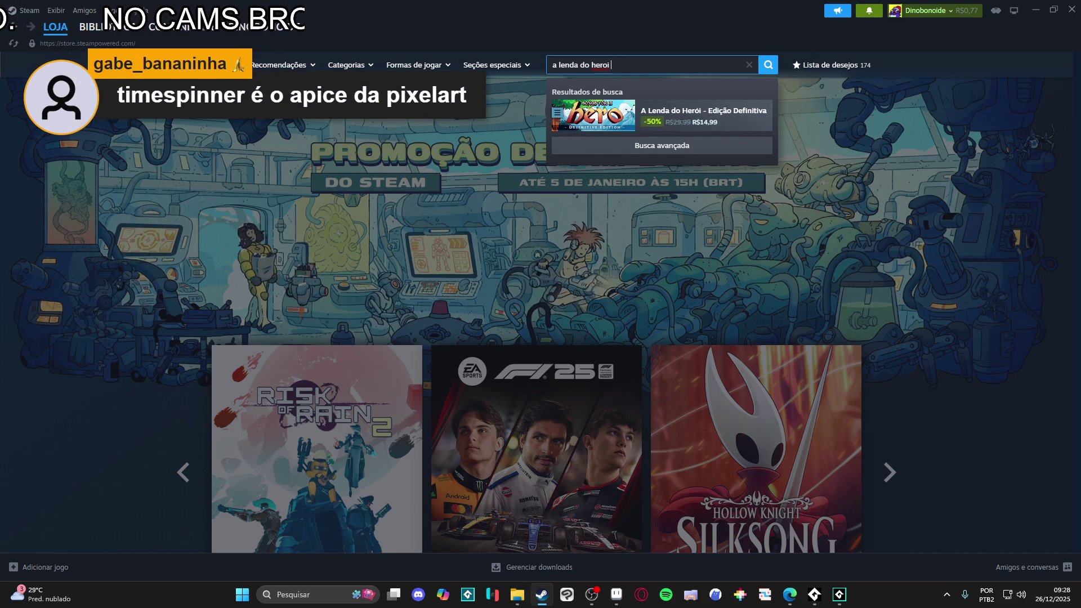
{"action": "left_click", "coordinate": [521, 110]}
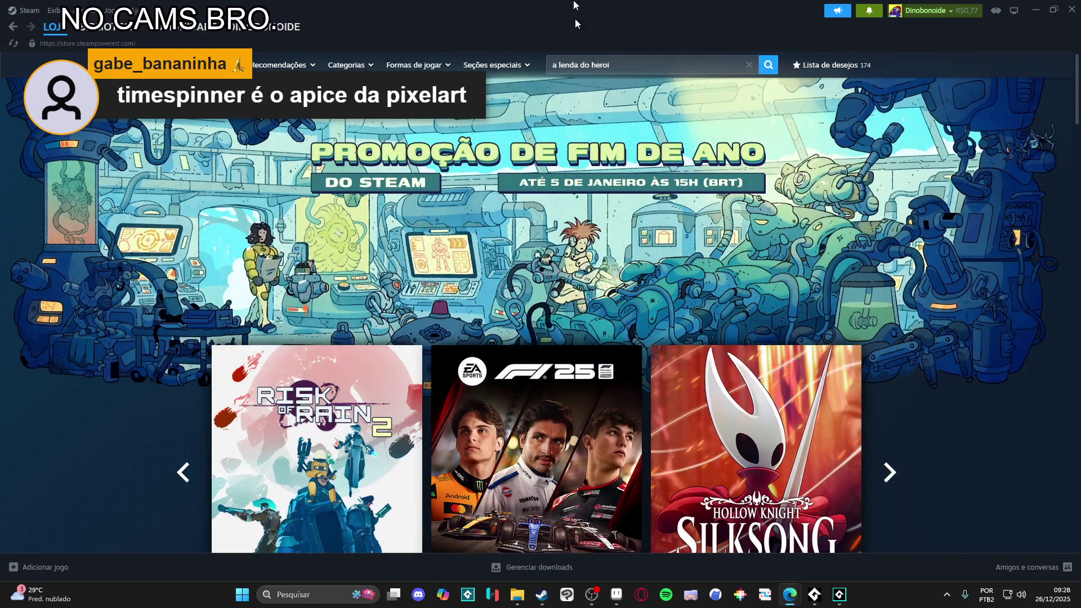
{"action": "key", "text": "alt+Tab"}
{"action": "key", "text": "ctrl+l"}
{"action": "type", "text": "a lenmda do"}
{"action": "type", "text": "a lenda do her"}
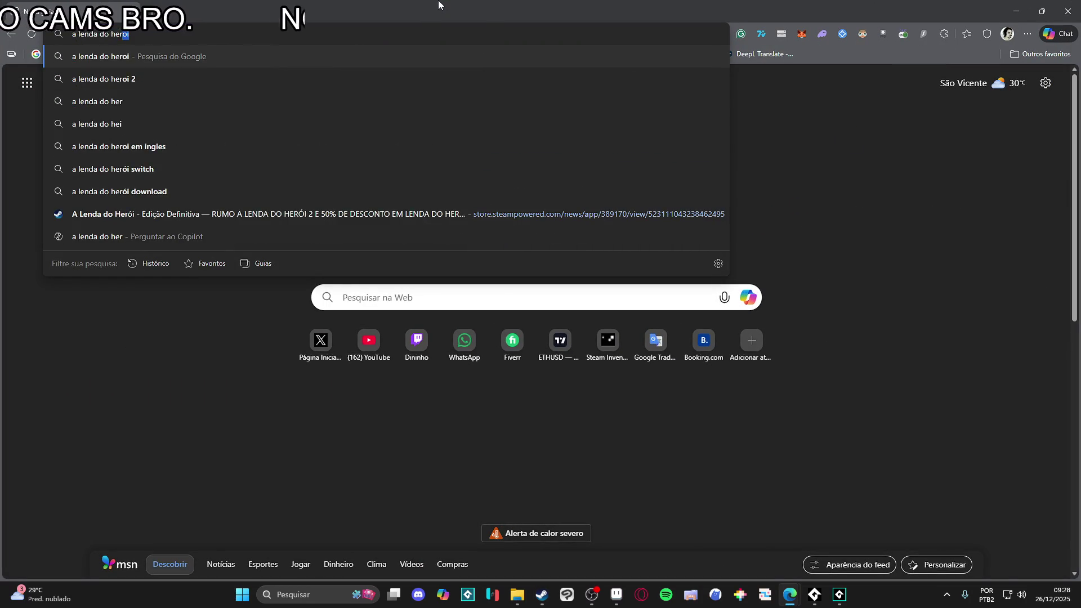
{"action": "type", "text": "oi 2"}
Step: Run the web search and browse Nuuvem's A Lenda do Herói 2 campaign page
{"action": "key", "text": "Return"}
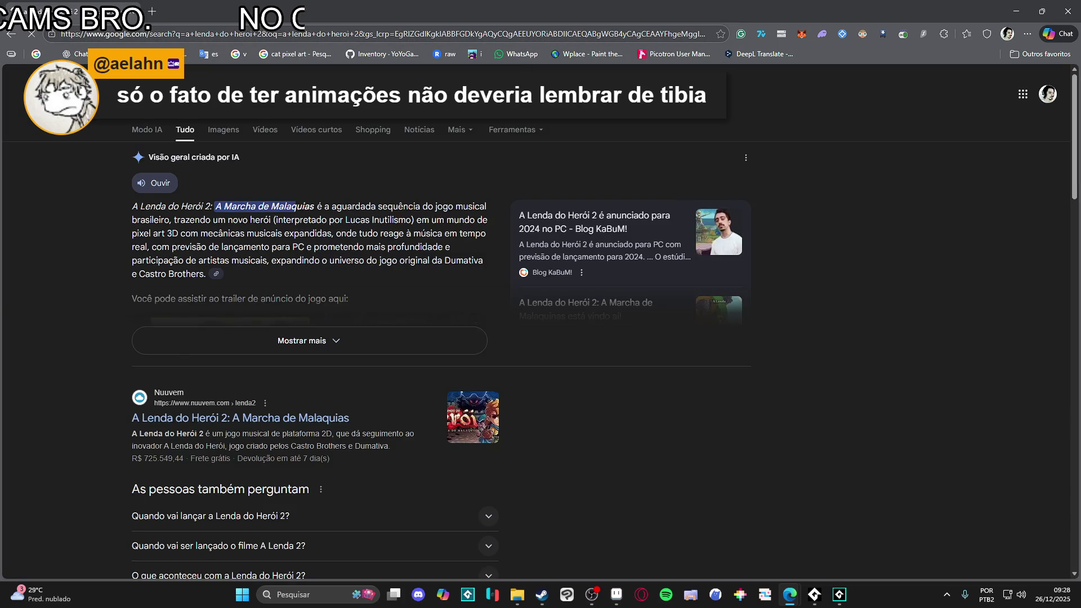
{"action": "scroll", "coordinate": [417, 361], "scroll_direction": "down", "scroll_amount": 1}
{"action": "left_click", "coordinate": [417, 360]}
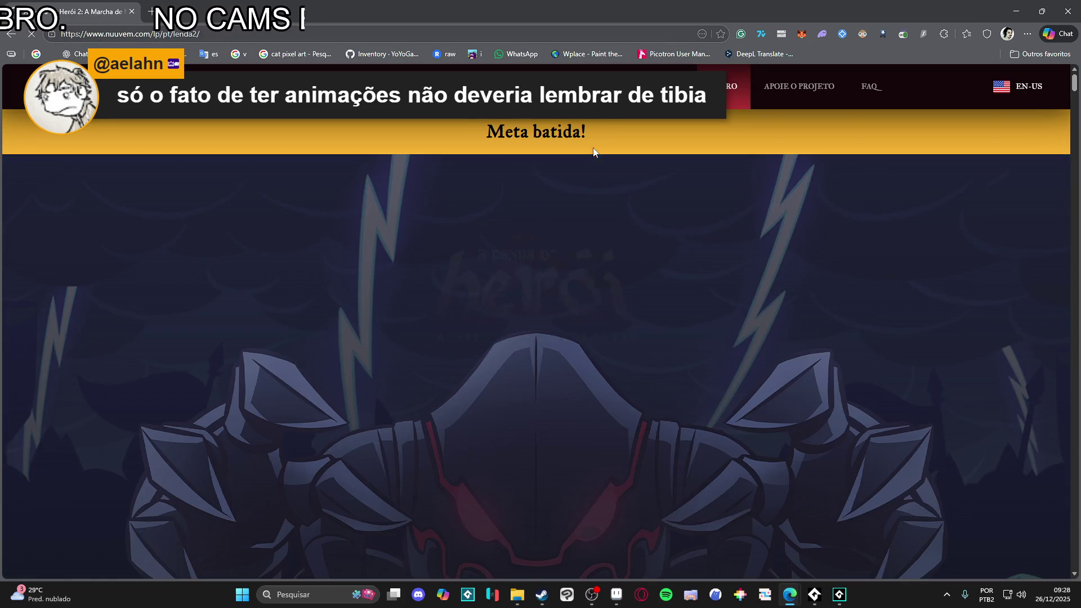
{"action": "scroll", "coordinate": [594, 156], "scroll_direction": "down", "scroll_amount": 15}
{"action": "scroll", "coordinate": [481, 263], "scroll_direction": "up", "scroll_amount": 1}
{"action": "scroll", "coordinate": [426, 284], "scroll_direction": "down", "scroll_amount": 10}
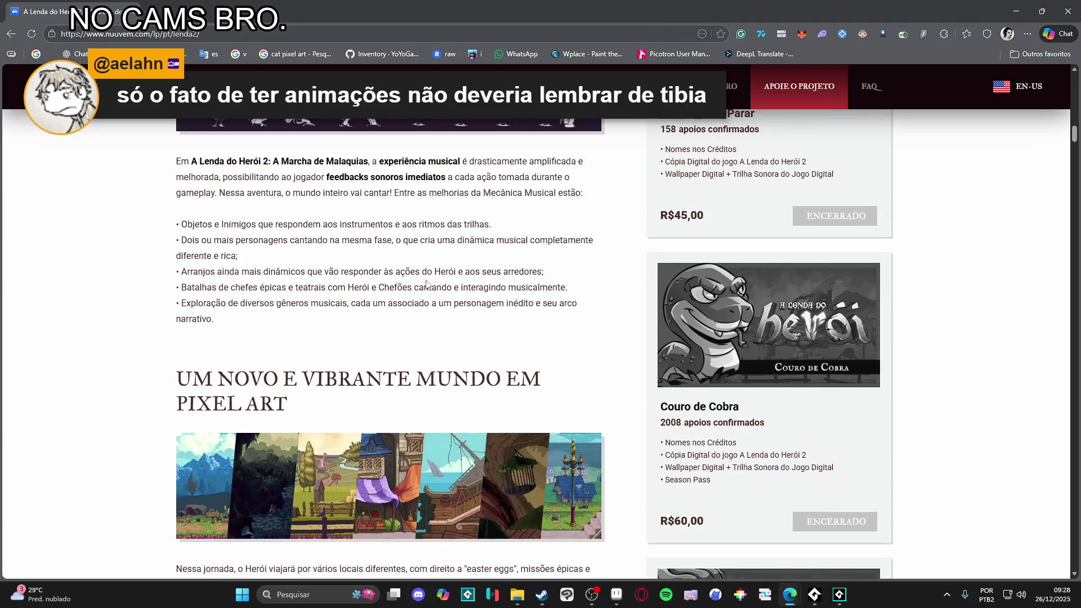
{"action": "scroll", "coordinate": [427, 284], "scroll_direction": "down", "scroll_amount": 20}
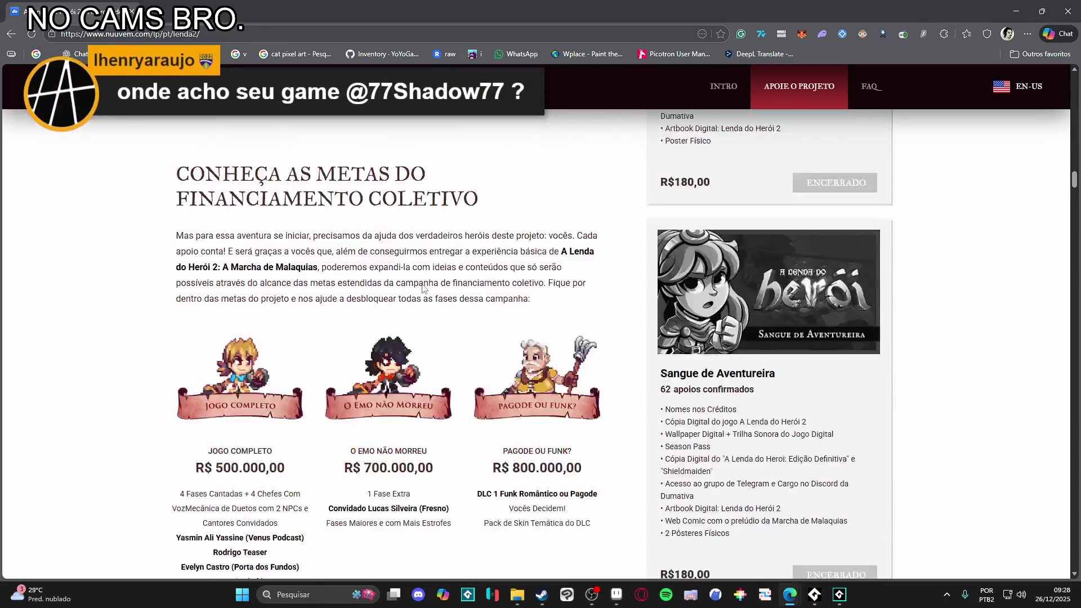
{"action": "scroll", "coordinate": [423, 288], "scroll_direction": "down", "scroll_amount": 12}
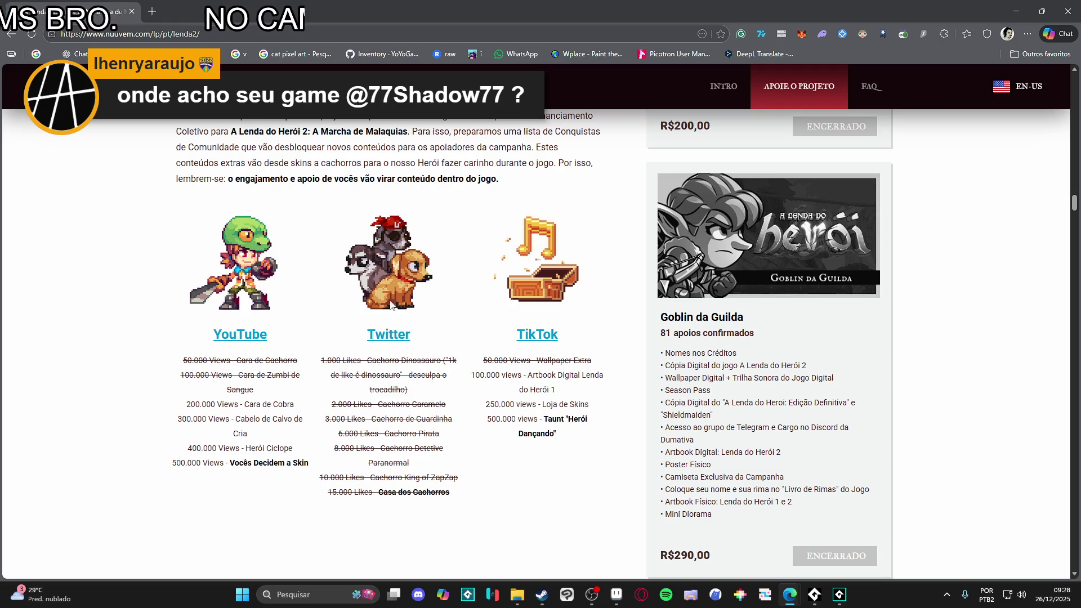
{"action": "scroll", "coordinate": [152, 295], "scroll_direction": "down", "scroll_amount": 11}
{"action": "scroll", "coordinate": [145, 295], "scroll_direction": "up", "scroll_amount": 2}
{"action": "scroll", "coordinate": [146, 298], "scroll_direction": "down", "scroll_amount": 19}
{"action": "scroll", "coordinate": [150, 301], "scroll_direction": "up", "scroll_amount": 6}
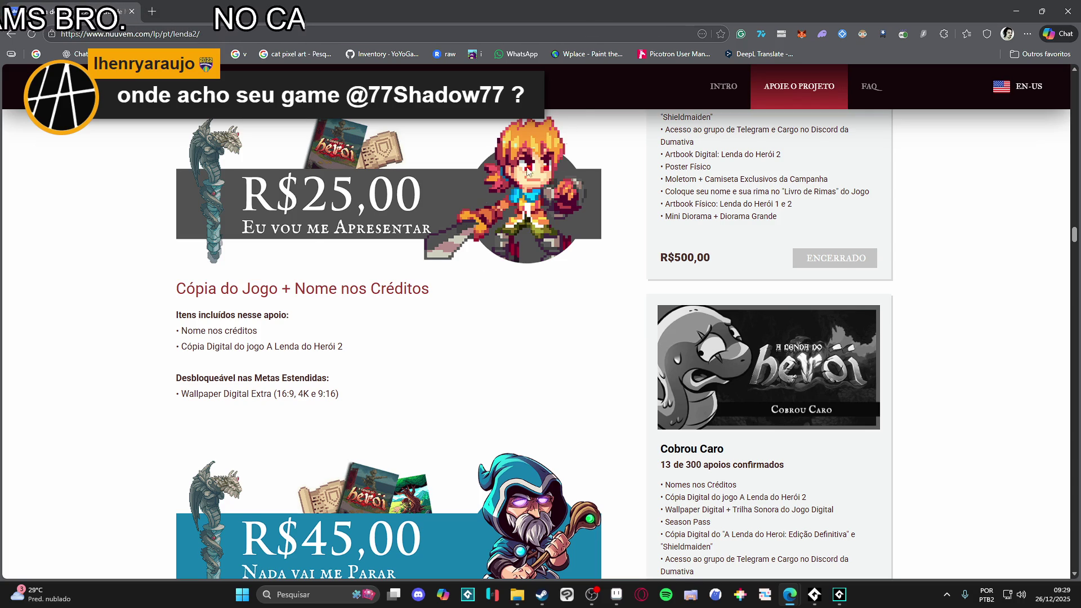
{"action": "scroll", "coordinate": [408, 243], "scroll_direction": "down", "scroll_amount": 10}
{"action": "scroll", "coordinate": [192, 307], "scroll_direction": "down", "scroll_amount": 20}
{"action": "scroll", "coordinate": [211, 288], "scroll_direction": "up", "scroll_amount": 6}
{"action": "scroll", "coordinate": [211, 288], "scroll_direction": "down", "scroll_amount": 20}
{"action": "scroll", "coordinate": [213, 286], "scroll_direction": "down", "scroll_amount": 20}
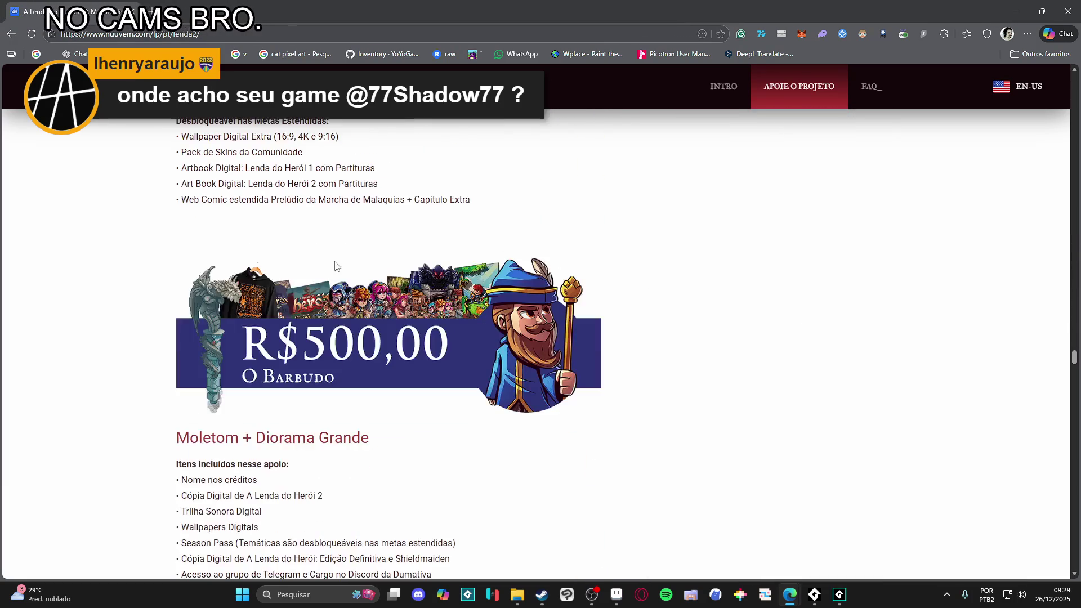
{"action": "scroll", "coordinate": [265, 270], "scroll_direction": "up", "scroll_amount": 20}
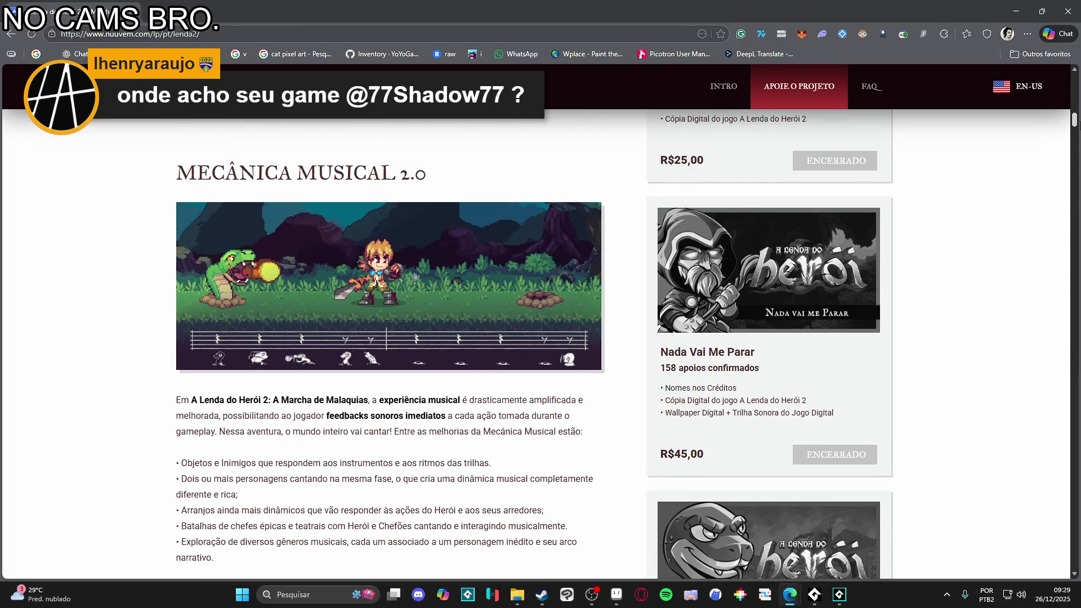
{"action": "scroll", "coordinate": [422, 344], "scroll_direction": "down", "scroll_amount": 15}
{"action": "scroll", "coordinate": [1067, 194], "scroll_direction": "down", "scroll_amount": 15}
{"action": "scroll", "coordinate": [1067, 194], "scroll_direction": "down", "scroll_amount": 20}
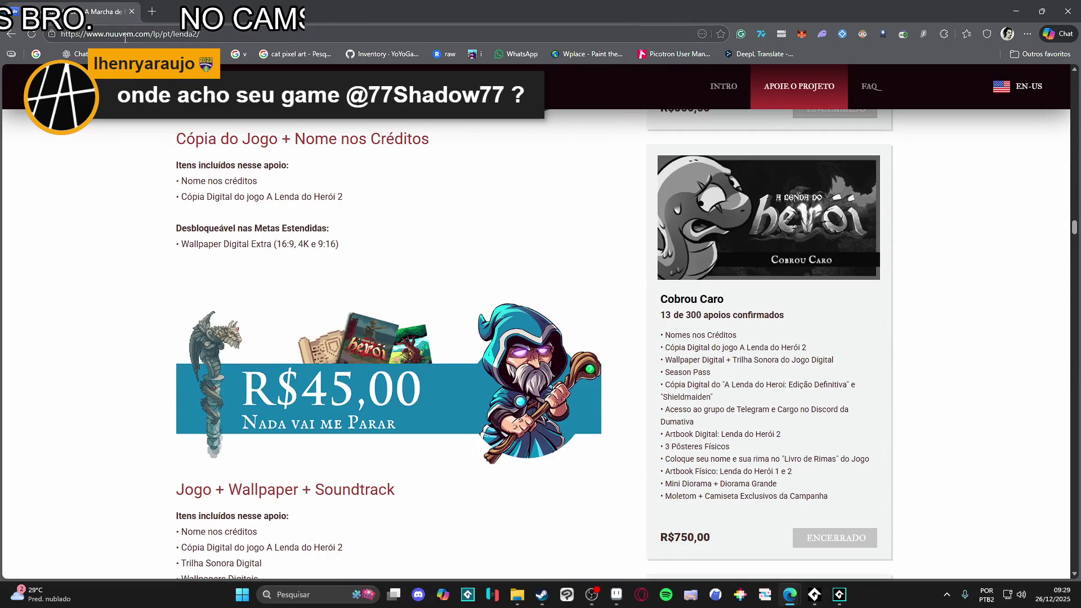
Step: Search 'dumativa', then in the Steam store open Dumativa's developer page
{"action": "left_click", "coordinate": [123, 35]}
{"action": "type", "text": "dumativa"}
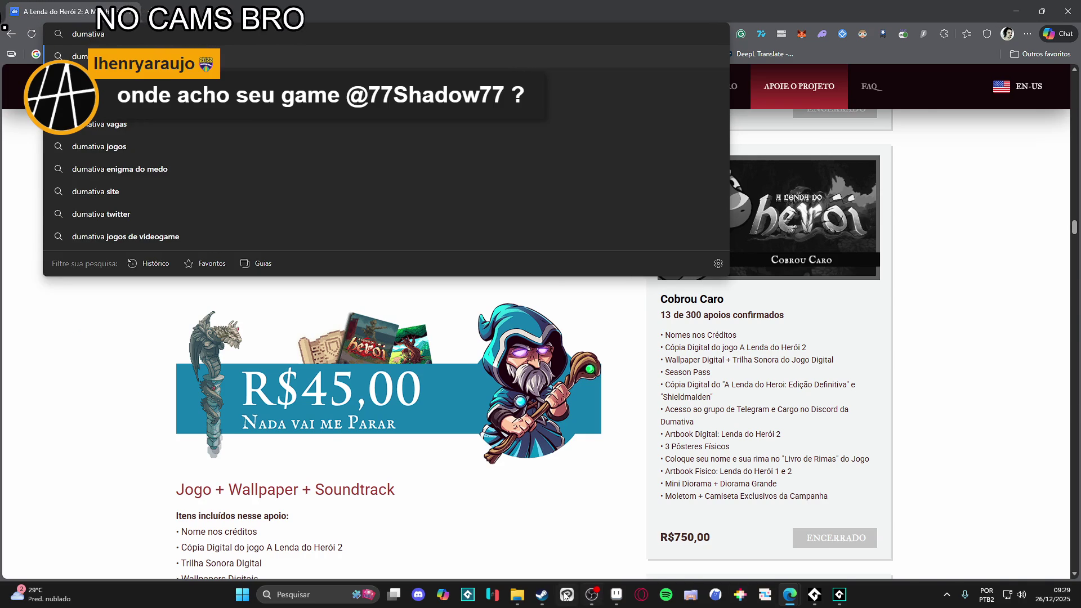
{"action": "left_click", "coordinate": [542, 594]}
{"action": "left_click", "coordinate": [648, 65]}
{"action": "type", "text": "dumativa"}
{"action": "left_click", "coordinate": [657, 147]}
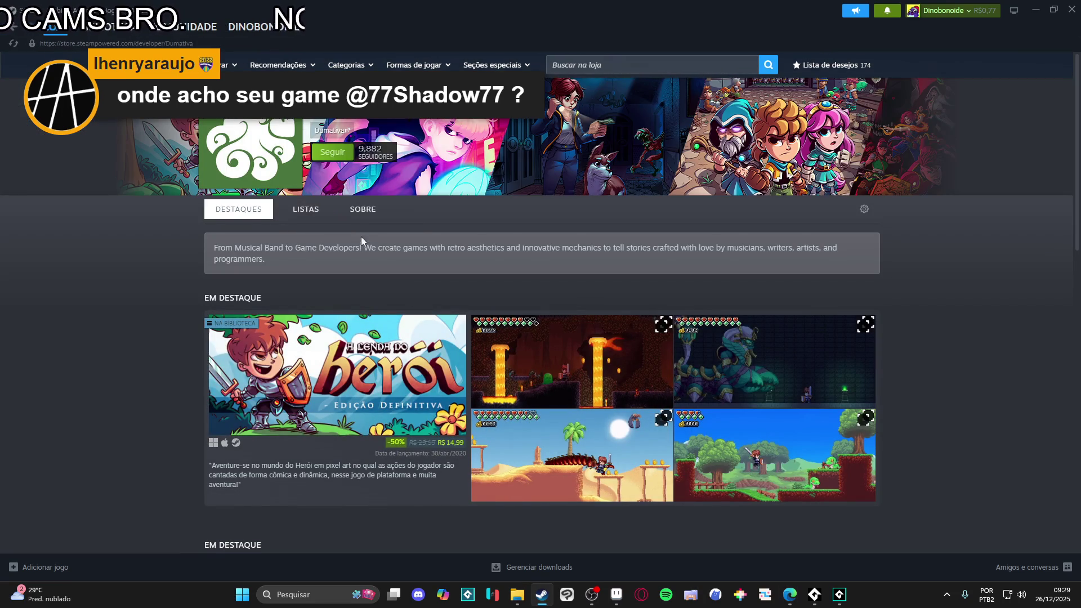
Step: Show Dumativa's list of released games and scroll through it
{"action": "scroll", "coordinate": [356, 231], "scroll_direction": "down", "scroll_amount": 9}
{"action": "left_click", "coordinate": [417, 317]}
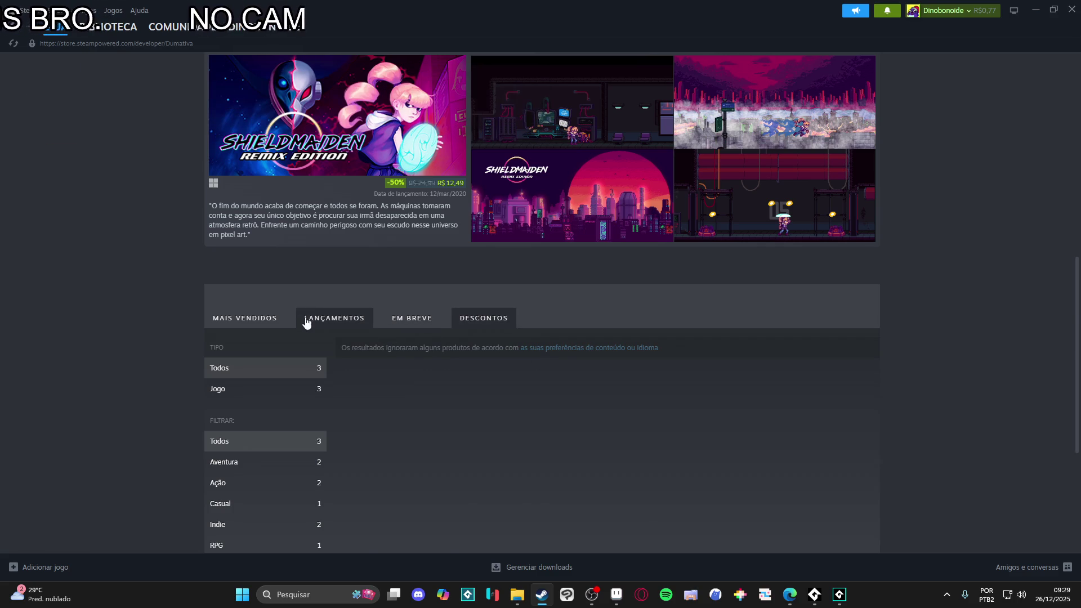
{"action": "scroll", "coordinate": [197, 282], "scroll_direction": "down", "scroll_amount": 4}
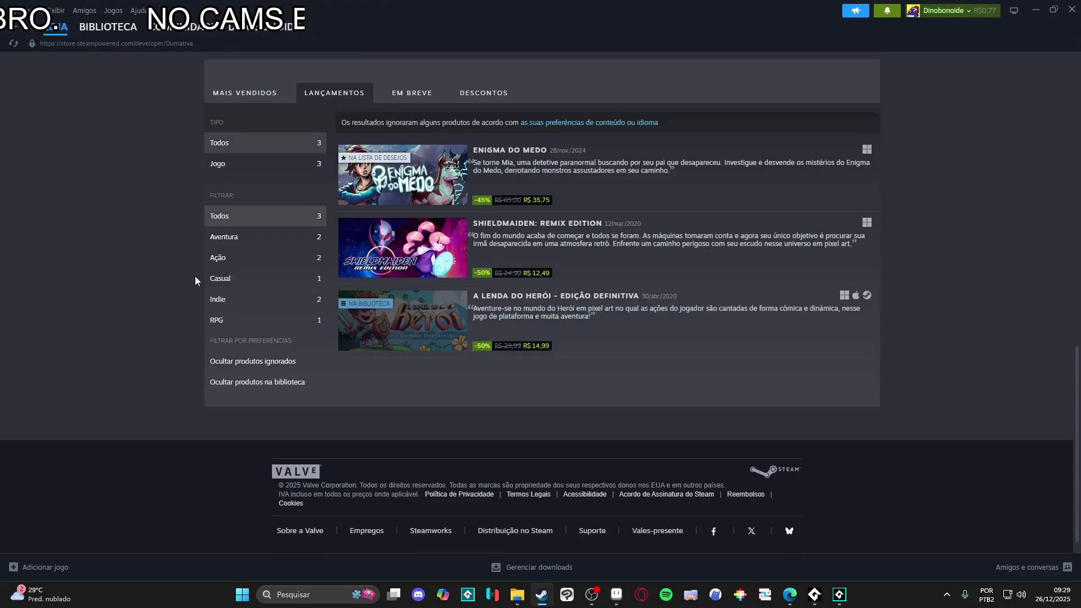
{"action": "scroll", "coordinate": [83, 325], "scroll_direction": "up", "scroll_amount": 4}
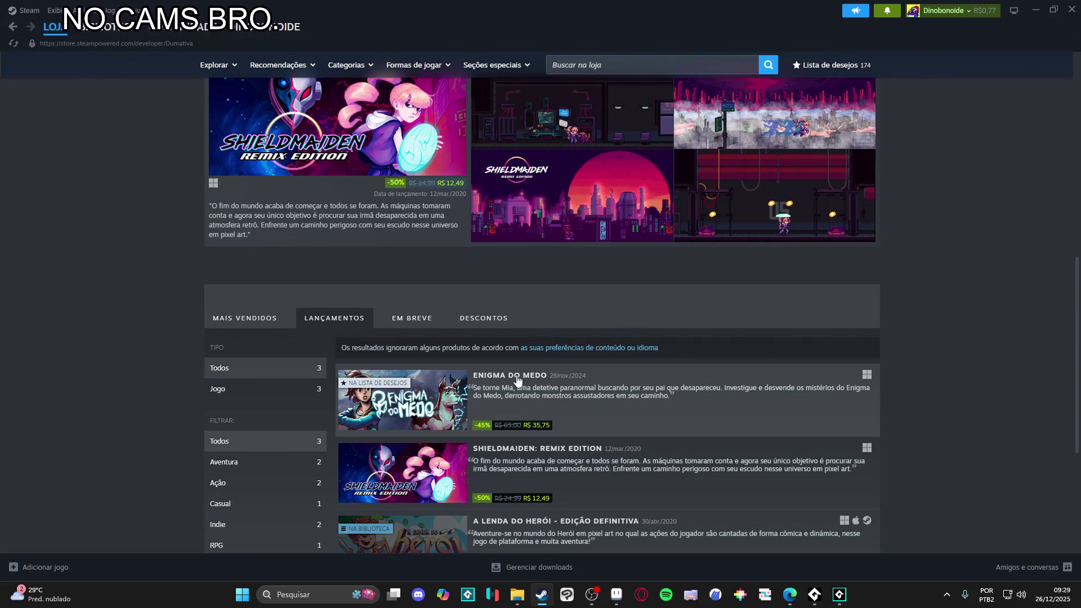
{"action": "scroll", "coordinate": [535, 381], "scroll_direction": "down", "scroll_amount": 2}
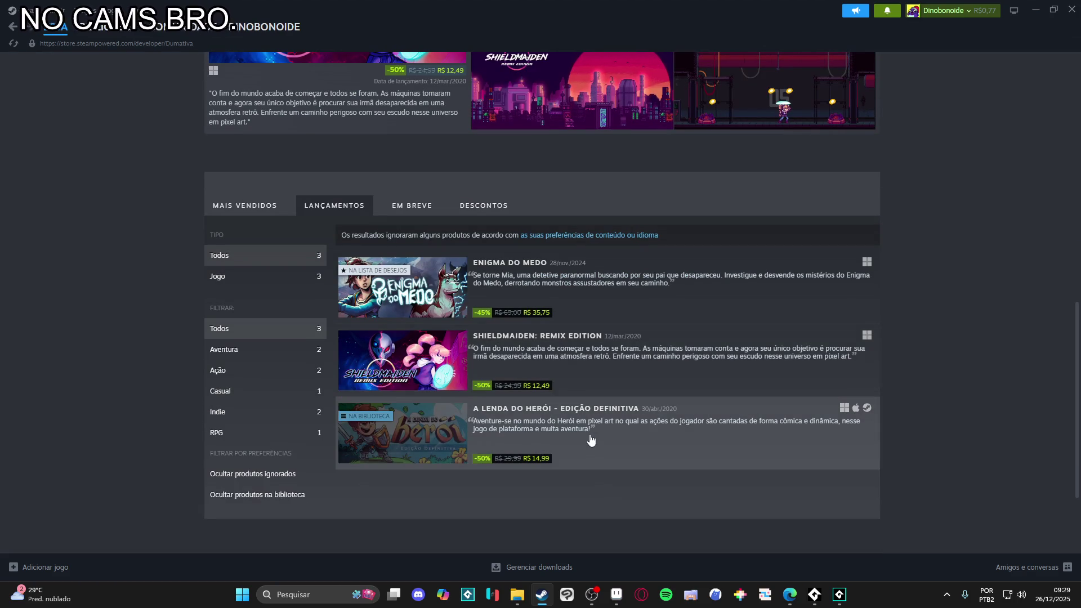
{"action": "scroll", "coordinate": [633, 371], "scroll_direction": "down", "scroll_amount": 4}
{"action": "scroll", "coordinate": [468, 282], "scroll_direction": "down", "scroll_amount": 9}
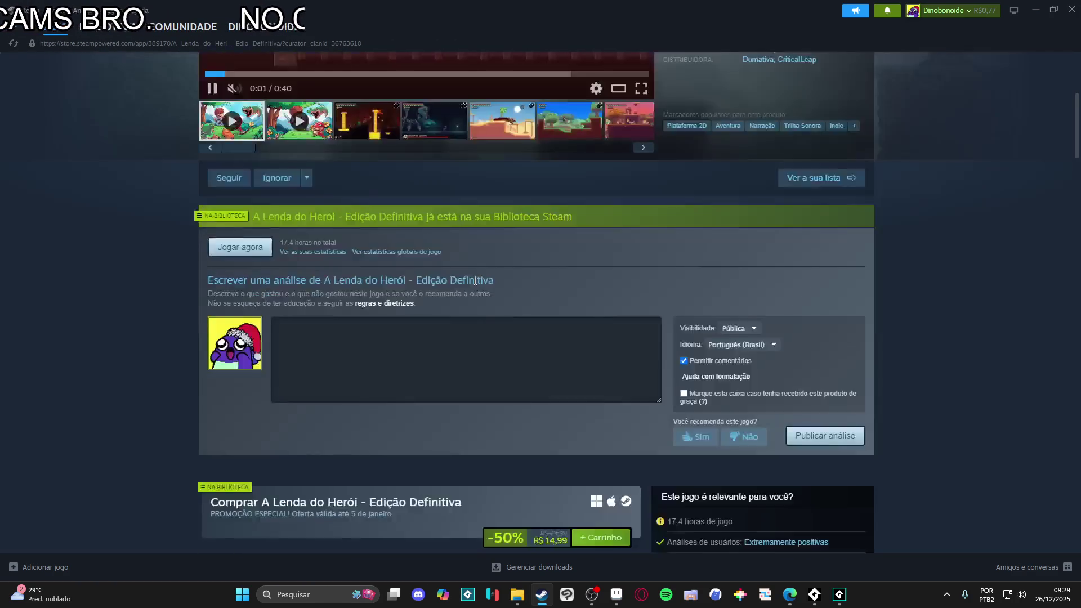
{"action": "scroll", "coordinate": [479, 278], "scroll_direction": "down", "scroll_amount": 2}
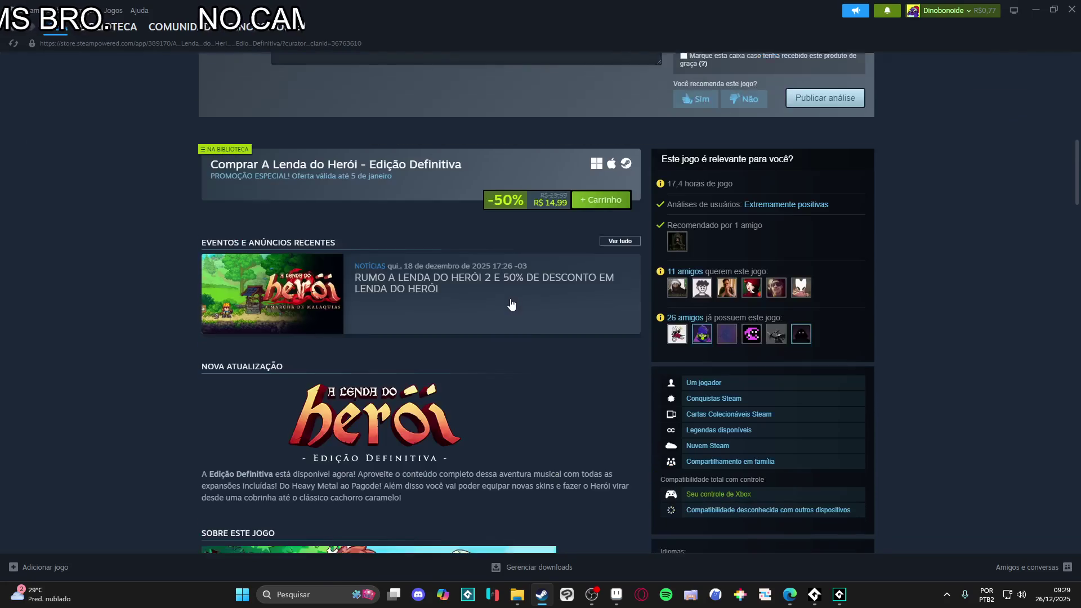
Step: Open the A Lenda do Herói 2 news post and enlarge its gameplay screenshot
{"action": "left_click", "coordinate": [308, 292]}
{"action": "scroll", "coordinate": [507, 341], "scroll_direction": "down", "scroll_amount": 3}
{"action": "left_click", "coordinate": [500, 259]}
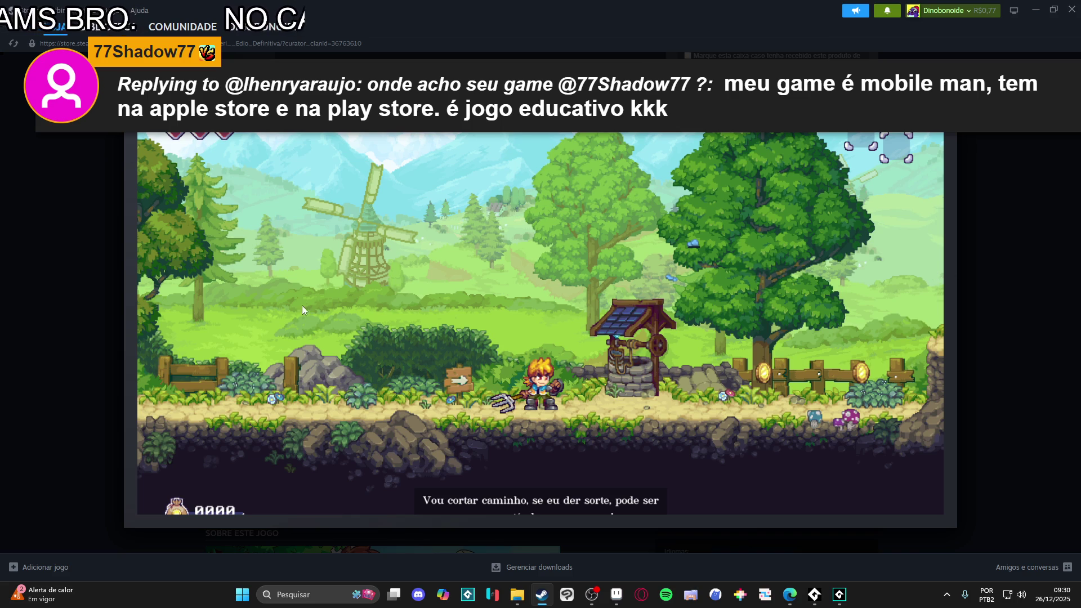
Step: Close the enlarged screenshot, view it once more, then close it and the news announcement
{"action": "left_click", "coordinate": [83, 305]}
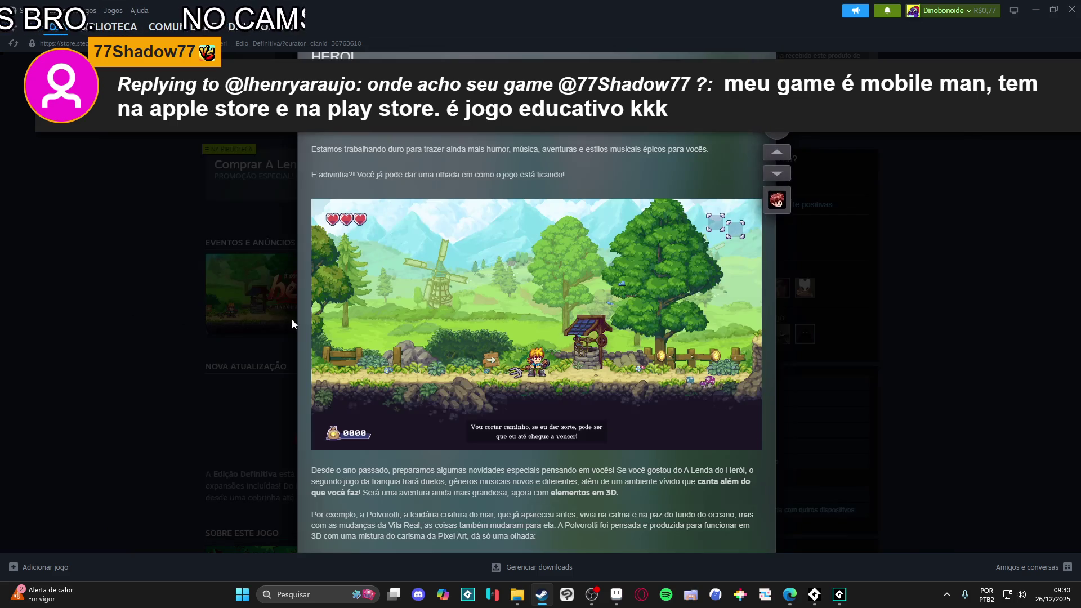
{"action": "left_click", "coordinate": [668, 307]}
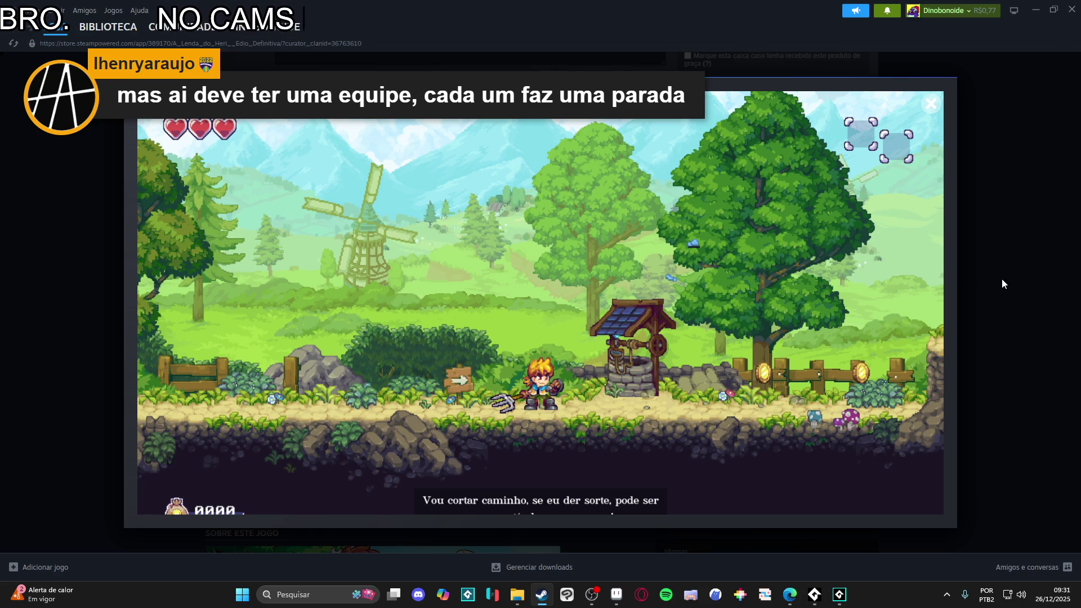
{"action": "left_click", "coordinate": [981, 306]}
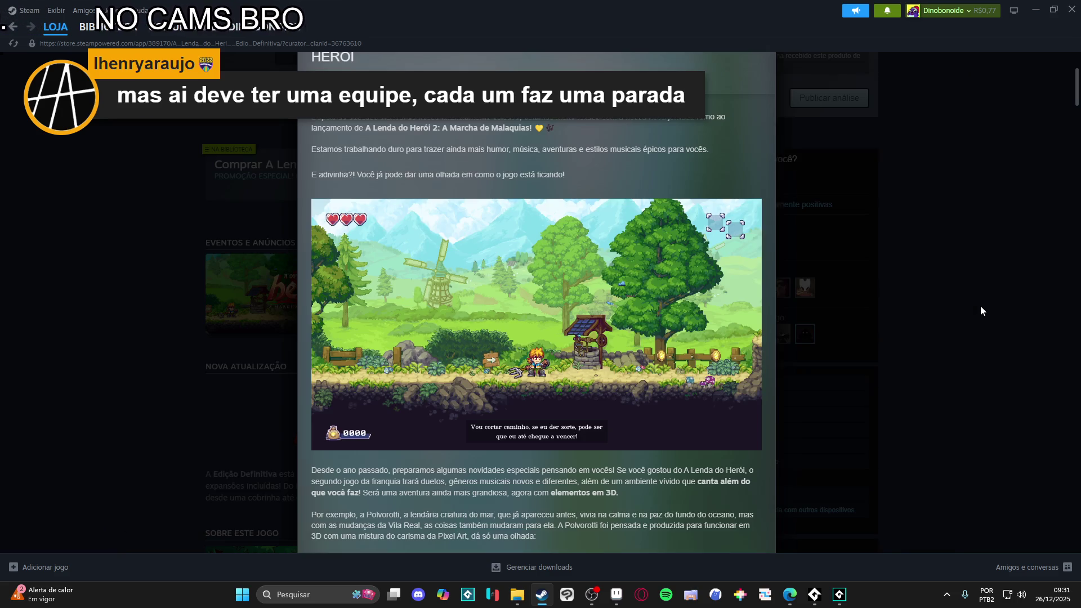
{"action": "left_click", "coordinate": [949, 321]}
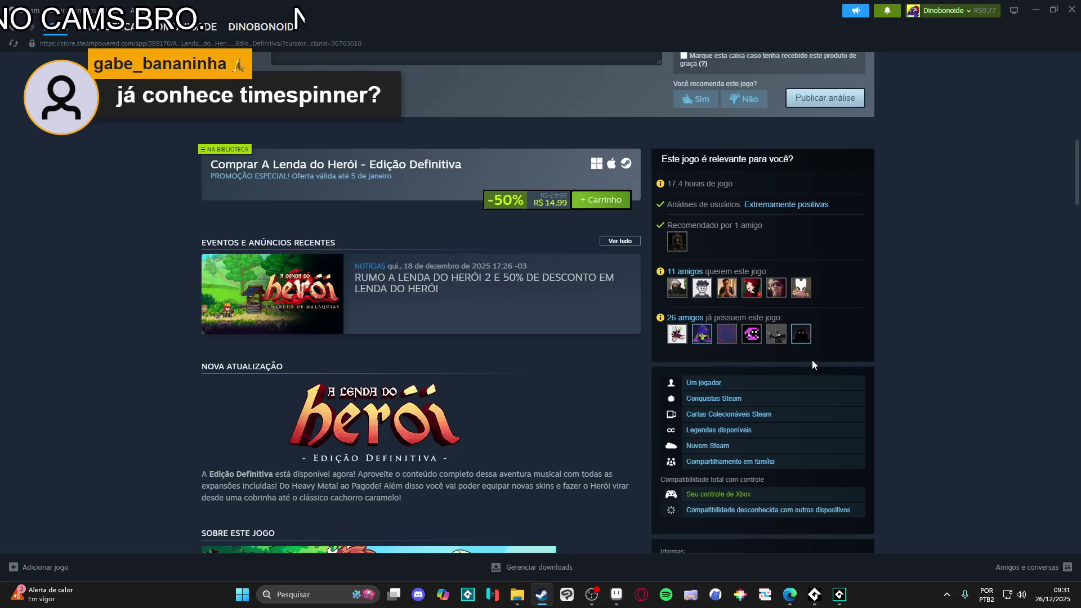
{"action": "scroll", "coordinate": [839, 336], "scroll_direction": "up", "scroll_amount": 6}
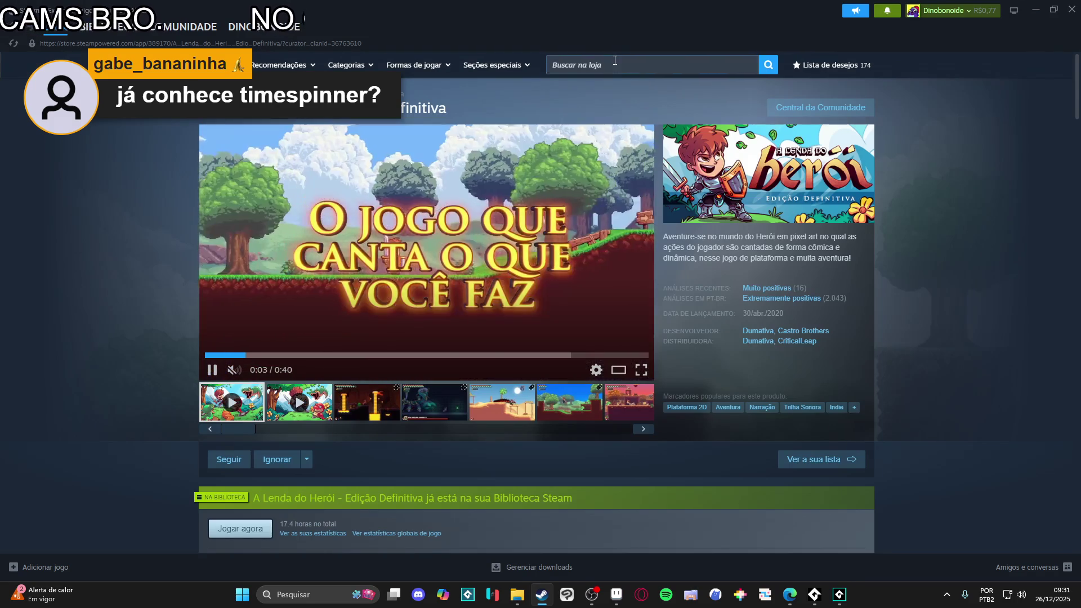
Step: Search 'timespinn', open the Timespinner store page and enlarge its fourth screenshot
{"action": "left_click", "coordinate": [615, 63]}
{"action": "type", "text": "timespinn"}
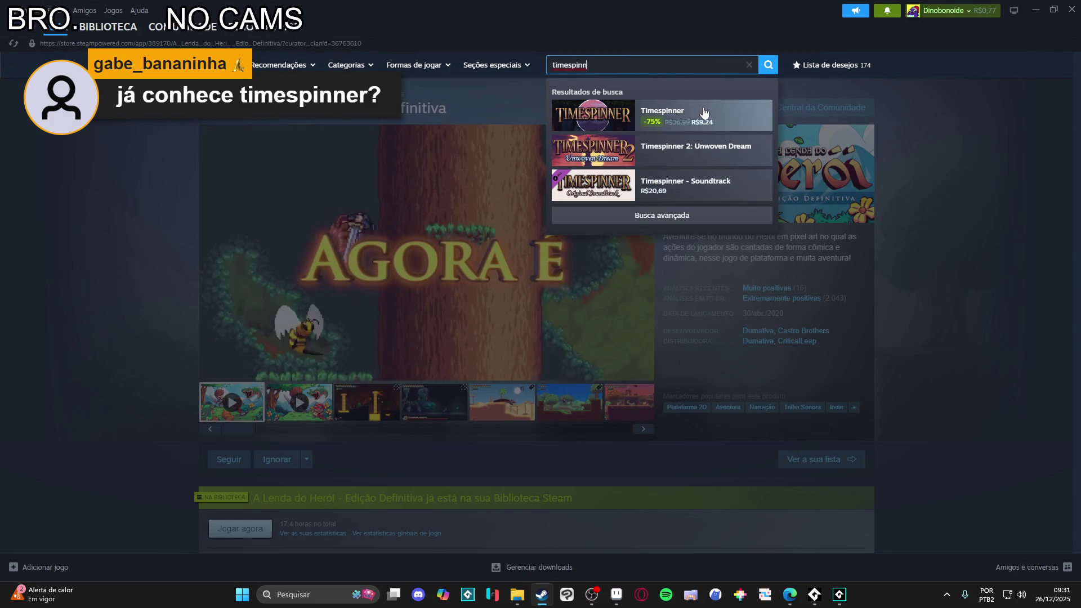
{"action": "left_click", "coordinate": [701, 114]}
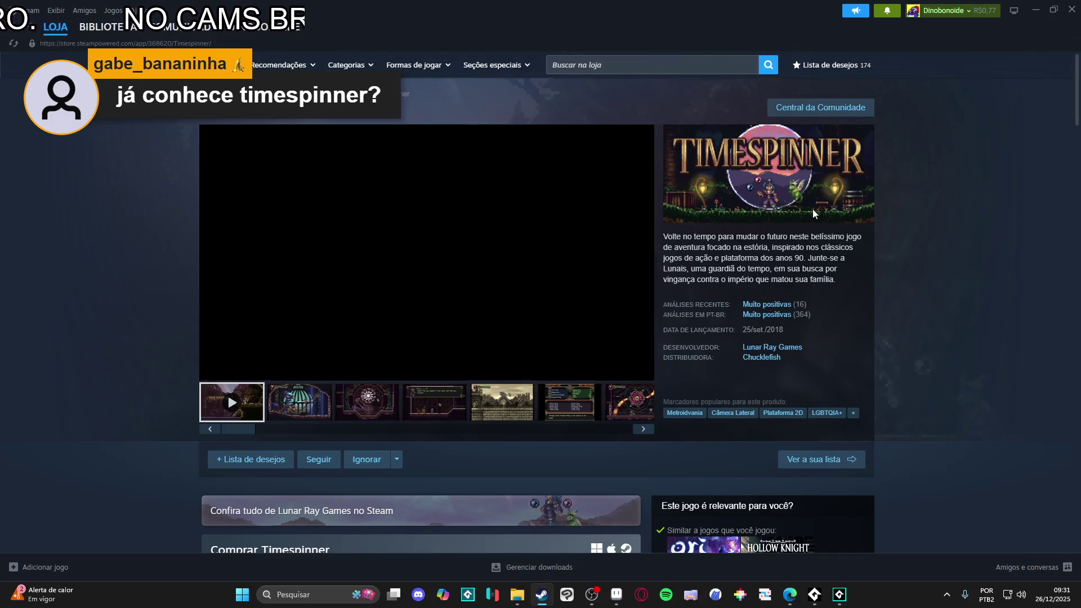
{"action": "left_click", "coordinate": [458, 415]}
{"action": "left_click", "coordinate": [517, 331]}
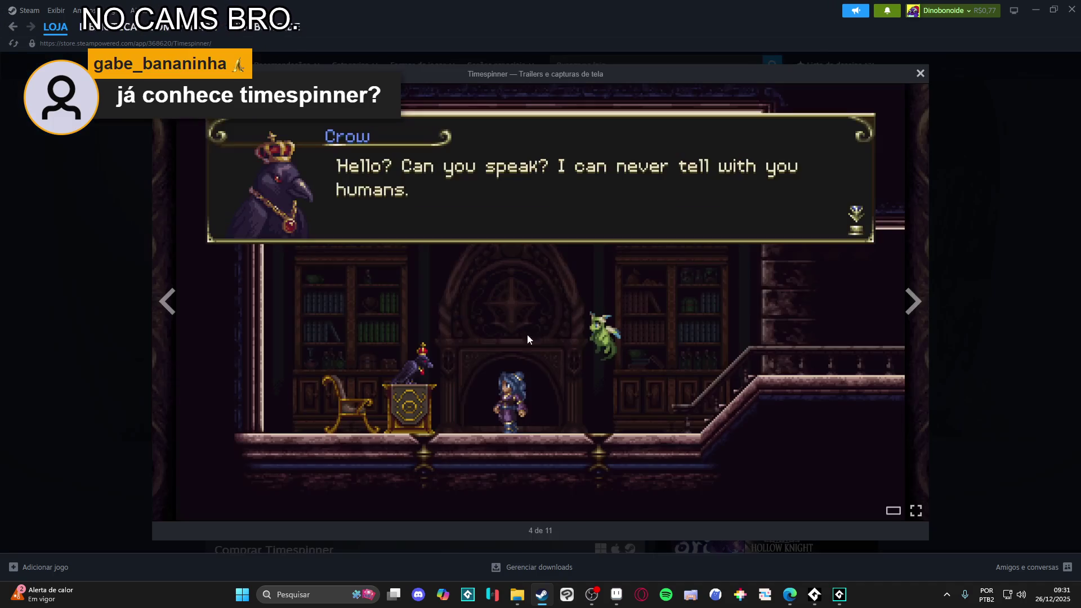
Step: Step through the screenshots to the last one, the waterfall scene (11 of 11)
{"action": "left_click", "coordinate": [913, 314]}
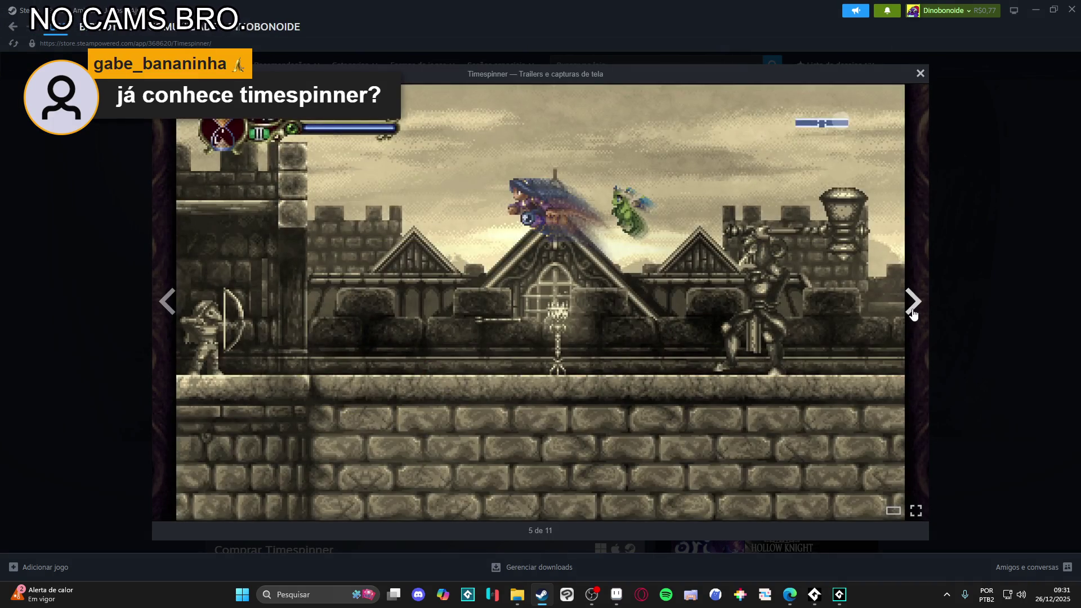
{"action": "left_click", "coordinate": [914, 314]}
{"action": "left_click", "coordinate": [914, 314]}
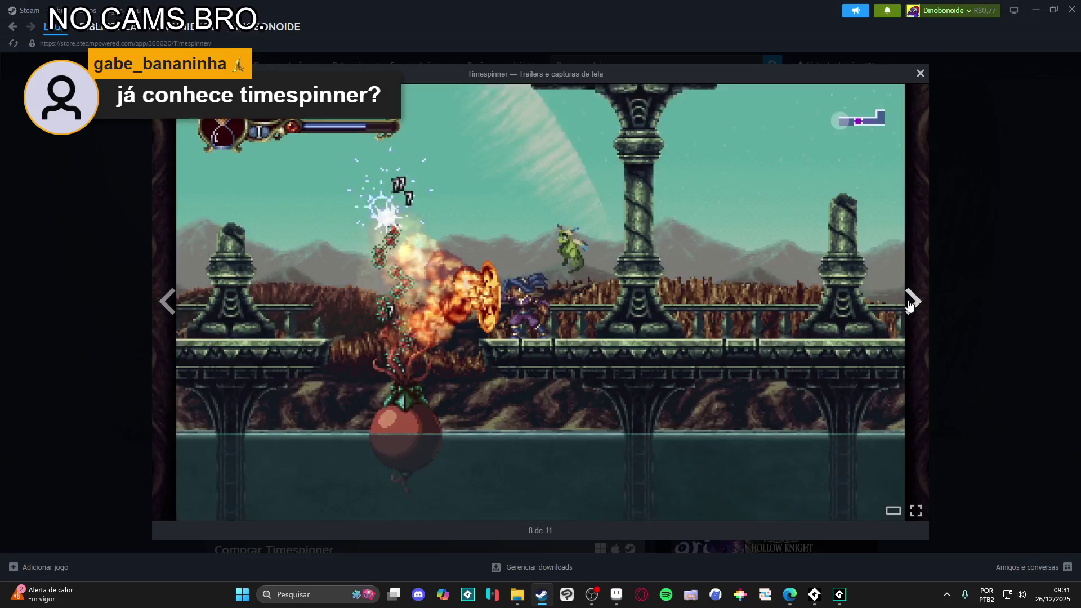
{"action": "left_click", "coordinate": [911, 305]}
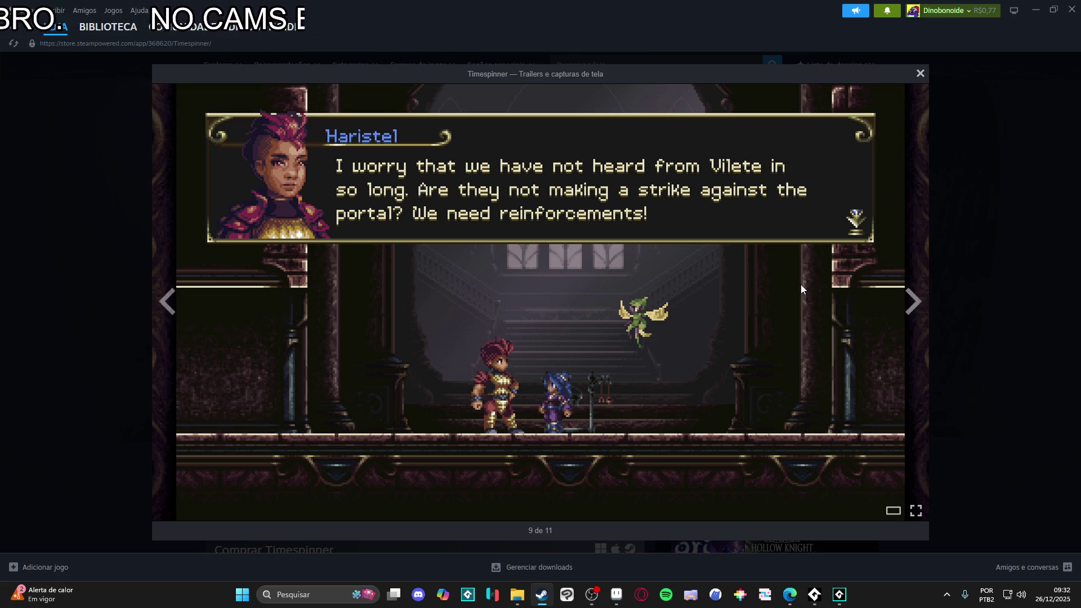
{"action": "left_click", "coordinate": [917, 308]}
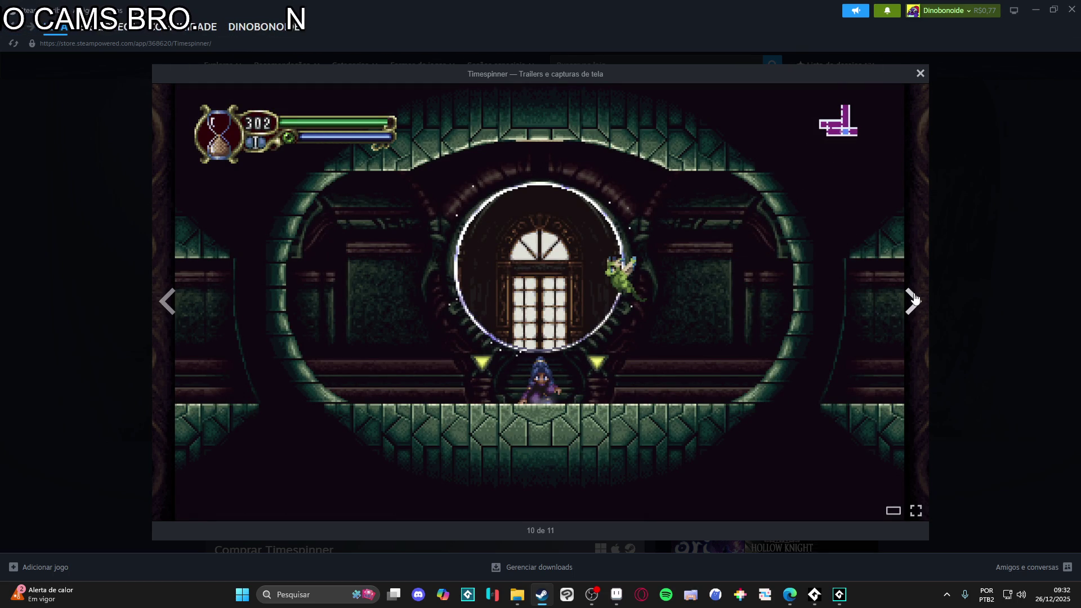
{"action": "left_click", "coordinate": [914, 301]}
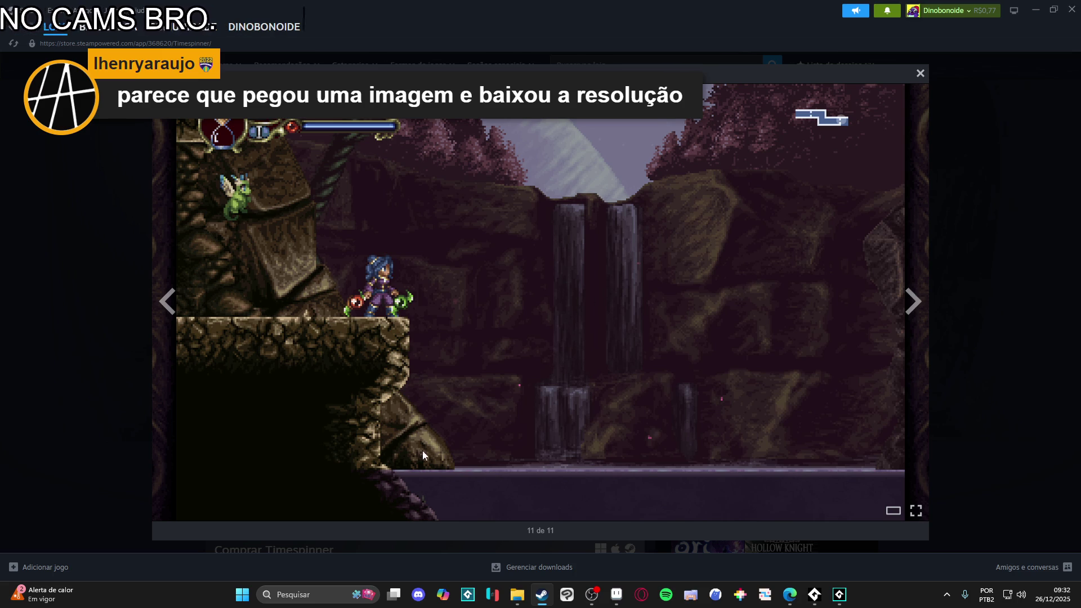
{"action": "left_click", "coordinate": [912, 302]}
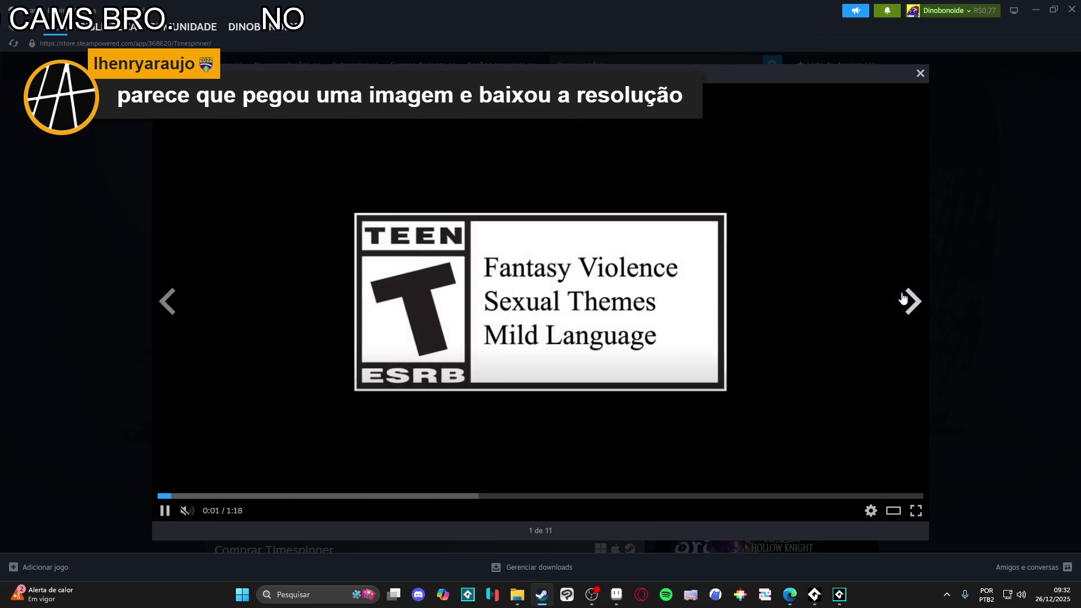
{"action": "left_click", "coordinate": [166, 303]}
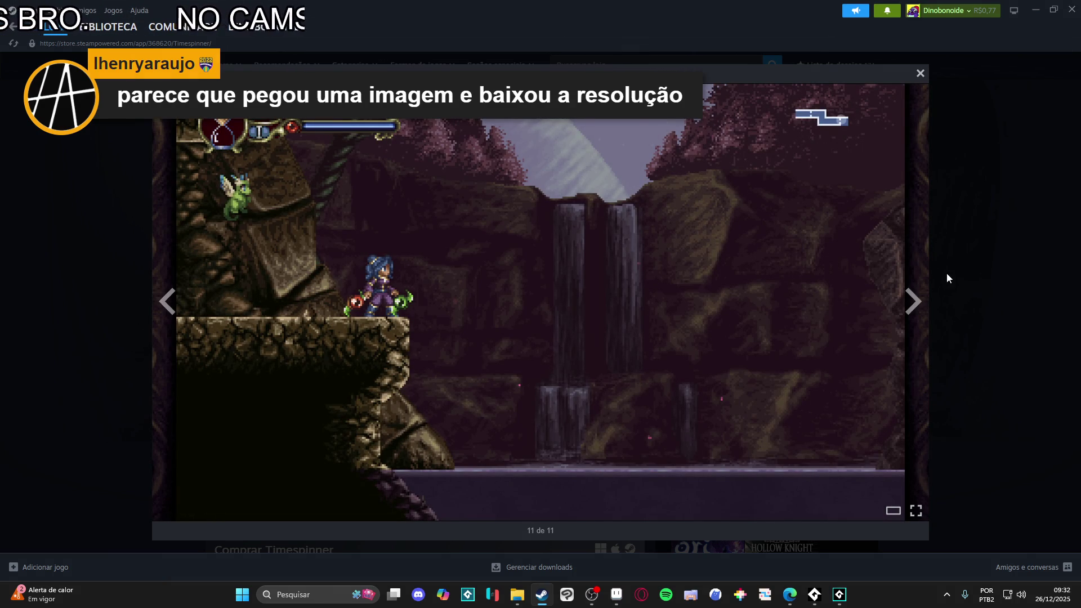
Step: Copy the Timespinner store page address and bring up a new Edge tab
{"action": "right_click", "coordinate": [557, 220]}
{"action": "left_click", "coordinate": [610, 287]}
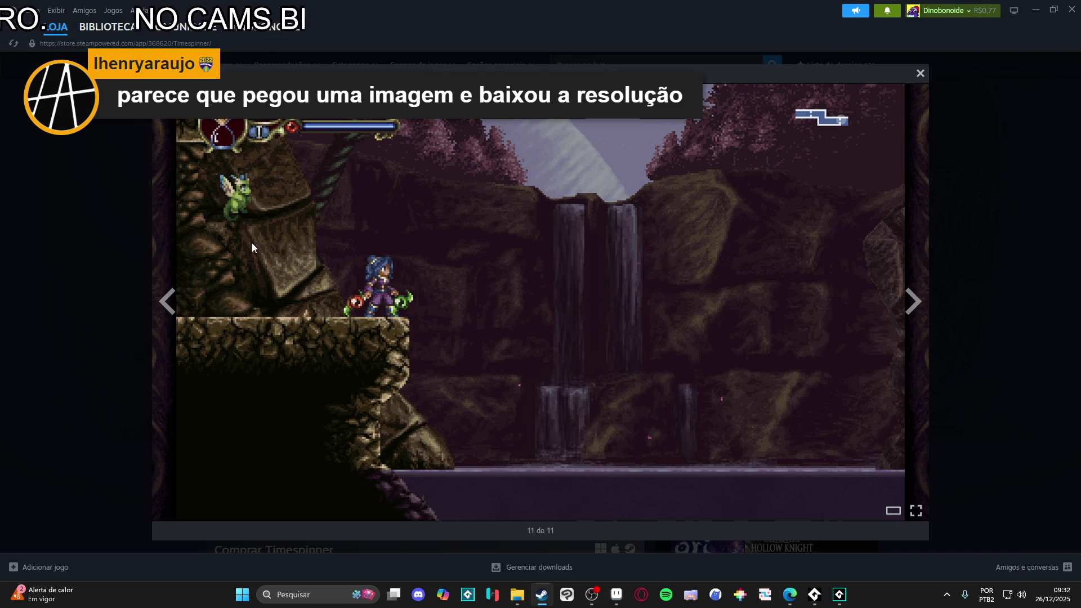
{"action": "left_click", "coordinate": [790, 595]}
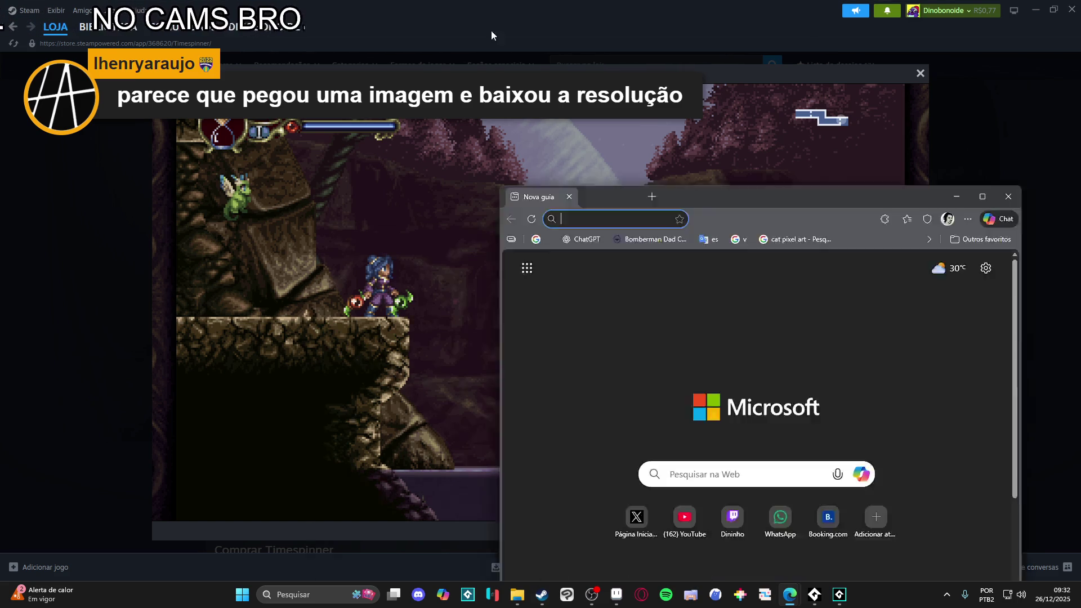
Step: Load the copied Timespinner store page in Edge and view its second screenshot and trailer
{"action": "type", "text": "https://store.steampowered.com/app/368620/Timespinner/"}
{"action": "key", "text": "Return"}
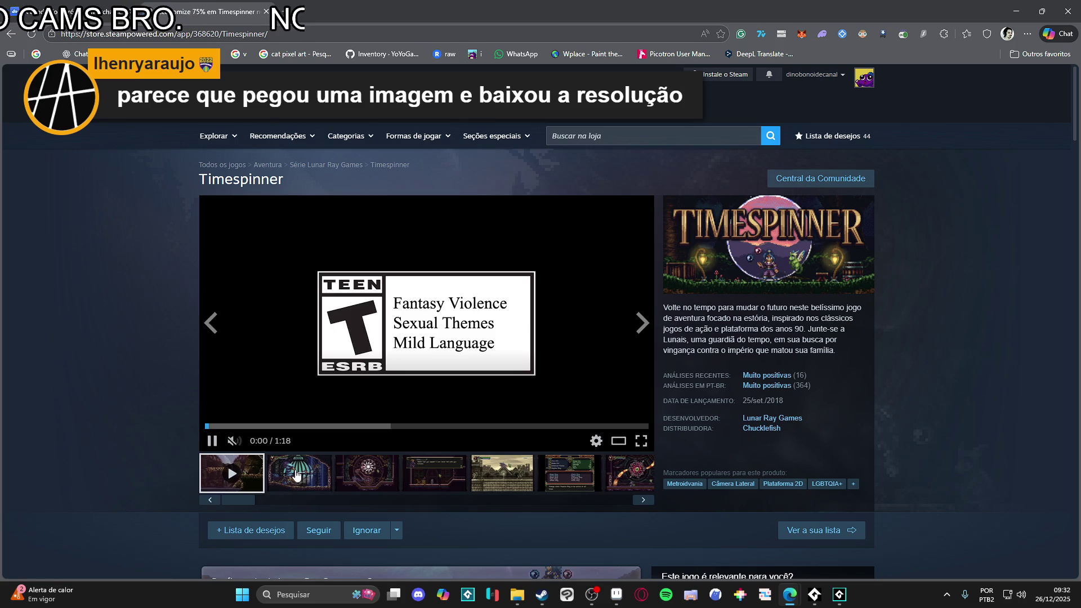
{"action": "left_click", "coordinate": [299, 483]}
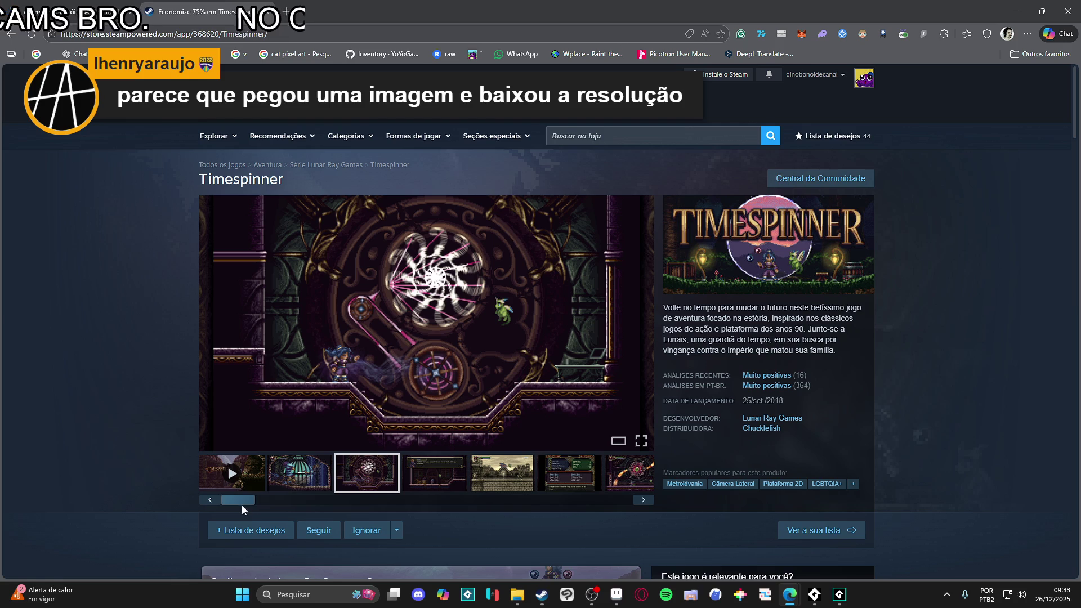
{"action": "left_click", "coordinate": [232, 476]}
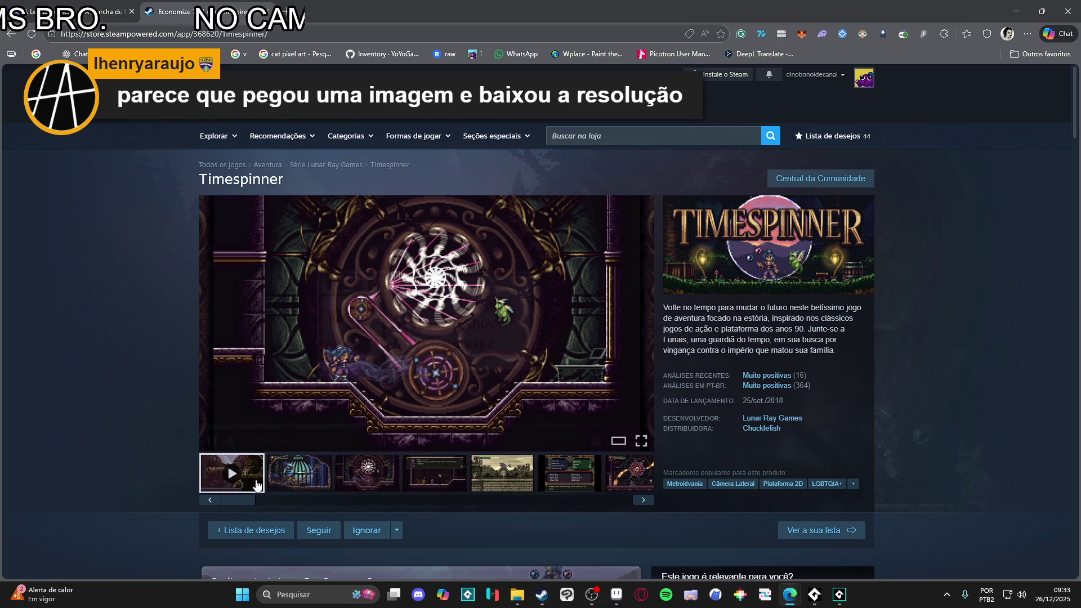
Step: Step through the Timespinner screenshots to the waterfall scene and enlarge it
{"action": "left_click", "coordinate": [377, 474]}
{"action": "left_click", "coordinate": [435, 476]}
{"action": "left_click", "coordinate": [506, 478]}
{"action": "left_click", "coordinate": [567, 479]}
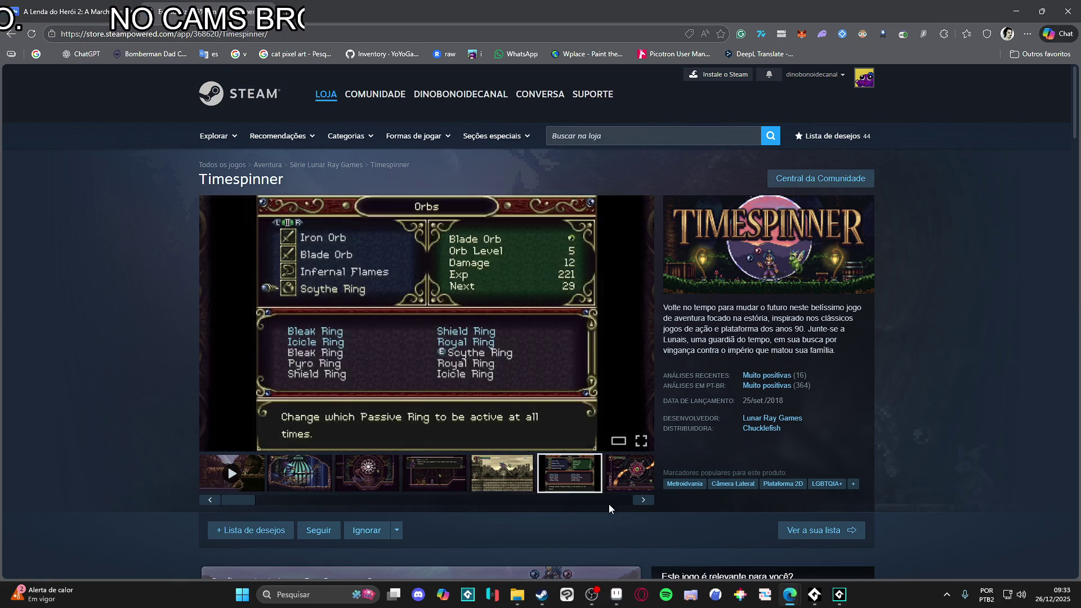
{"action": "left_click", "coordinate": [612, 482]}
{"action": "left_click", "coordinate": [423, 488]}
{"action": "left_click", "coordinate": [496, 488]}
{"action": "left_click", "coordinate": [563, 488]}
{"action": "left_click", "coordinate": [619, 476]}
{"action": "left_click", "coordinate": [555, 484]}
{"action": "left_click", "coordinate": [620, 476]}
{"action": "left_click", "coordinate": [400, 366]}
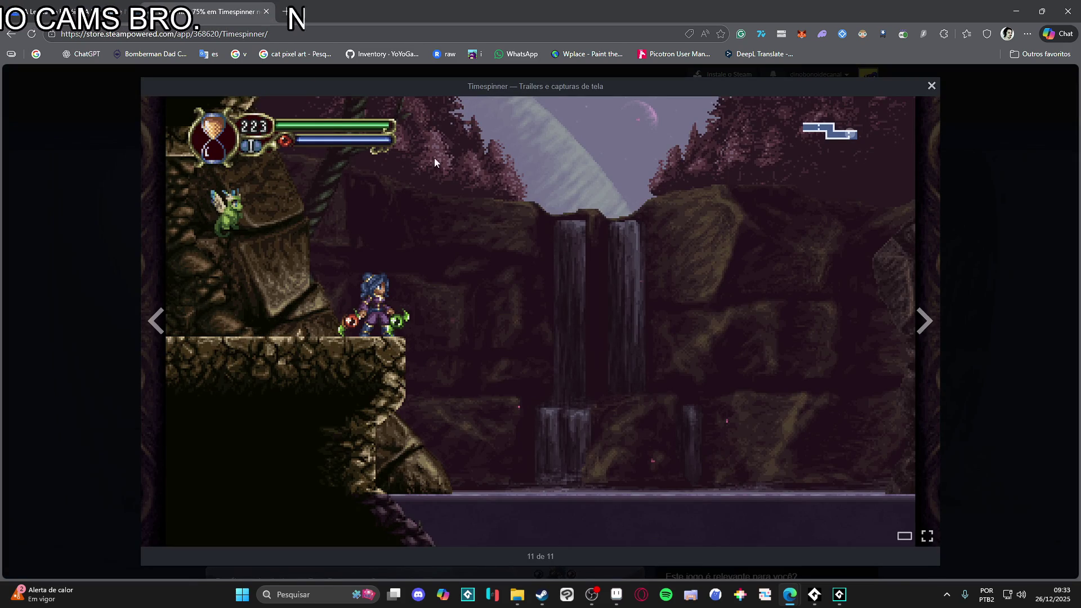
{"action": "right_click", "coordinate": [396, 179]}
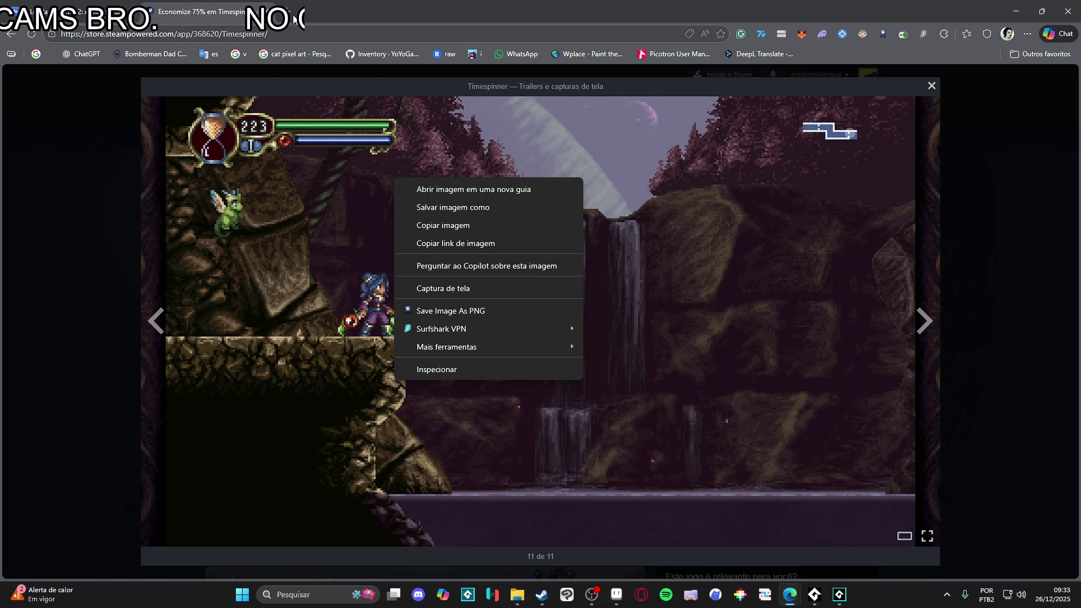
Step: Switch to the Steam client and search the store for 'blasphem'
{"action": "left_click", "coordinate": [542, 597]}
{"action": "left_click", "coordinate": [65, 266]}
{"action": "left_click", "coordinate": [659, 71]}
{"action": "type", "text": "blasphem"}
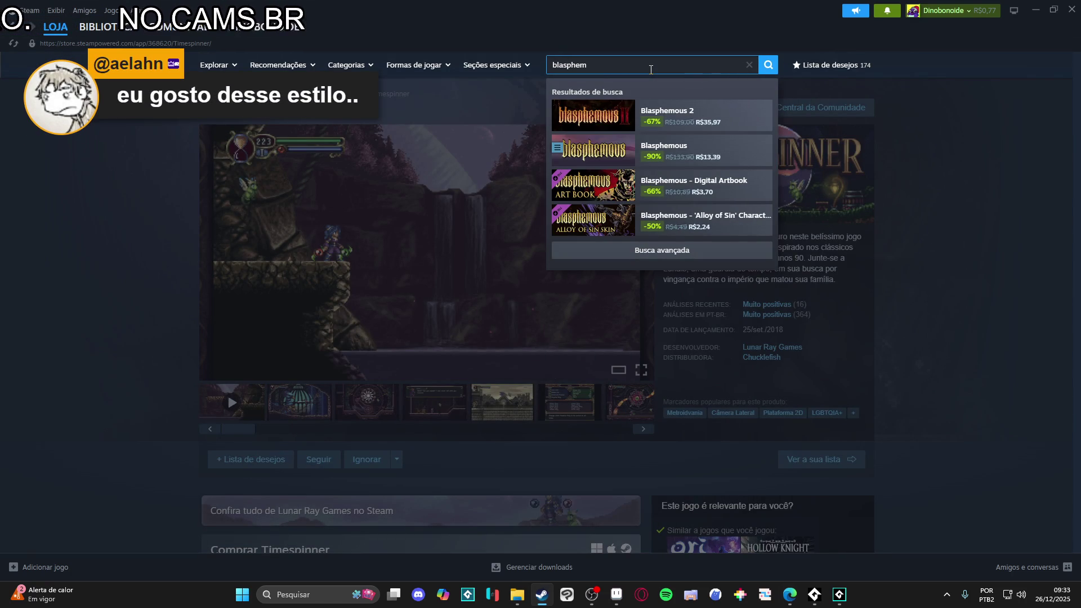
Step: Open the Blasphemous 2 store page and browse its screenshot thumbnails
{"action": "left_click", "coordinate": [698, 113]}
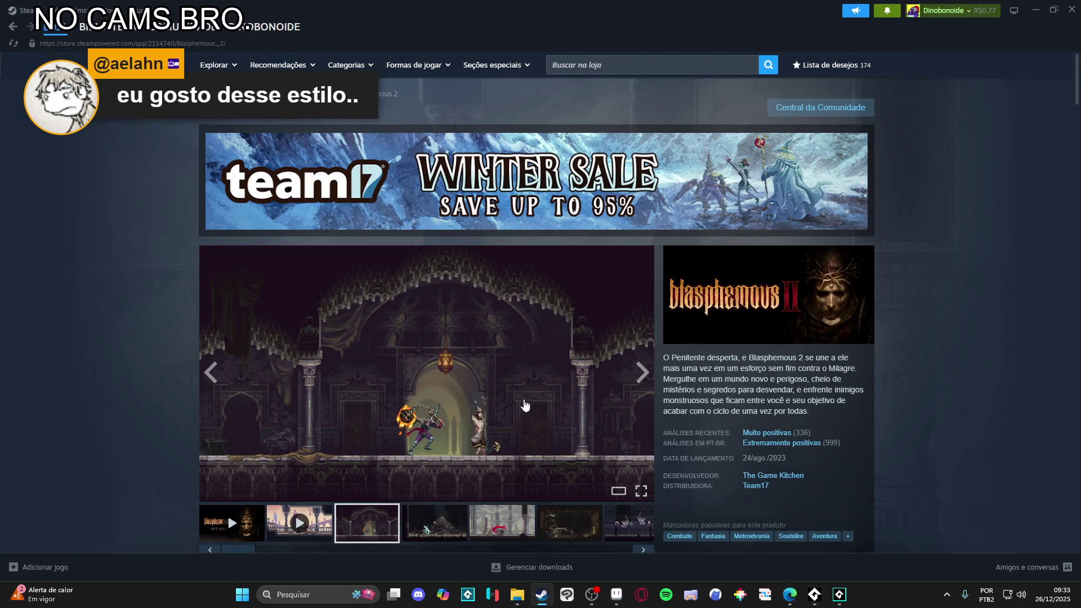
{"action": "right_click", "coordinate": [514, 365]}
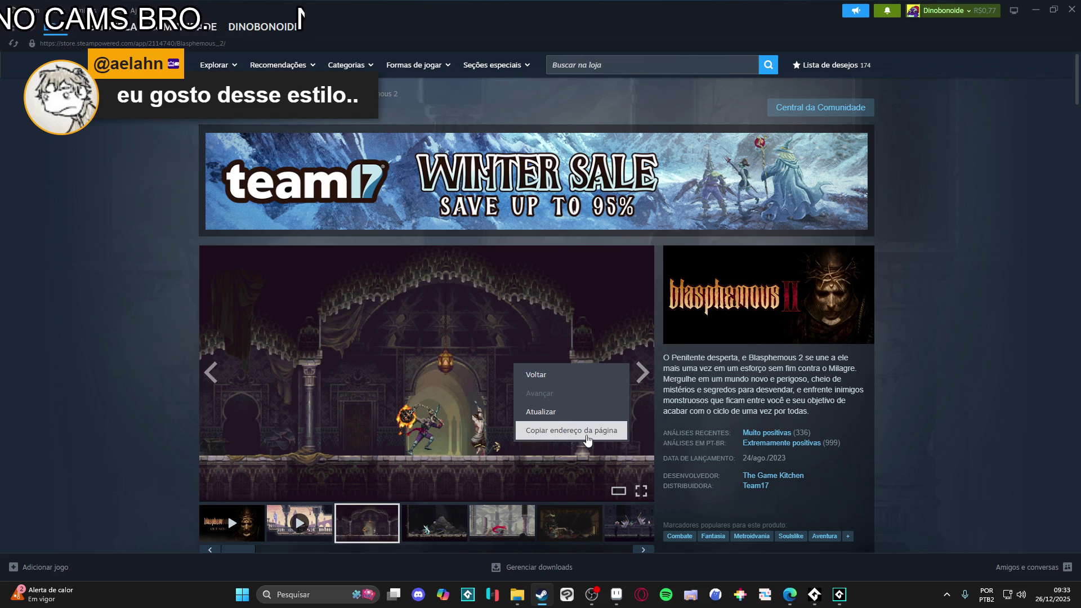
{"action": "left_click", "coordinate": [459, 533]}
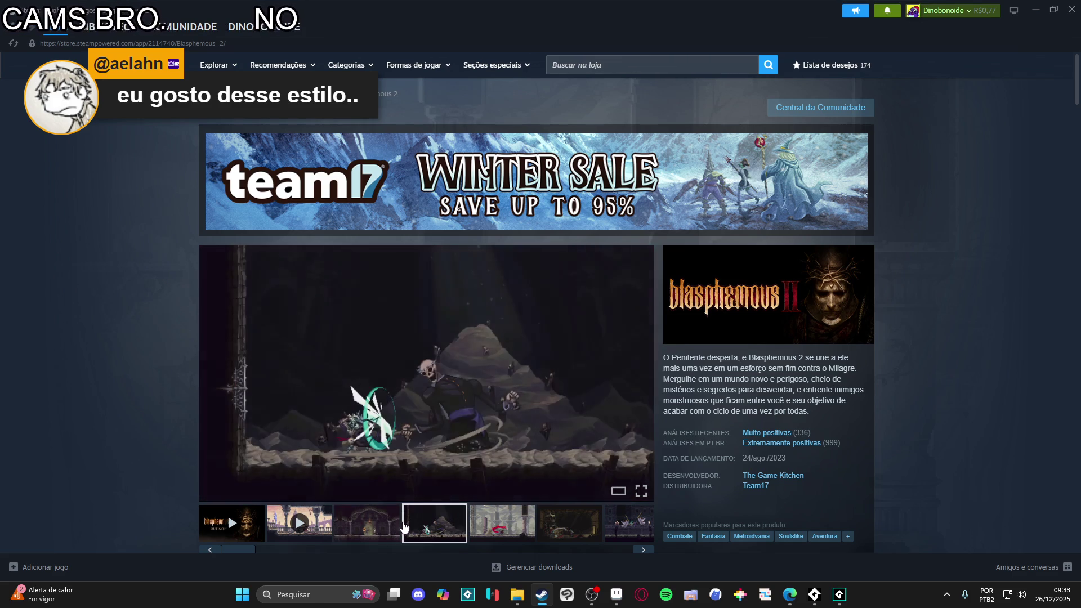
{"action": "left_click", "coordinate": [579, 532]}
{"action": "left_click", "coordinate": [384, 528]}
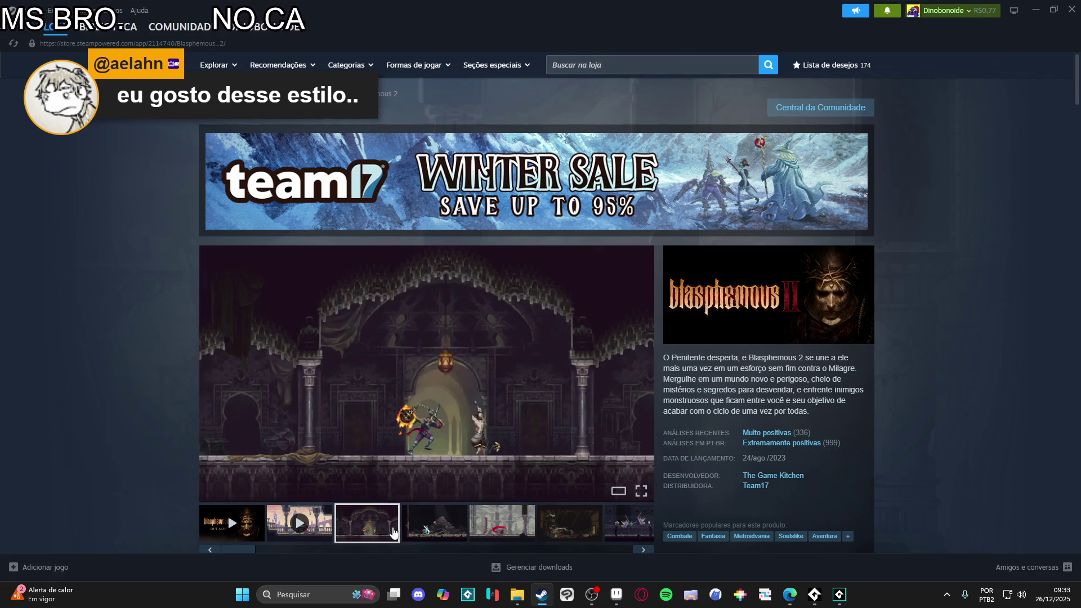
{"action": "left_click", "coordinate": [543, 535]}
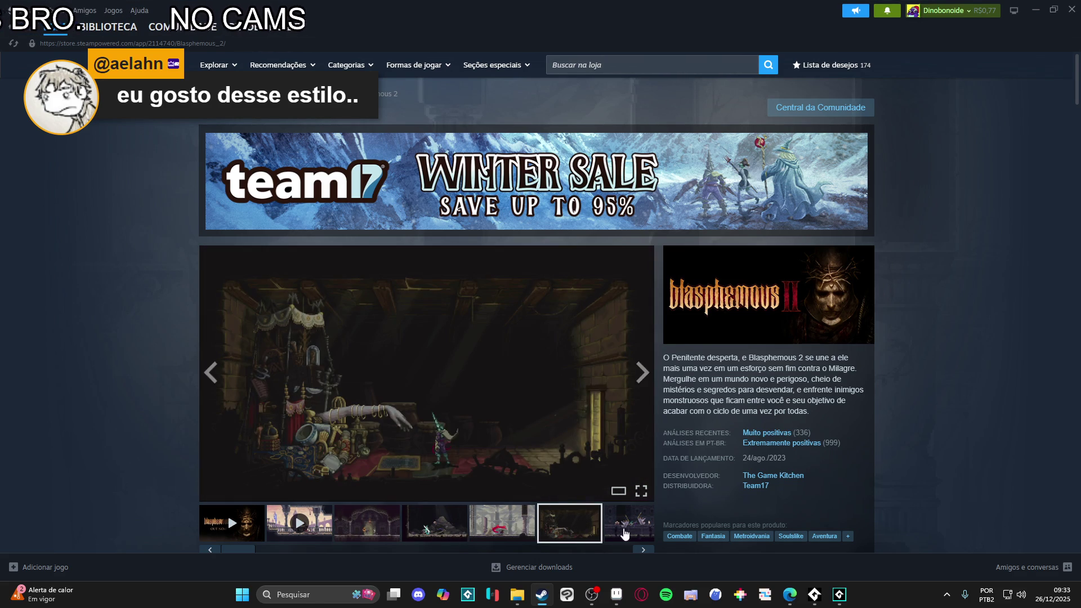
{"action": "left_click", "coordinate": [642, 550]}
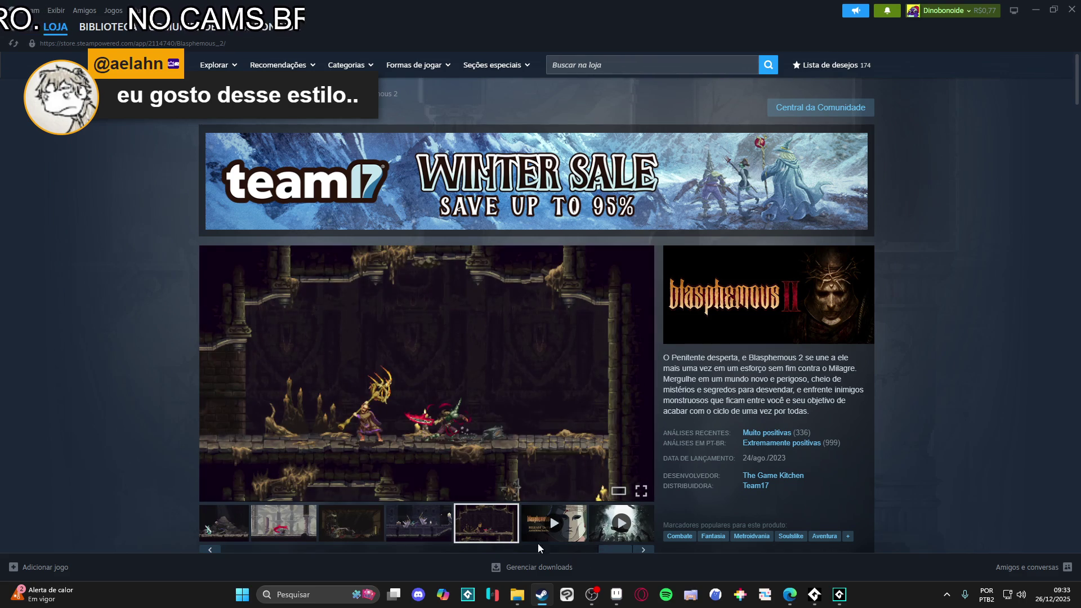
Step: View the trailer and screenshots three through six, then enlarge the sixth screenshot
{"action": "left_click_drag", "start_coordinate": [364, 552], "coordinate": [236, 550]}
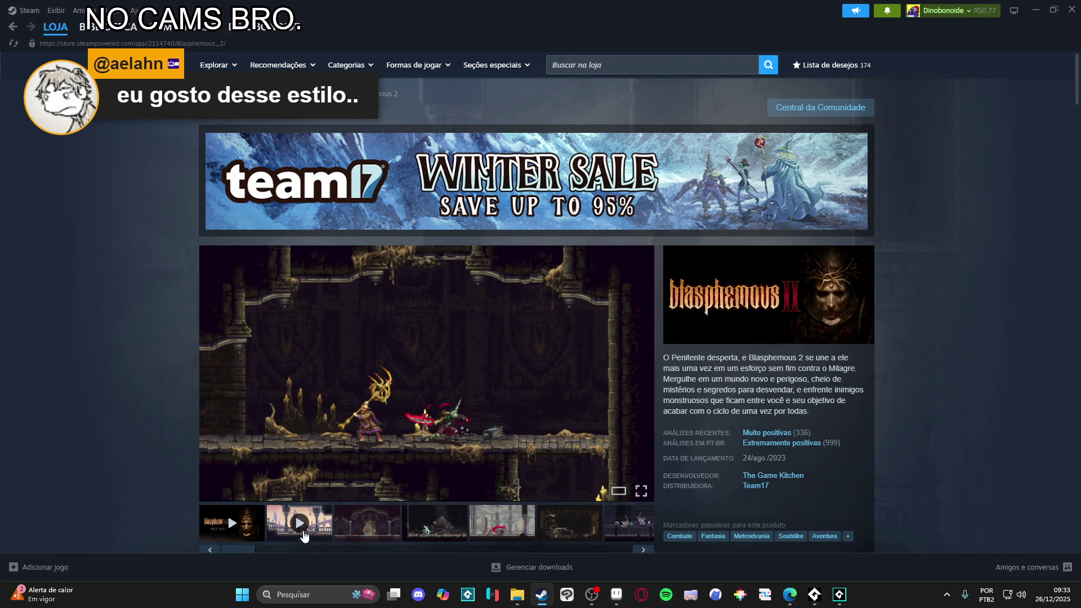
{"action": "left_click", "coordinate": [302, 532]}
{"action": "left_click", "coordinate": [373, 535]}
{"action": "left_click", "coordinate": [425, 535]}
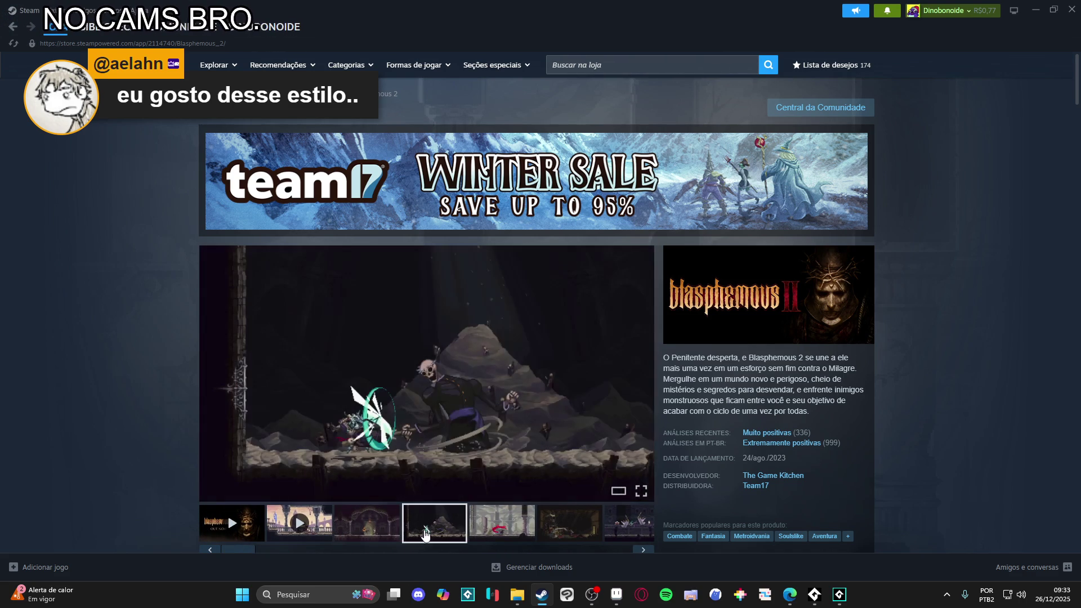
{"action": "left_click", "coordinate": [503, 526]}
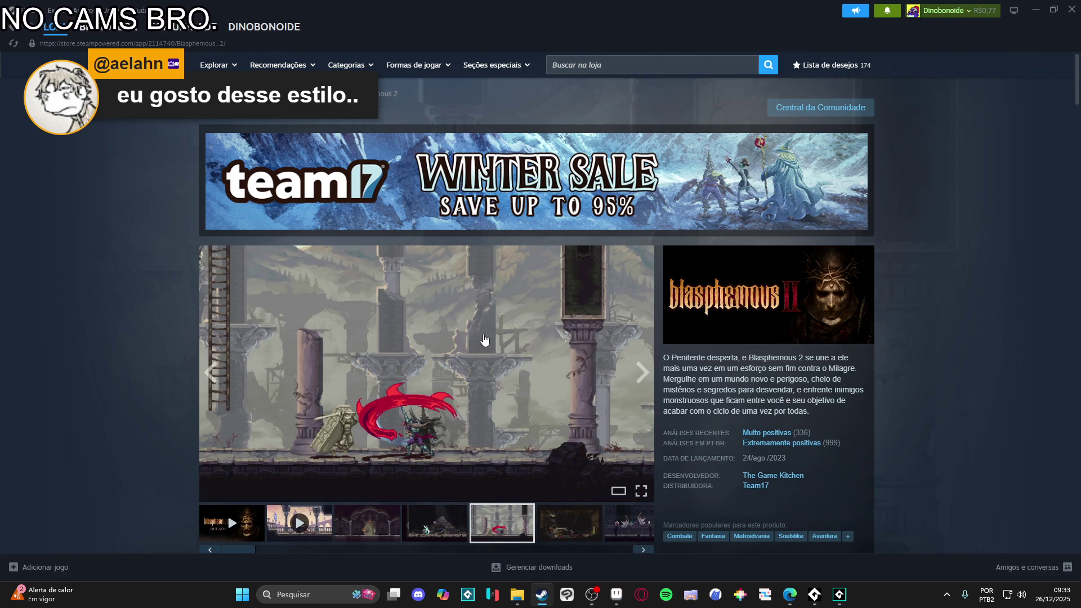
{"action": "left_click", "coordinate": [582, 523]}
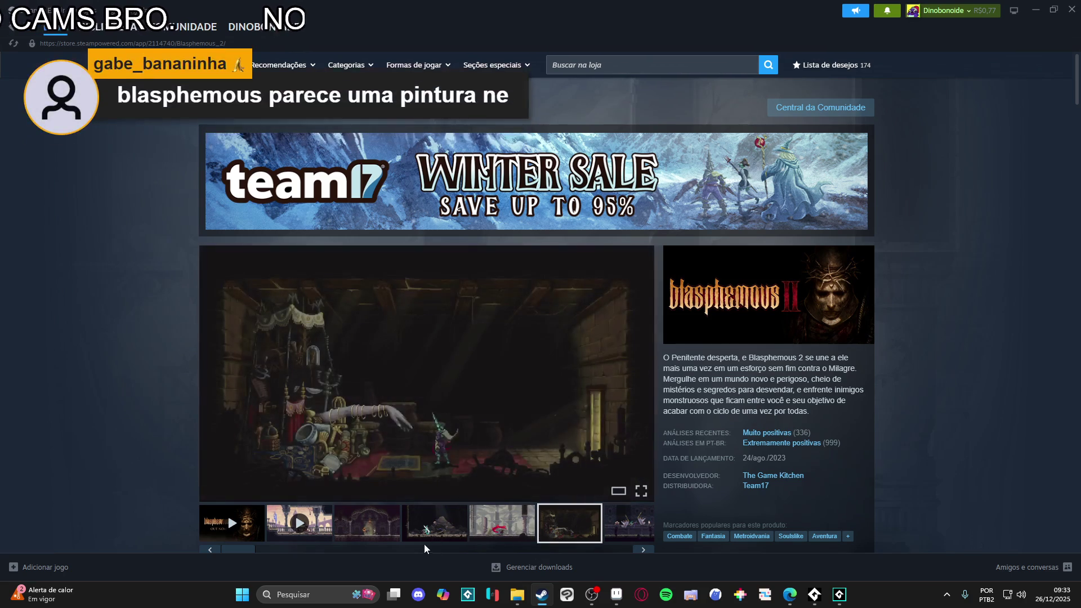
{"action": "left_click", "coordinate": [512, 368]}
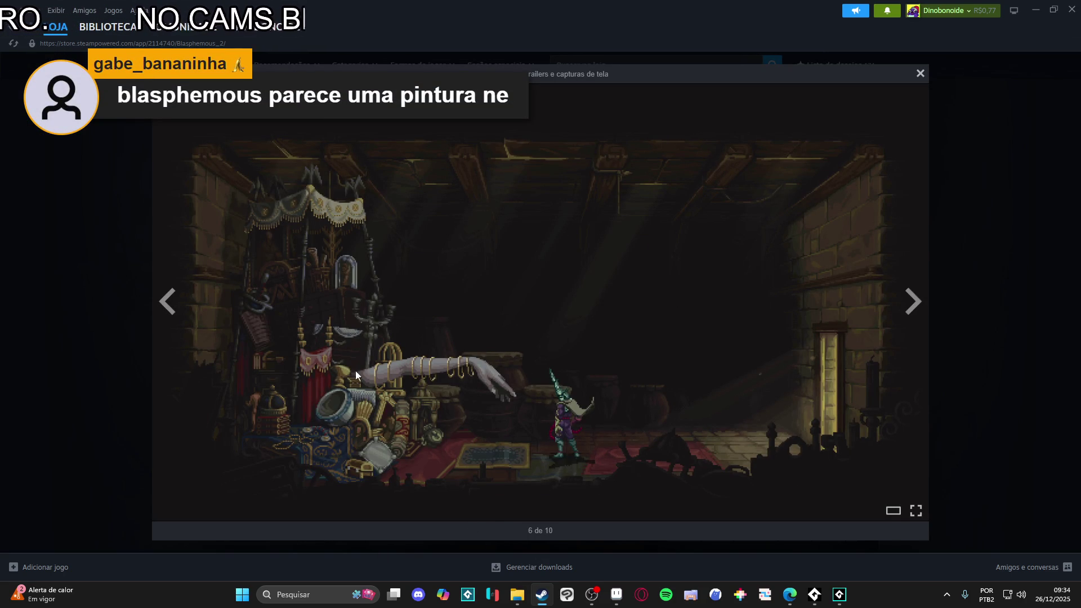
Step: Step back in the viewer to screenshot 3 of 10
{"action": "left_click", "coordinate": [172, 303]}
{"action": "left_click", "coordinate": [170, 304]}
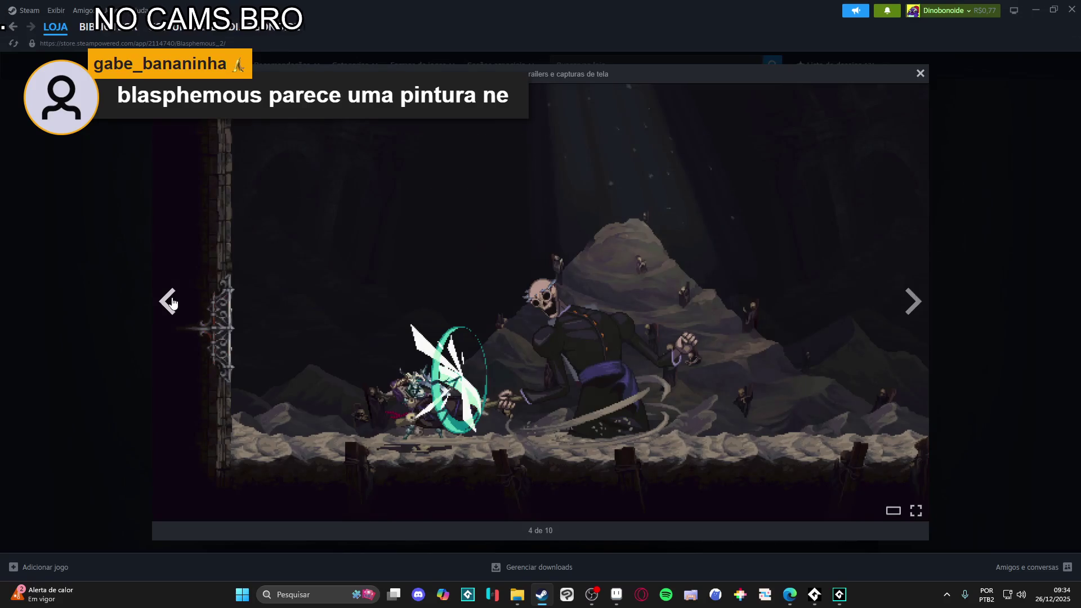
{"action": "left_click", "coordinate": [168, 304]}
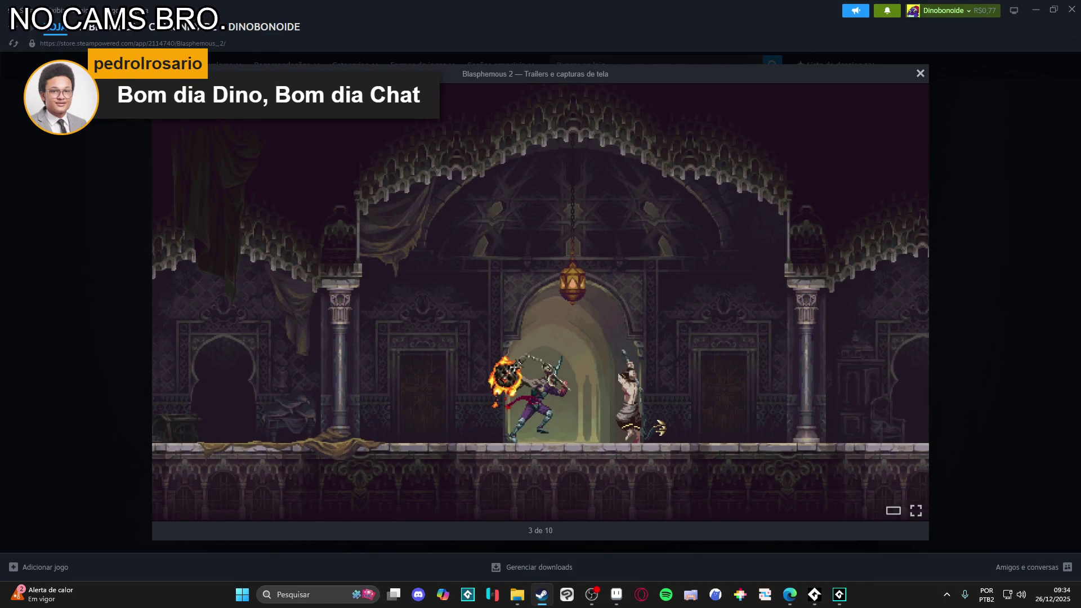
{"action": "right_click", "coordinate": [548, 272]}
{"action": "left_click", "coordinate": [625, 340]}
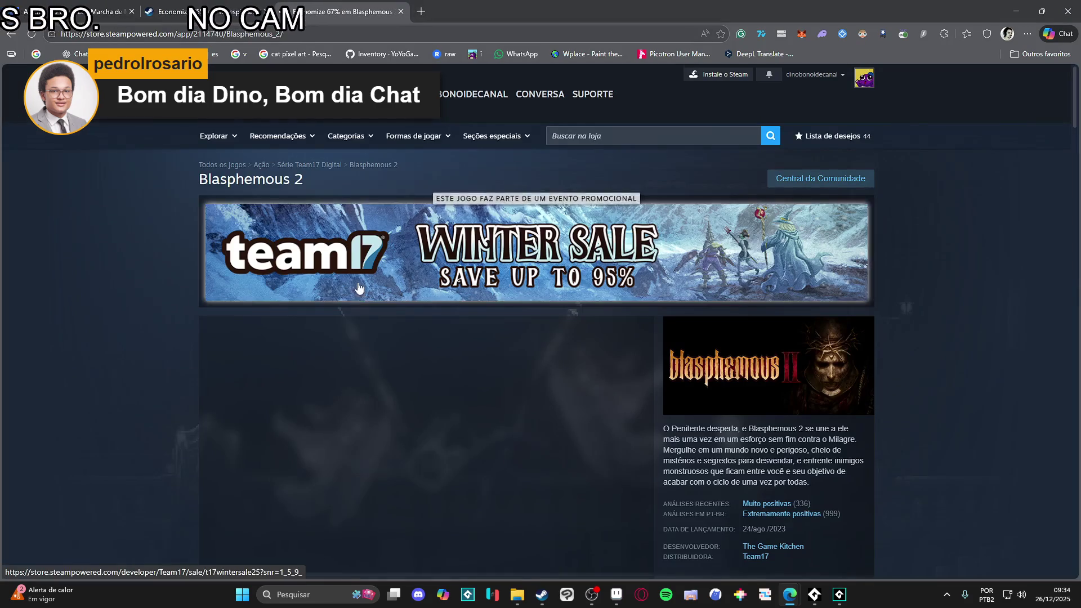
Step: Copy Blasphemous 2's palace screenshot and open it in a new tab
{"action": "scroll", "coordinate": [427, 338], "scroll_direction": "down", "scroll_amount": 5}
{"action": "left_click", "coordinate": [387, 317]}
{"action": "right_click", "coordinate": [529, 196]}
{"action": "left_click", "coordinate": [607, 249]}
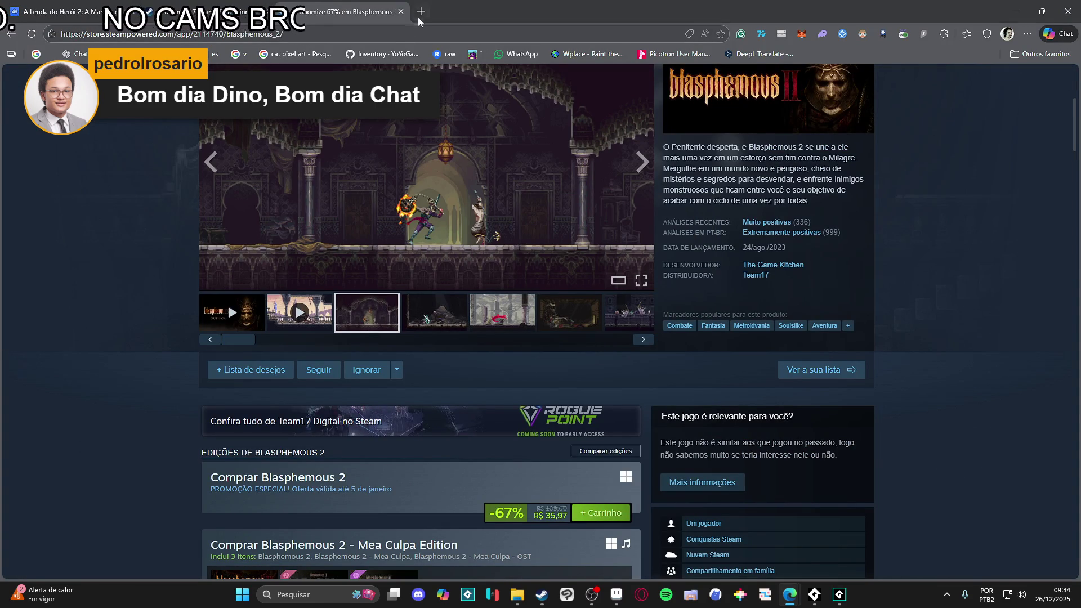
{"action": "right_click", "coordinate": [443, 146]}
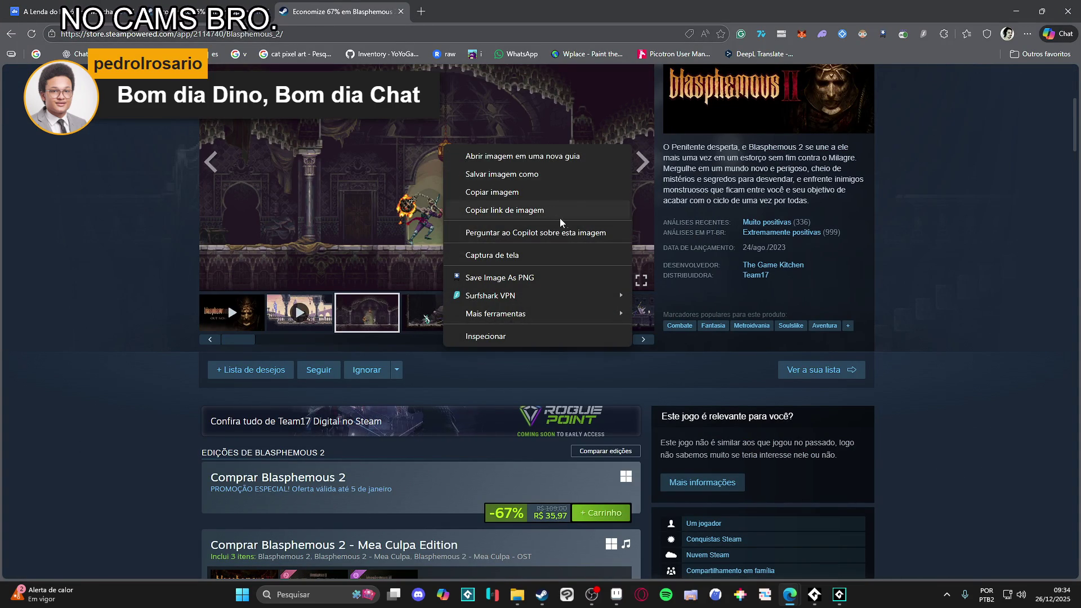
{"action": "left_click", "coordinate": [541, 156]}
Step: Snap the screenshot tab to the right half beside the Timespinner window and view it full size
{"action": "left_click", "coordinate": [488, 8]}
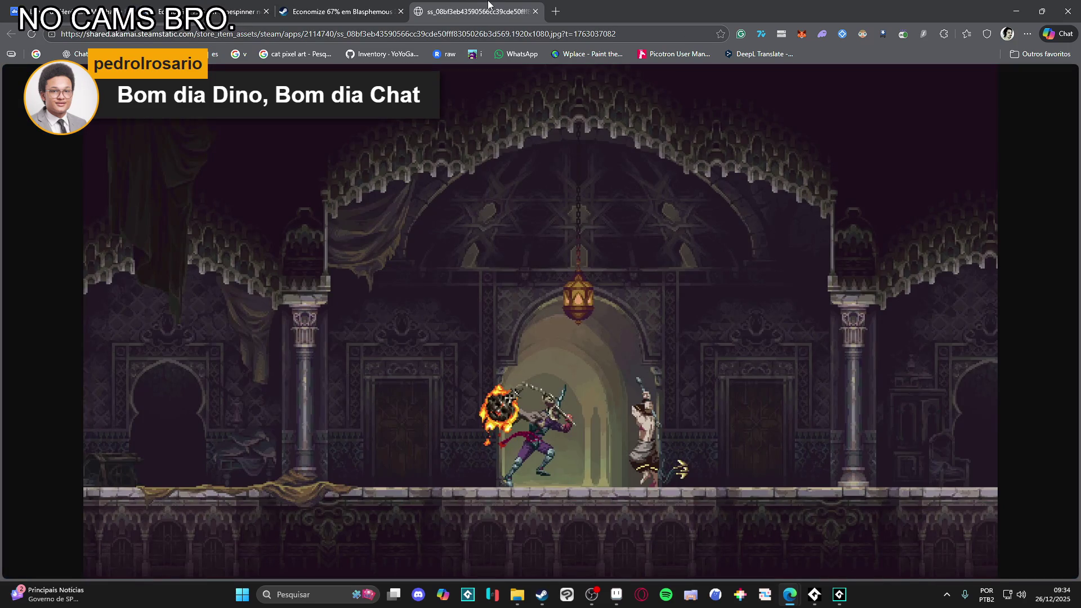
{"action": "key", "text": "alt+f"}
{"action": "key", "text": "super+Right"}
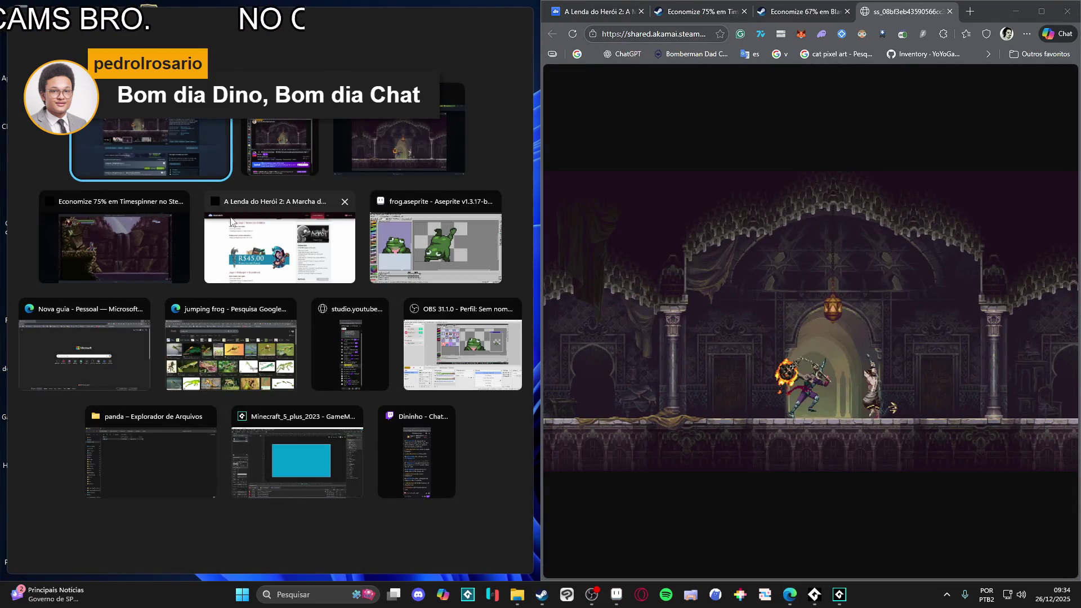
{"action": "left_click", "coordinate": [437, 296]}
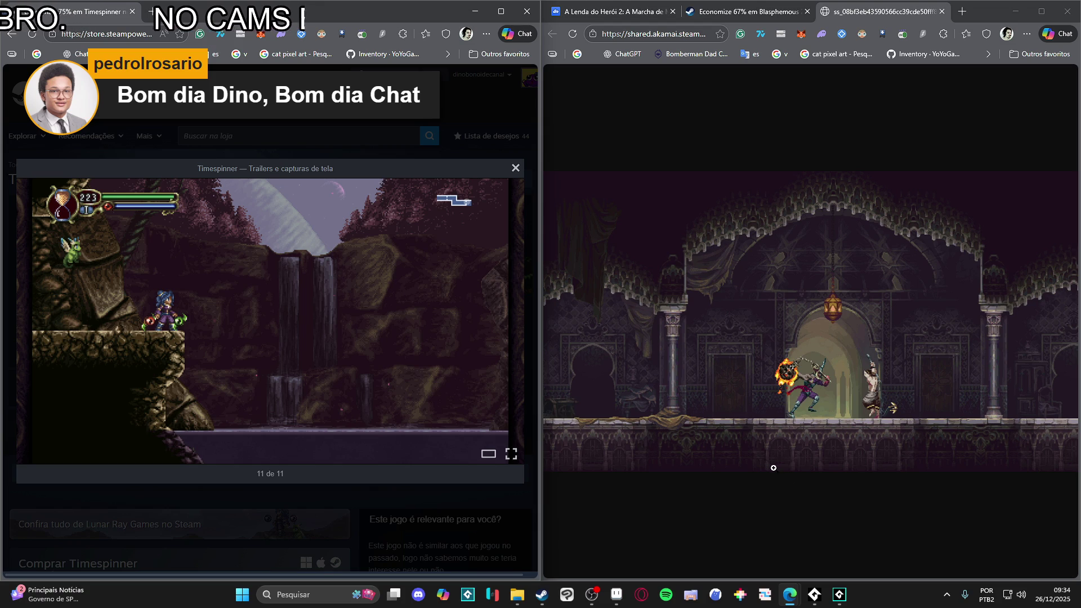
{"action": "left_click", "coordinate": [833, 401]}
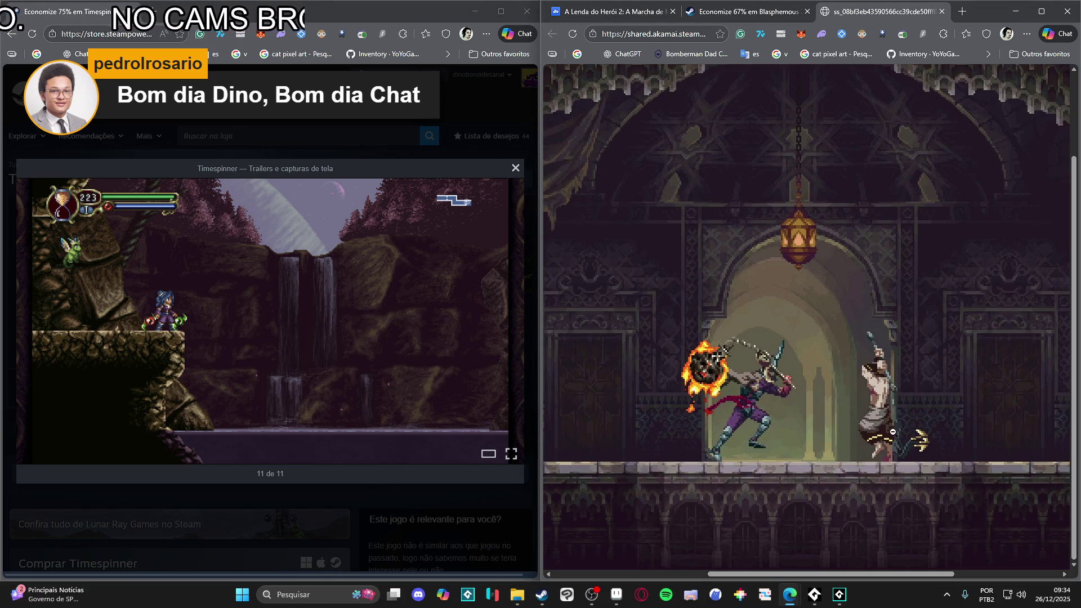
{"action": "mouse_move", "coordinate": [770, 581]}
{"action": "left_mouse_down"}
{"action": "mouse_move", "coordinate": [705, 584]}
{"action": "mouse_move", "coordinate": [670, 563]}
{"action": "left_mouse_up"}
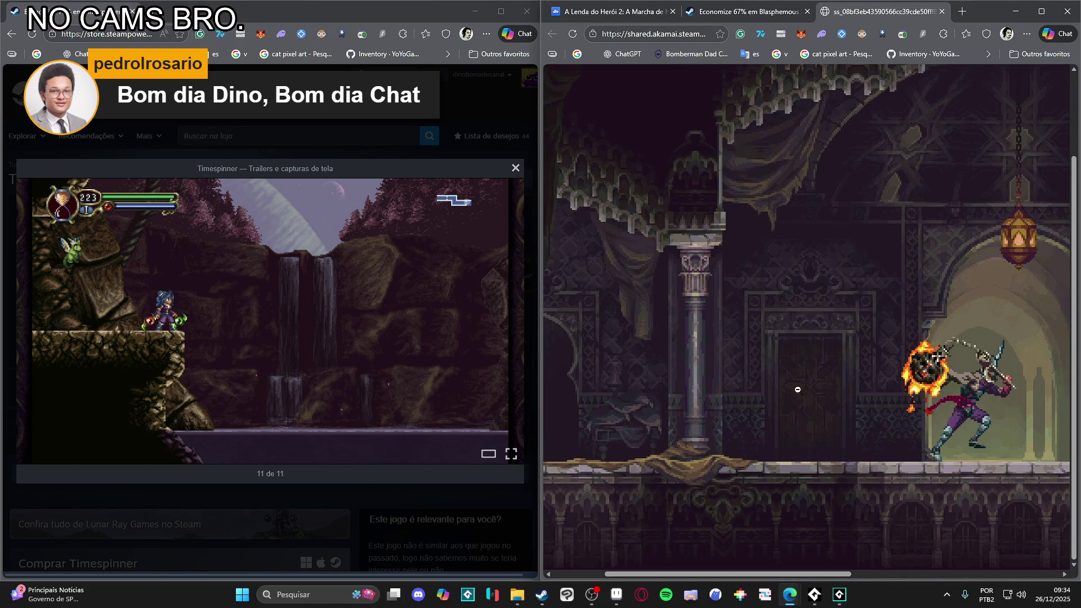
{"action": "mouse_move", "coordinate": [395, 276]}
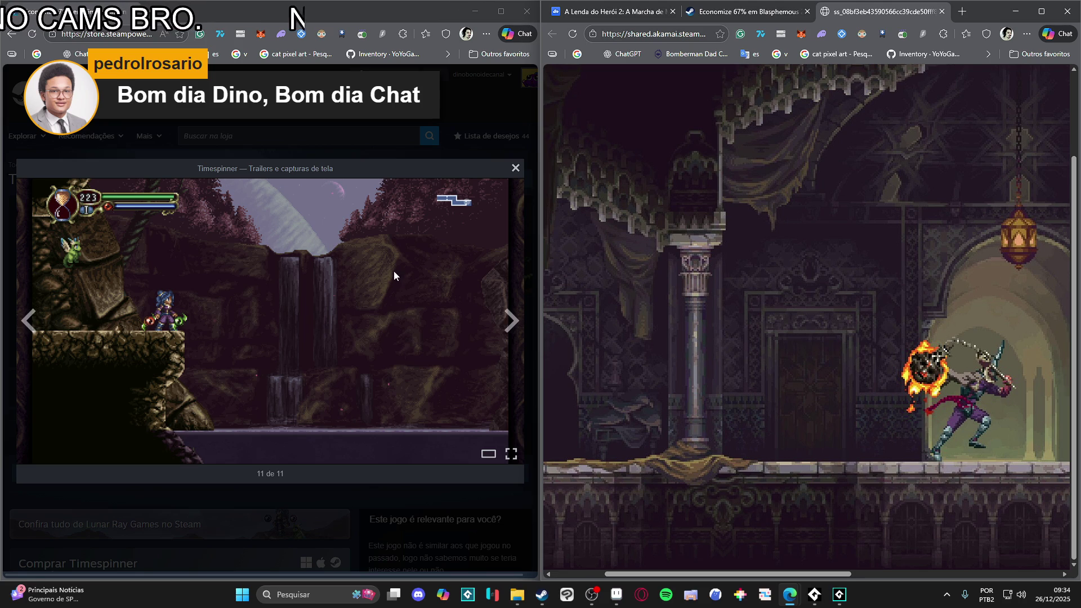
{"action": "left_click", "coordinate": [247, 322]}
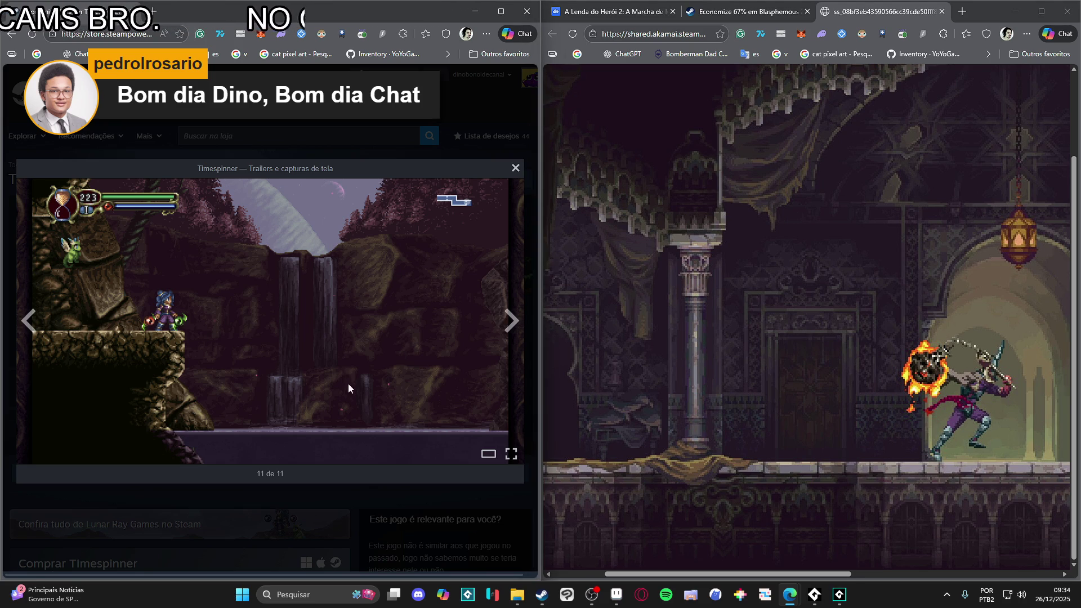
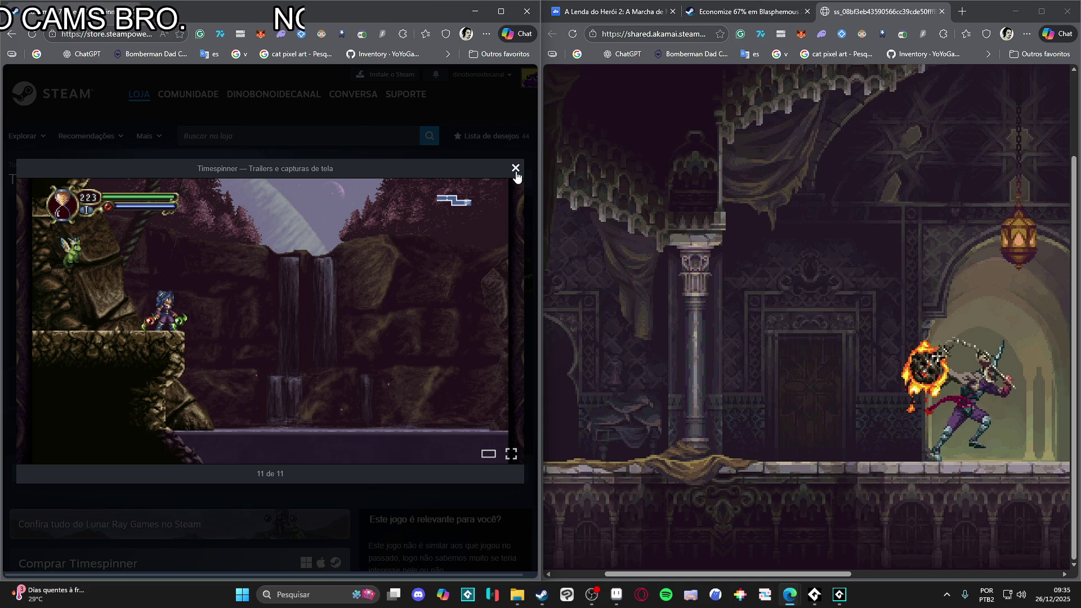
Step: Close the Timespinner screenshot viewer and maximize the castle screenshot window
{"action": "left_click", "coordinate": [516, 169]}
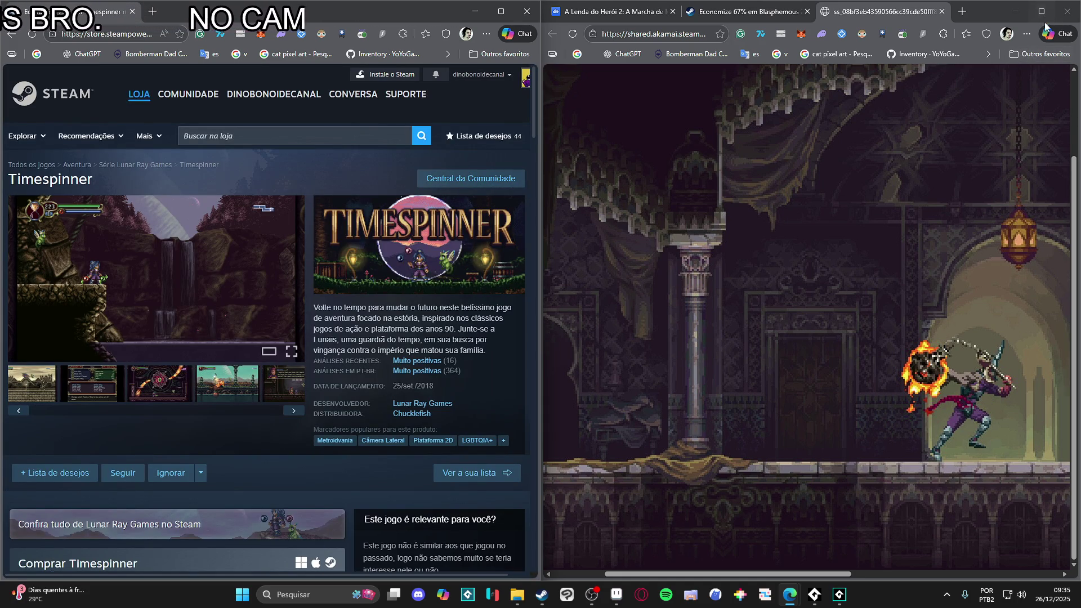
{"action": "mouse_move", "coordinate": [1044, 18]}
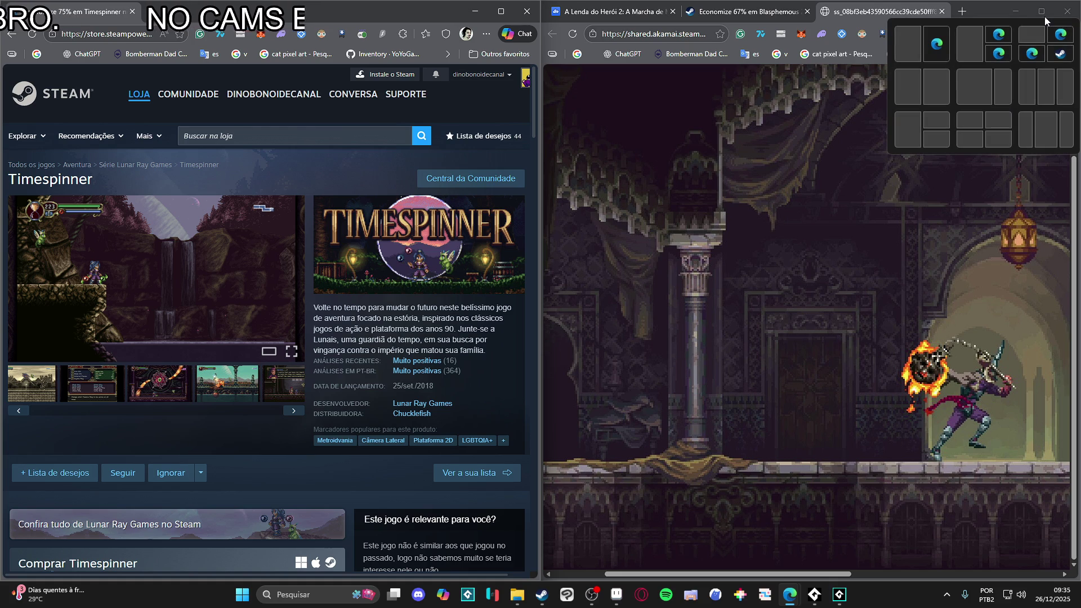
{"action": "left_click", "coordinate": [1045, 18]}
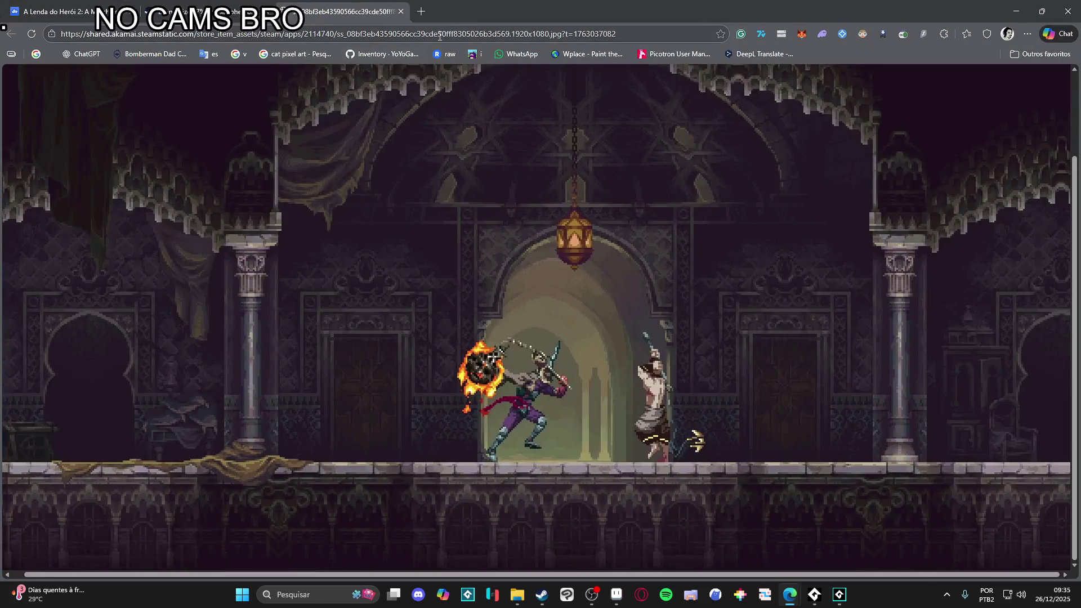
{"action": "left_click", "coordinate": [440, 36]}
Step: Search Google for 'dekin pixel' and open the artist's X profile result
{"action": "type", "text": "dekin pix"}
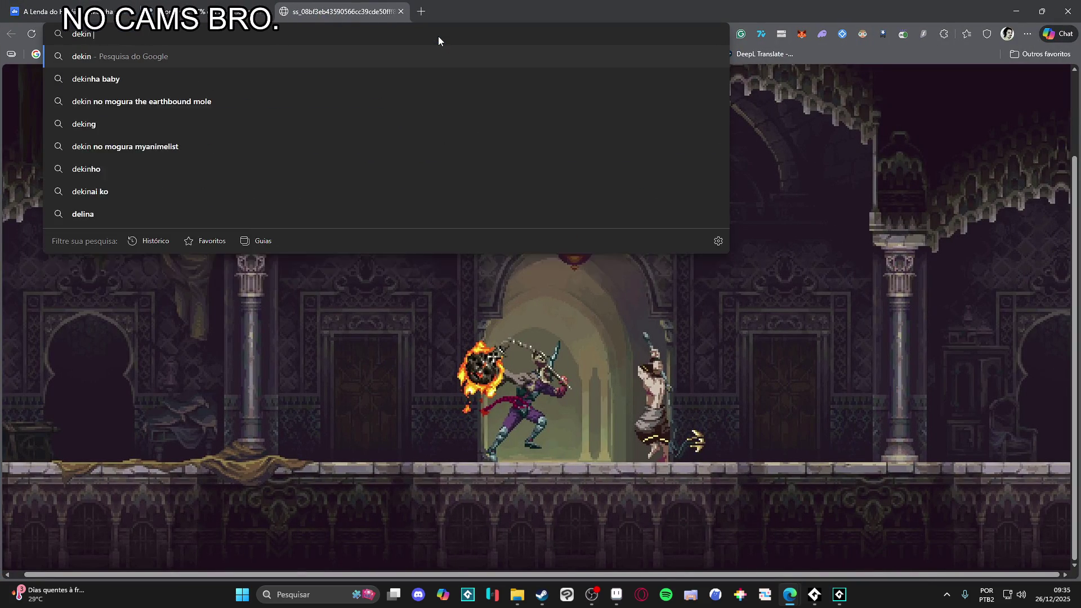
{"action": "type", "text": "el"}
{"action": "key", "text": "Return"}
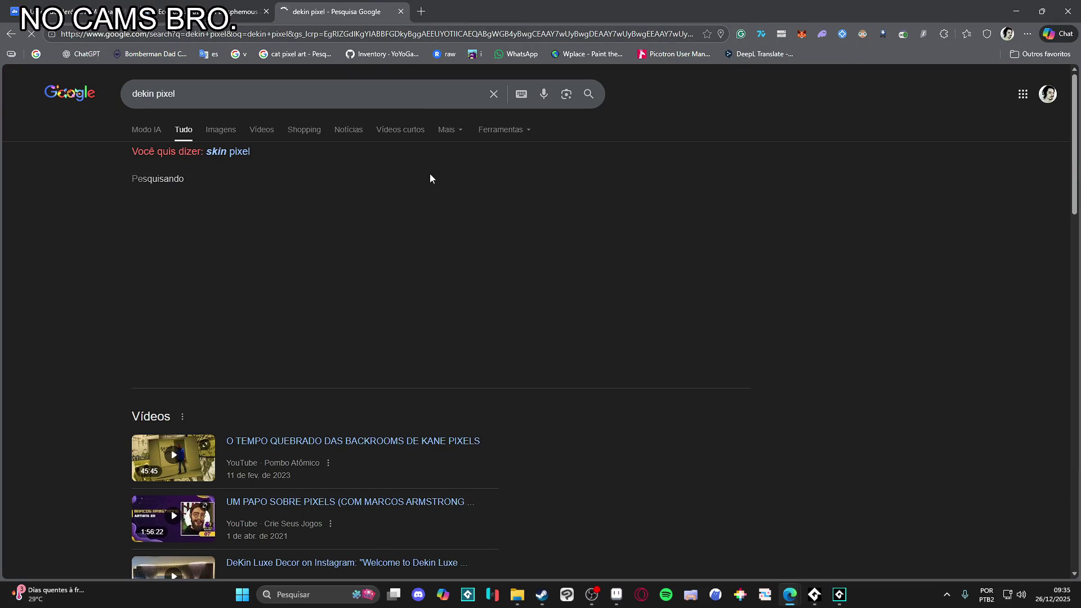
{"action": "scroll", "coordinate": [115, 229], "scroll_direction": "down", "scroll_amount": 8}
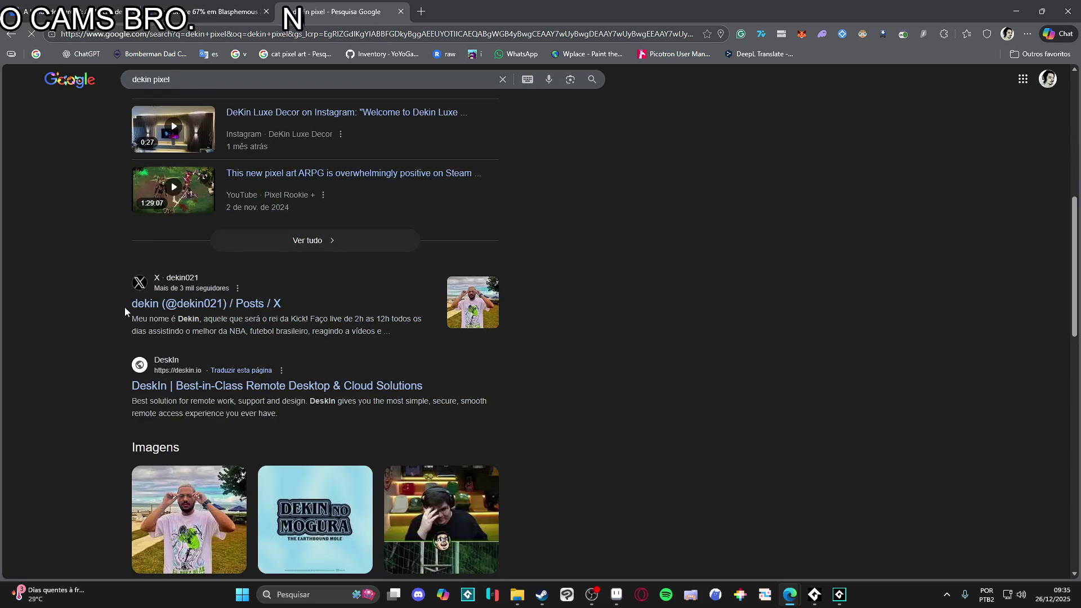
{"action": "left_click", "coordinate": [214, 314]}
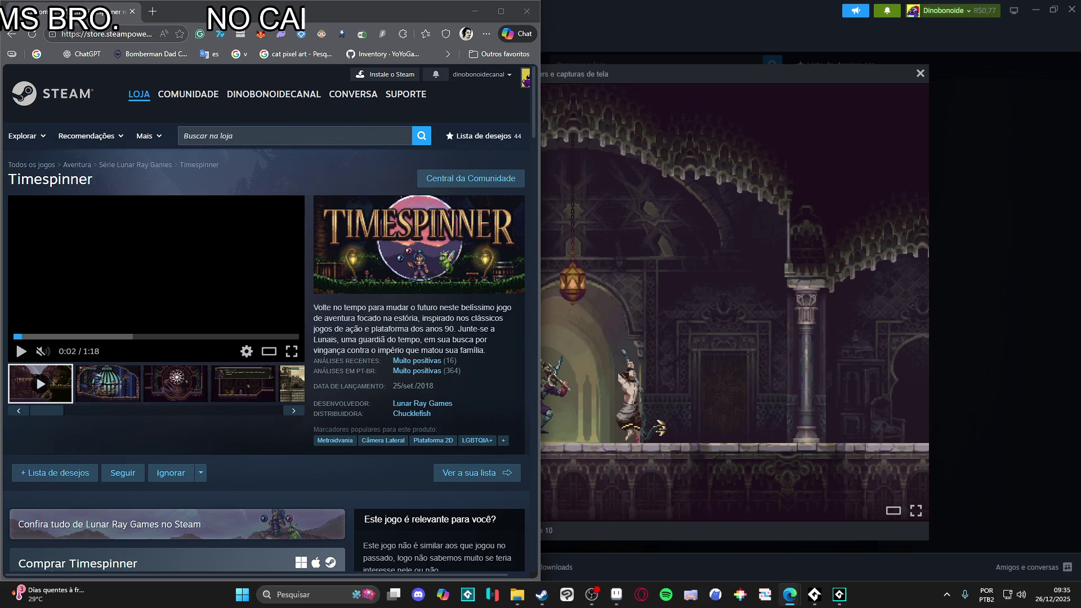
{"action": "key", "text": "ctrl+shift+t"}
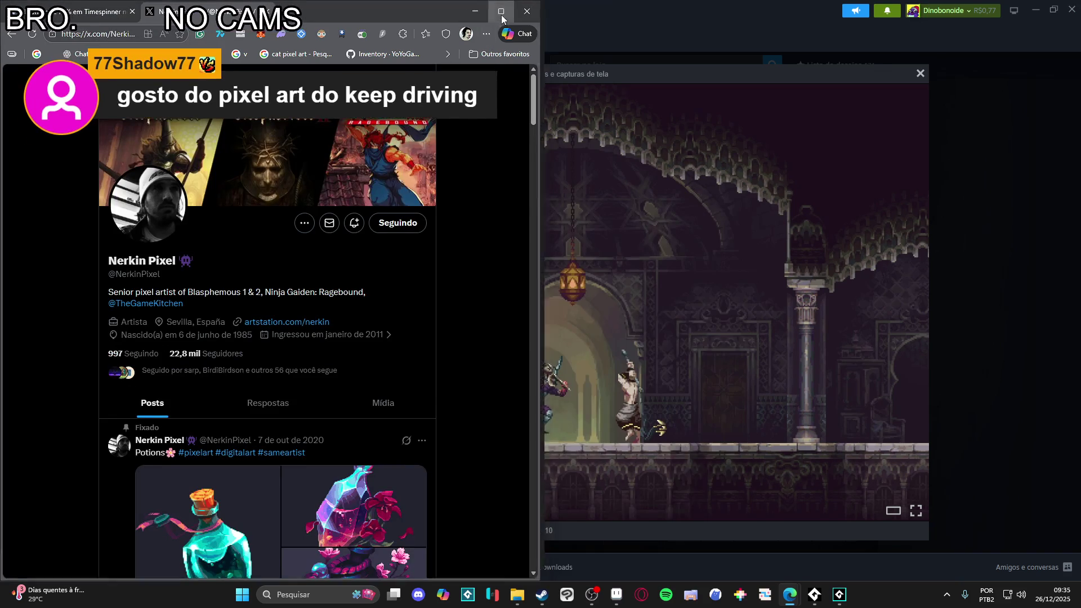
Step: Maximize the browser, filter the profile to media posts, and open the misty mountain-forest picture
{"action": "left_click", "coordinate": [503, 18]}
{"action": "scroll", "coordinate": [317, 205], "scroll_direction": "down", "scroll_amount": 5}
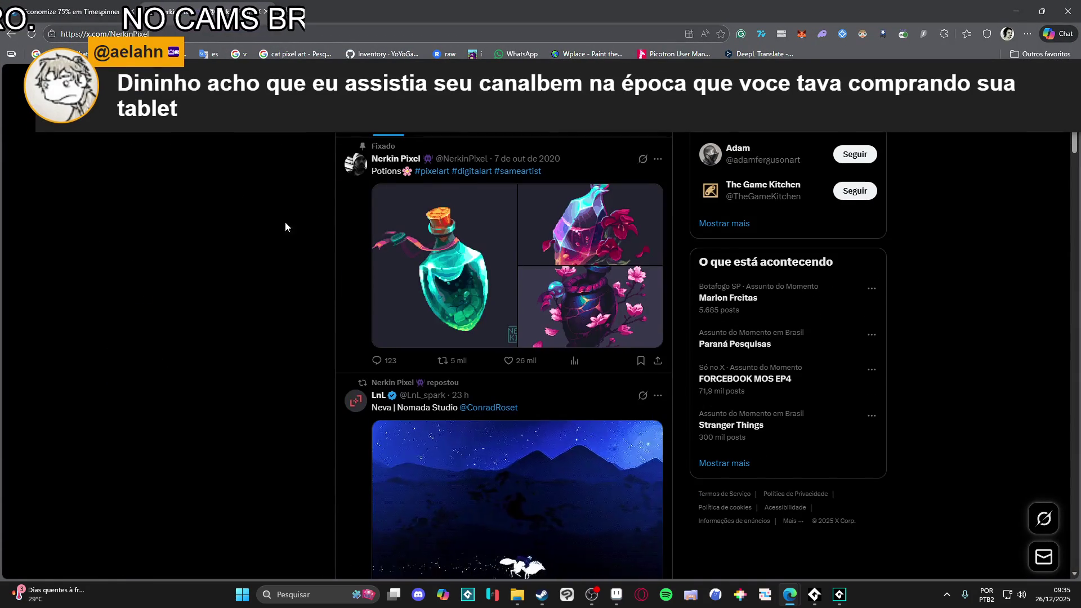
{"action": "scroll", "coordinate": [290, 221], "scroll_direction": "up", "scroll_amount": 5}
{"action": "left_click", "coordinate": [593, 251]}
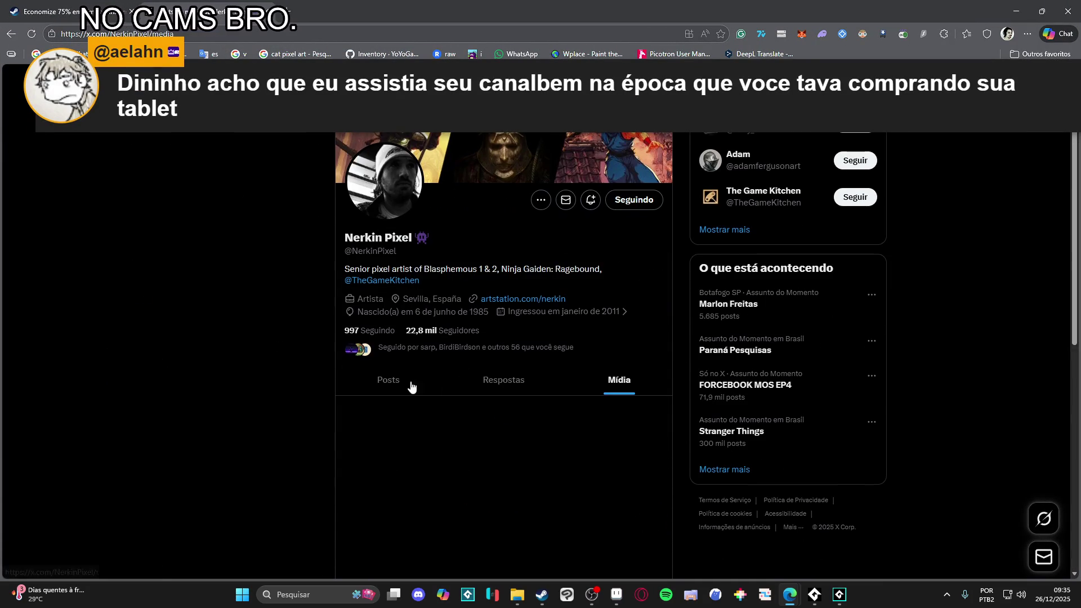
{"action": "scroll", "coordinate": [239, 298], "scroll_direction": "down", "scroll_amount": 6}
{"action": "scroll", "coordinate": [240, 298], "scroll_direction": "down", "scroll_amount": 4}
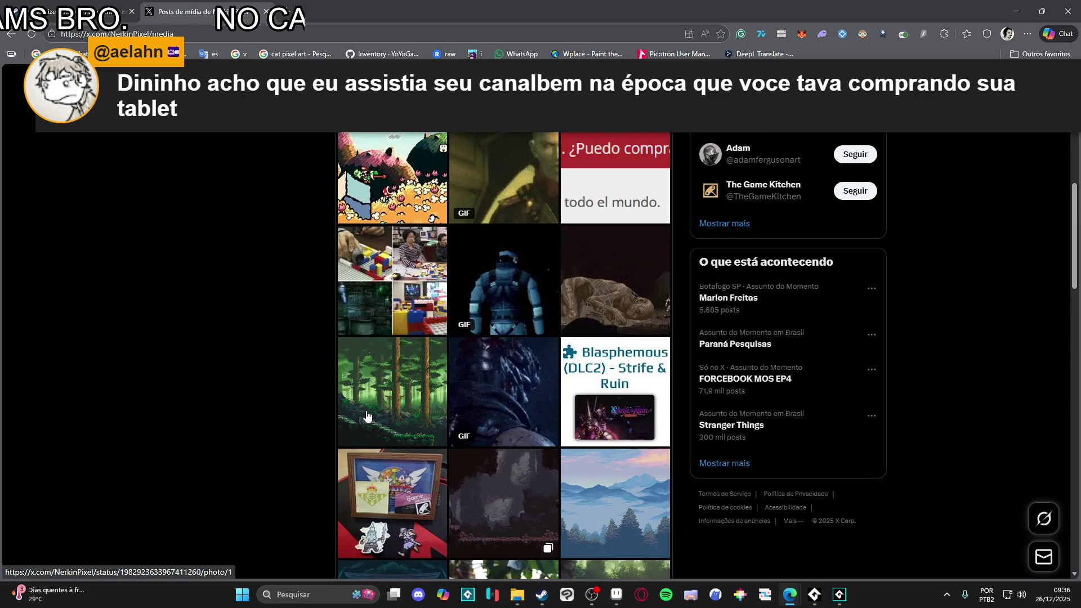
{"action": "left_click", "coordinate": [601, 498]}
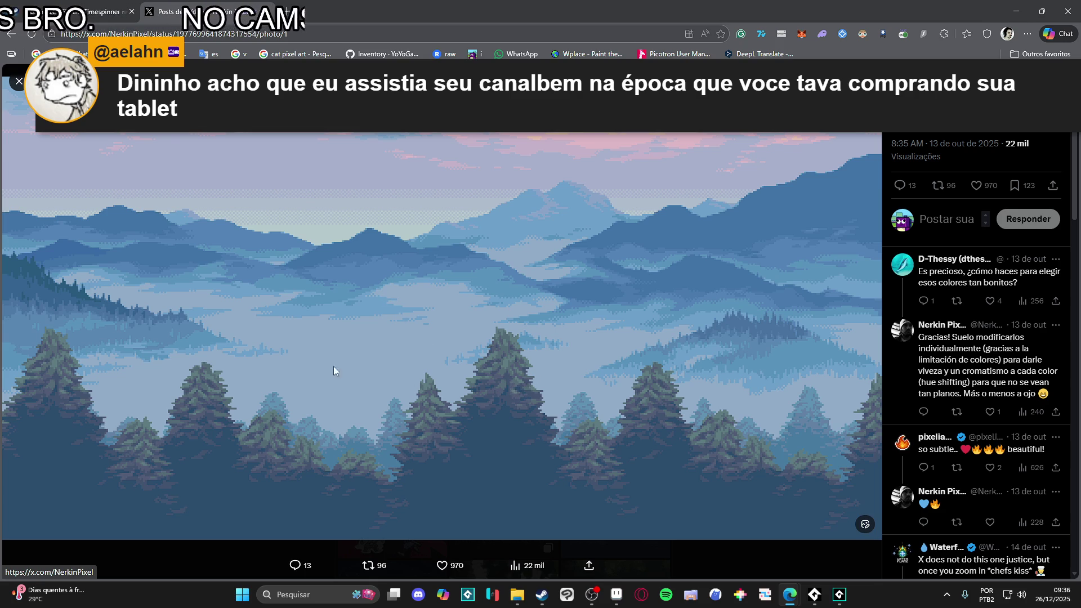
Step: Copy the mountain-forest picture to the clipboard and return to Aseprite
{"action": "right_click", "coordinate": [236, 252]}
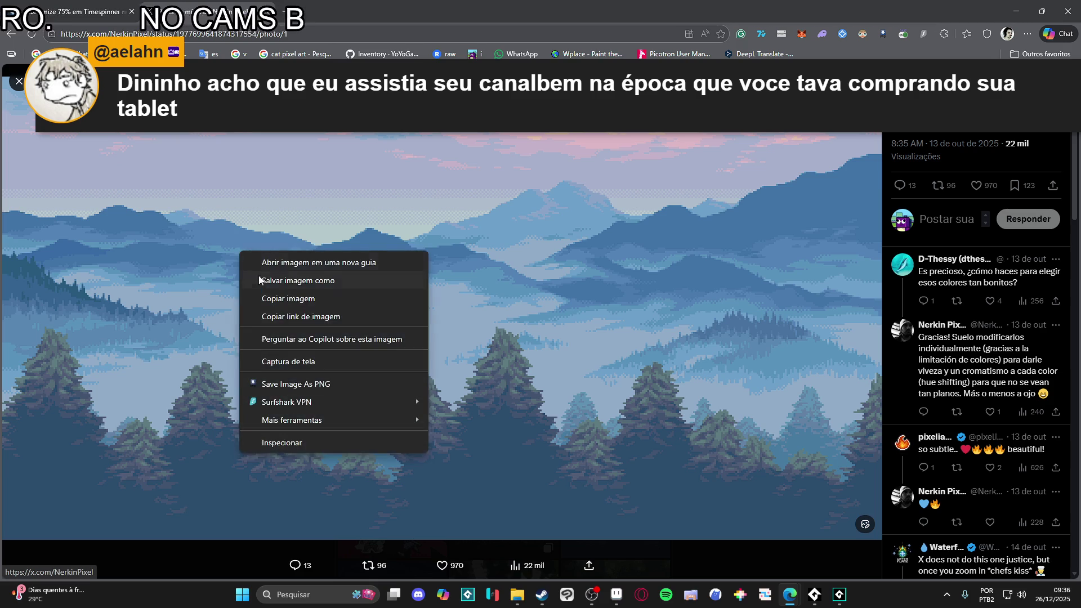
{"action": "left_click", "coordinate": [320, 303]}
{"action": "key", "text": "alt+Tab"}
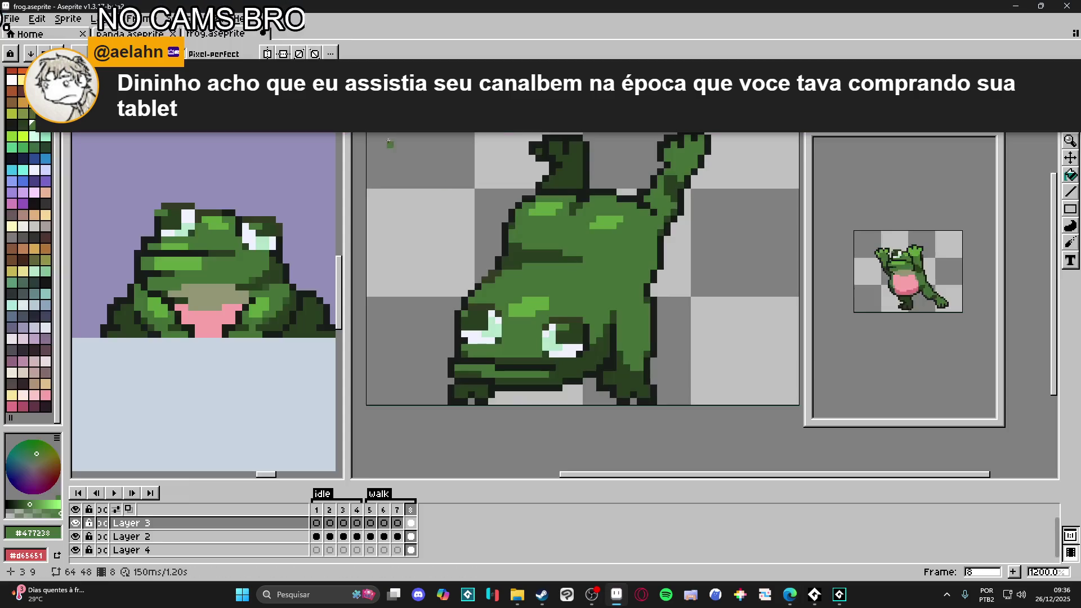
Step: Create a new sprite and paste the copied misty landscape into it
{"action": "left_click", "coordinate": [11, 19]}
{"action": "left_click", "coordinate": [24, 34]}
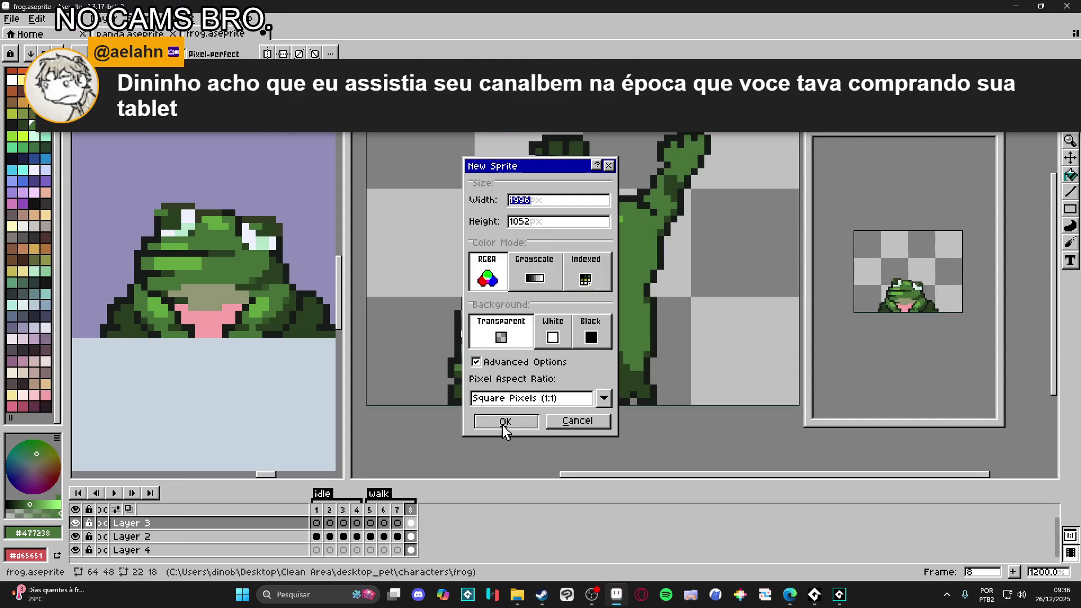
{"action": "left_click", "coordinate": [503, 423]}
{"action": "key", "text": "ctrl+v"}
{"action": "key", "text": "Return"}
{"action": "scroll", "coordinate": [649, 282], "scroll_direction": "up", "scroll_amount": 10}
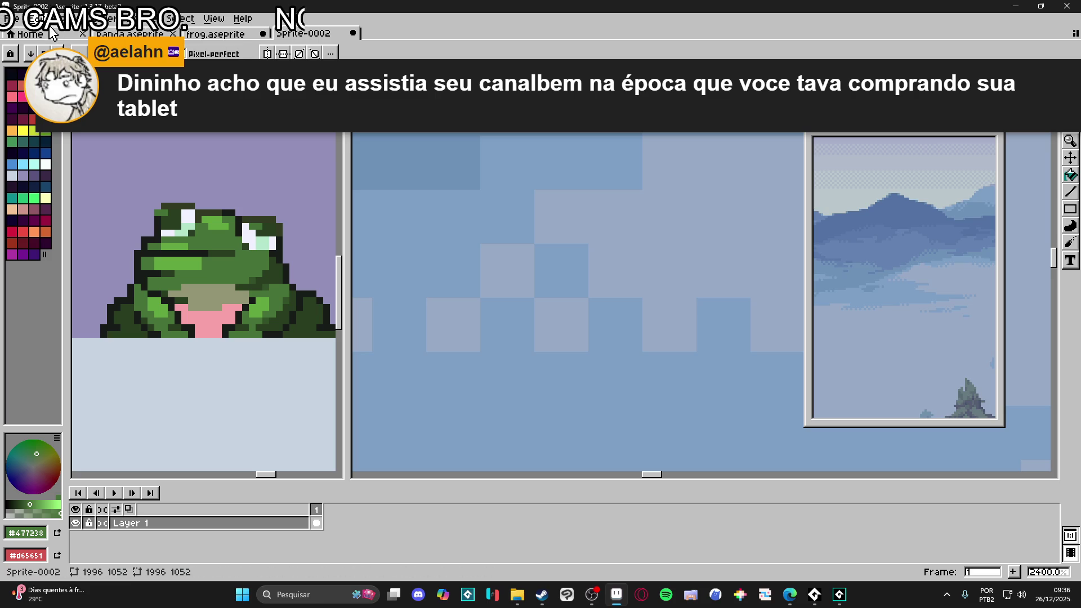
Step: Resize the sprite by percentage width down to 499×263
{"action": "key", "text": "ctrl+alt+i"}
{"action": "double_click", "coordinate": [590, 227]}
{"action": "key", "text": "Return"}
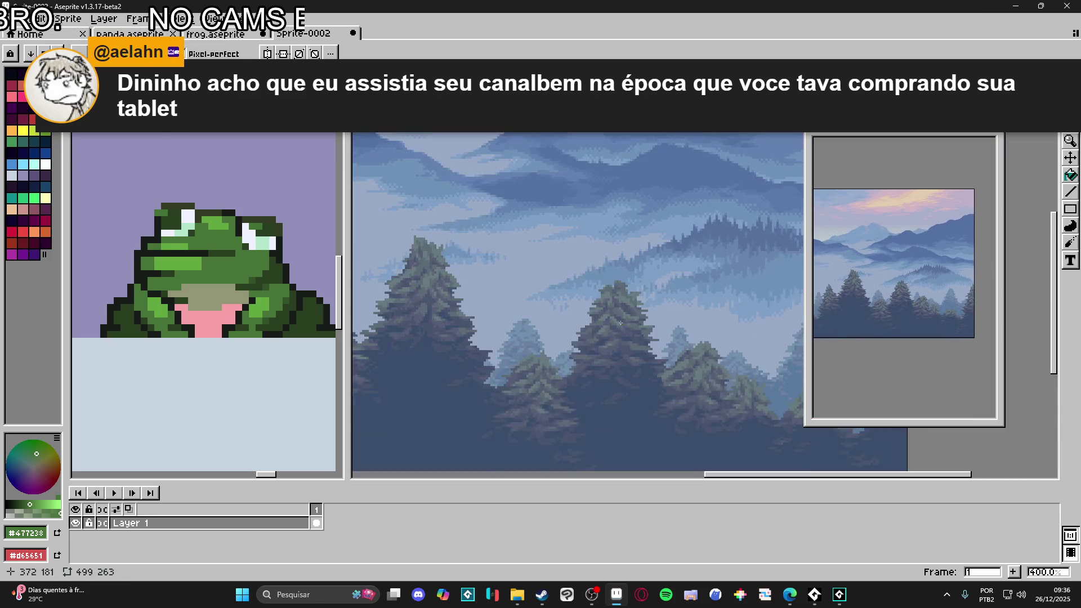
{"action": "scroll", "coordinate": [630, 350], "scroll_direction": "up", "scroll_amount": 5}
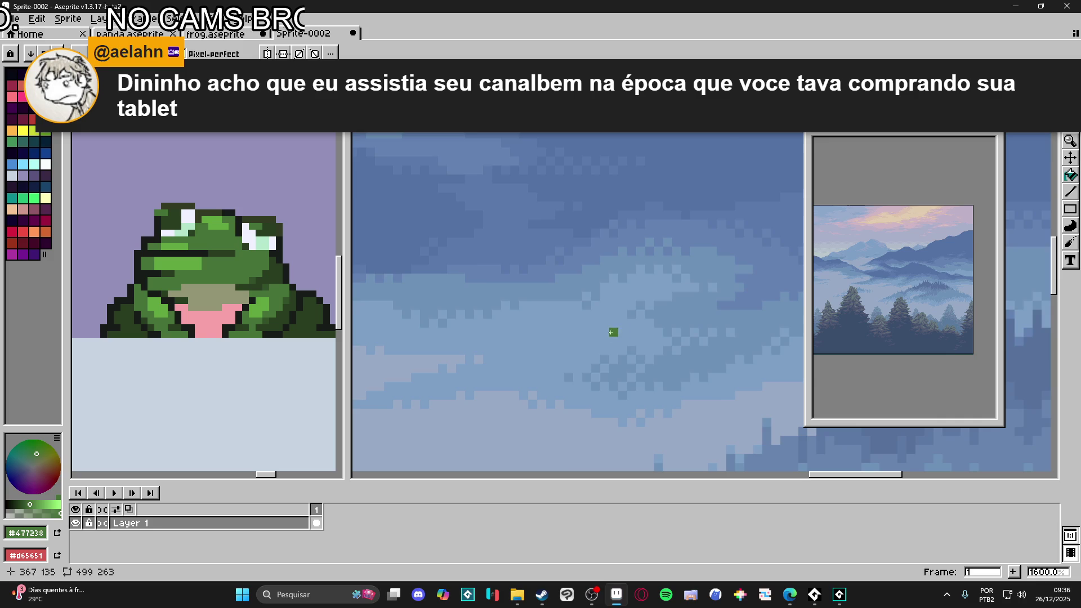
{"action": "scroll", "coordinate": [620, 338], "scroll_direction": "down", "scroll_amount": 1}
{"action": "scroll", "coordinate": [629, 368], "scroll_direction": "down", "scroll_amount": 2}
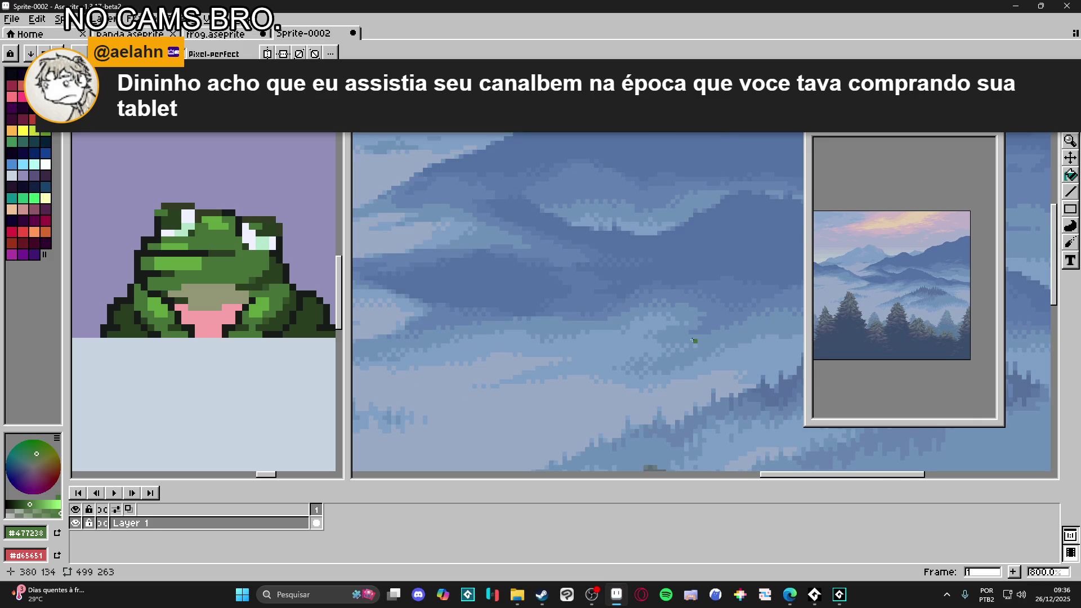
{"action": "scroll", "coordinate": [696, 364], "scroll_direction": "up", "scroll_amount": 1}
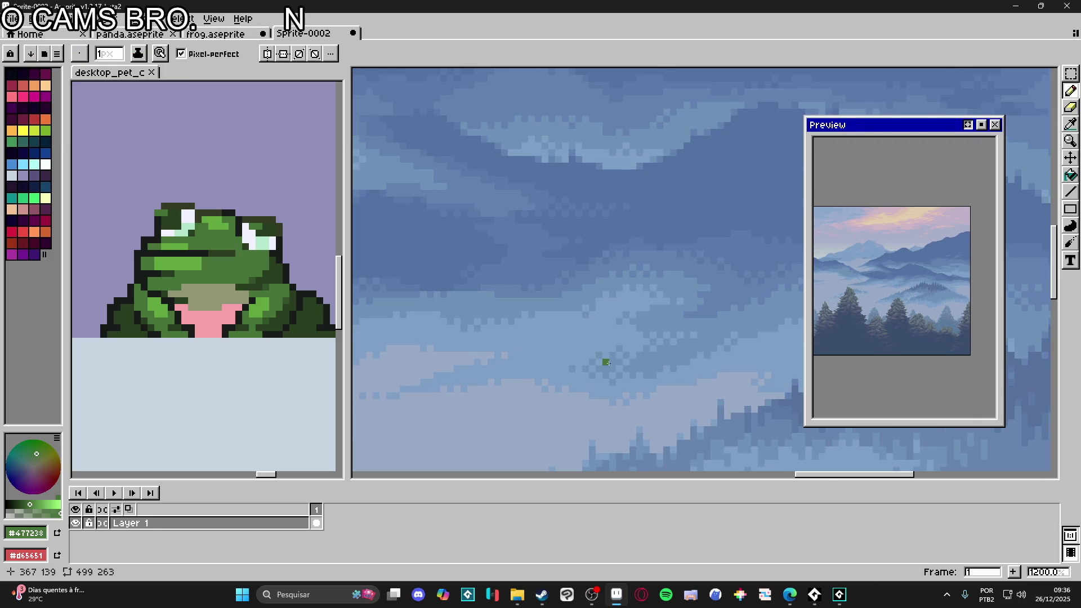
{"action": "scroll", "coordinate": [625, 365], "scroll_direction": "down", "scroll_amount": 2}
{"action": "scroll", "coordinate": [520, 365], "scroll_direction": "up", "scroll_amount": 3}
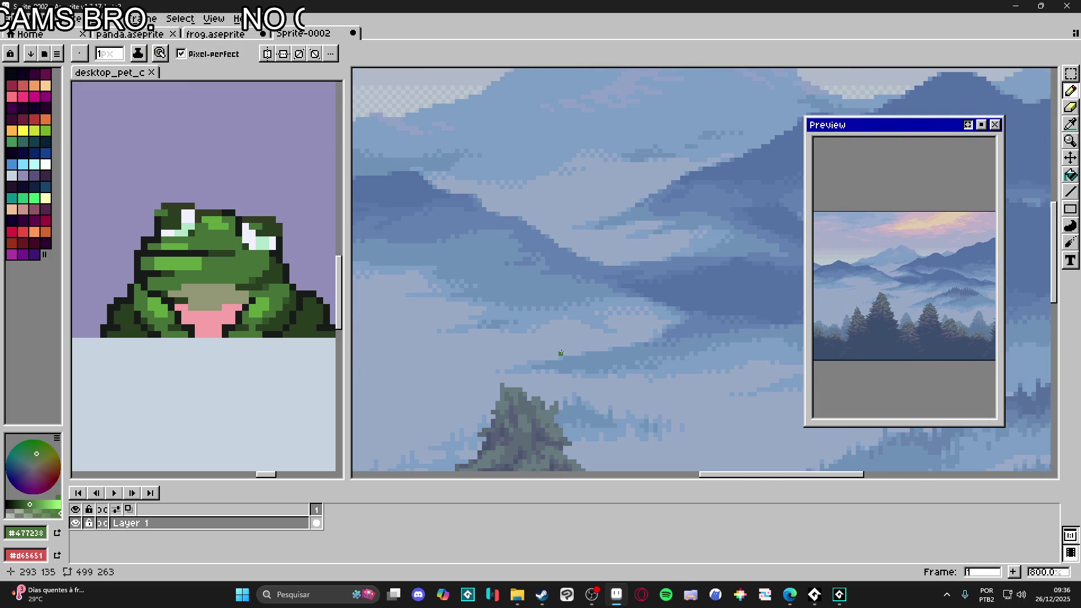
Step: Sample the sky blue #6e92b8 as drawing colour, then attempt to close the sprite
{"action": "key", "text": "alt"}
{"action": "left_click", "coordinate": [553, 299]}
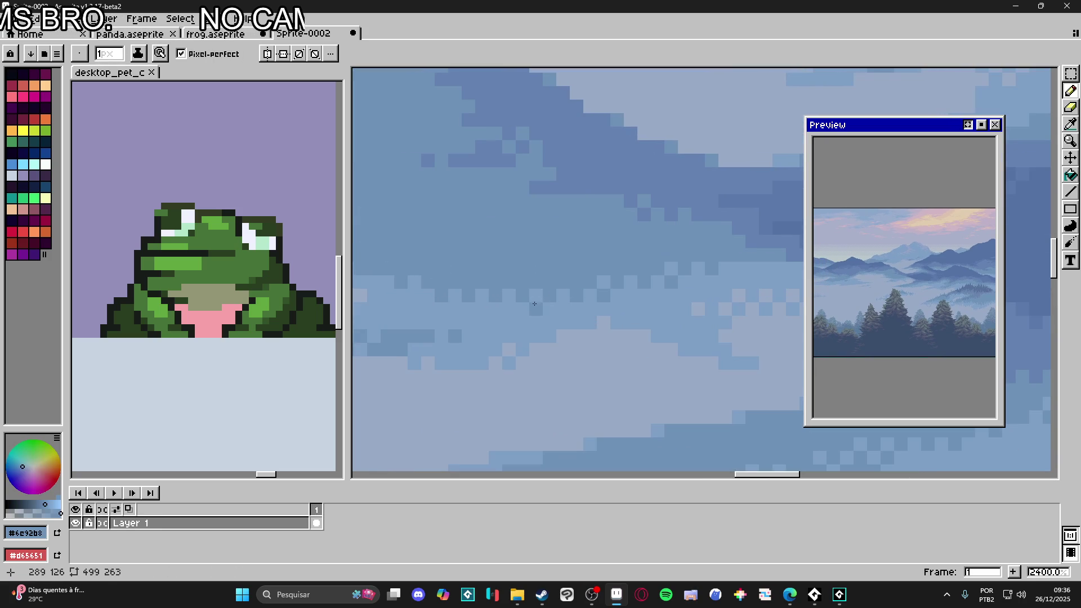
{"action": "scroll", "coordinate": [574, 304], "scroll_direction": "down", "scroll_amount": 3}
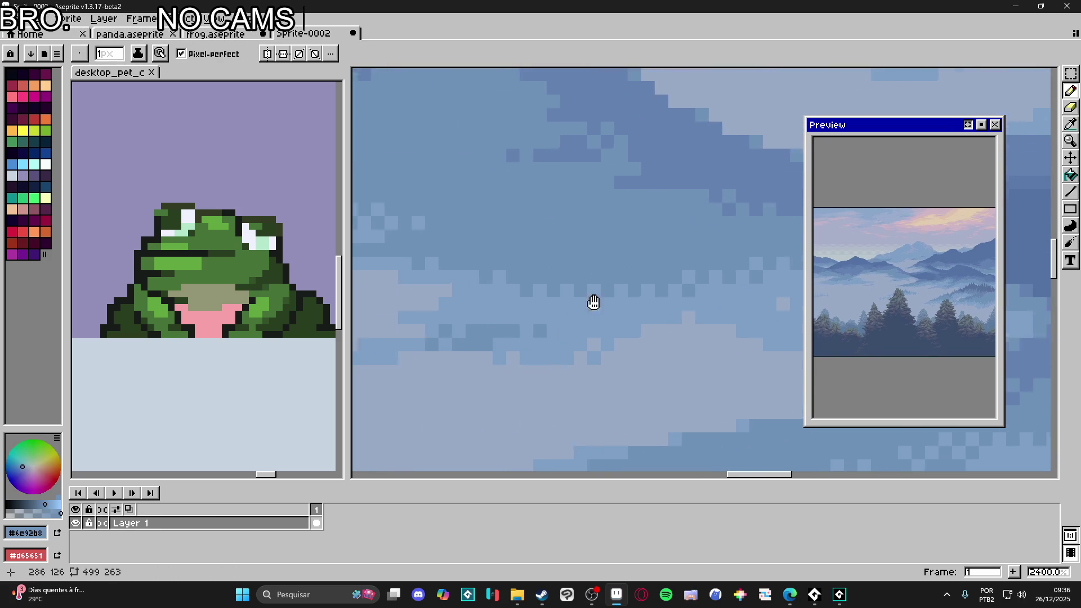
{"action": "scroll", "coordinate": [475, 355], "scroll_direction": "down", "scroll_amount": 1}
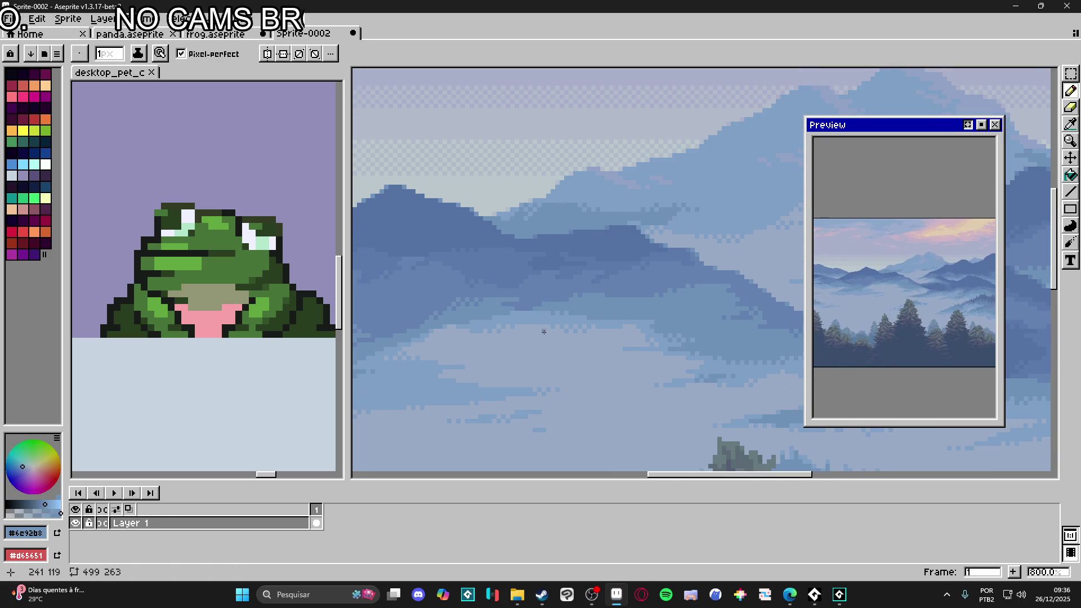
{"action": "scroll", "coordinate": [526, 189], "scroll_direction": "up", "scroll_amount": 3}
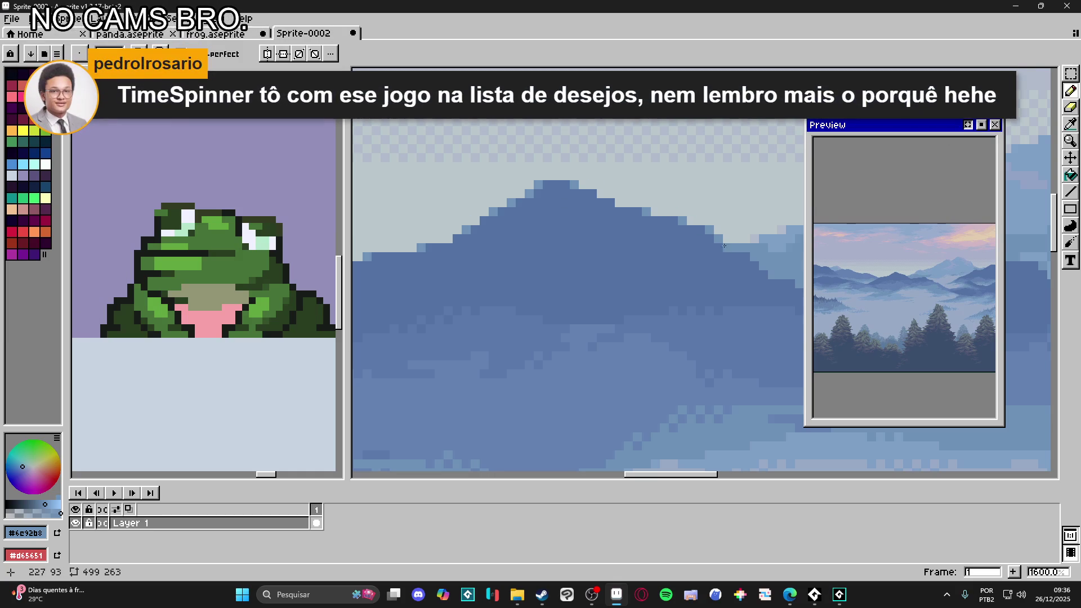
{"action": "scroll", "coordinate": [590, 201], "scroll_direction": "down", "scroll_amount": 7}
{"action": "mouse_move", "coordinate": [578, 272]}
{"action": "left_mouse_down"}
{"action": "mouse_move", "coordinate": [611, 312]}
{"action": "mouse_move", "coordinate": [601, 310]}
{"action": "left_mouse_up"}
{"action": "scroll", "coordinate": [606, 306], "scroll_direction": "down", "scroll_amount": 1}
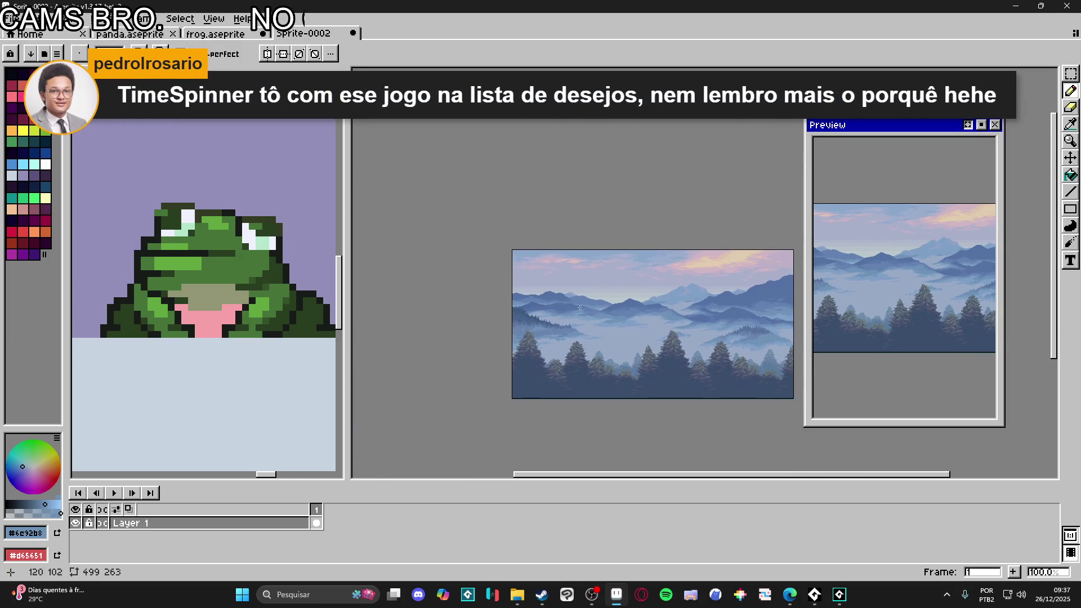
{"action": "scroll", "coordinate": [575, 306], "scroll_direction": "up", "scroll_amount": 2}
{"action": "scroll", "coordinate": [487, 362], "scroll_direction": "down", "scroll_amount": 5}
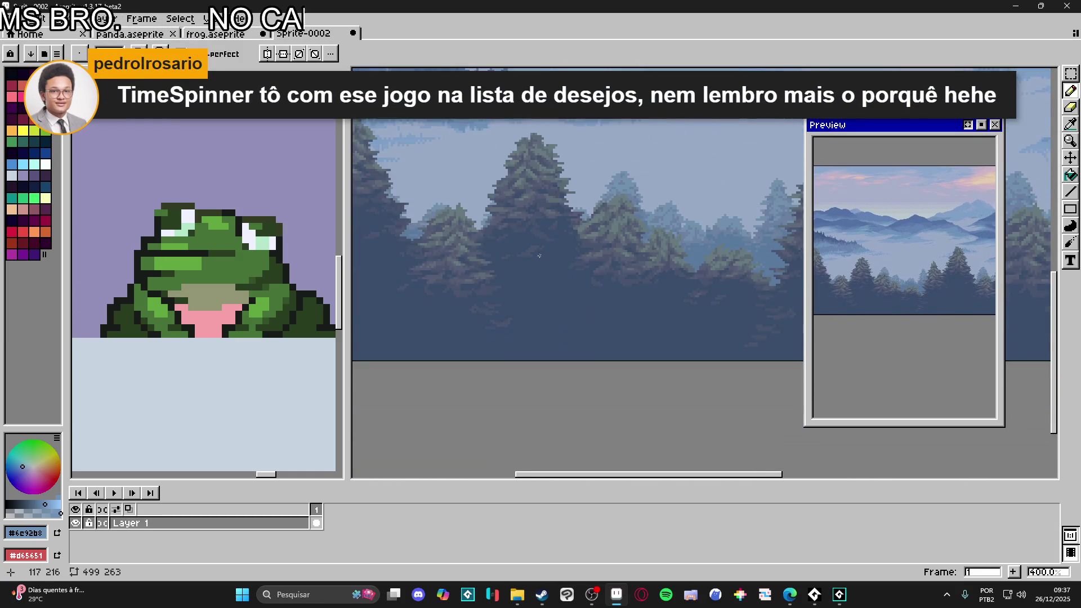
{"action": "scroll", "coordinate": [589, 332], "scroll_direction": "down", "scroll_amount": 1}
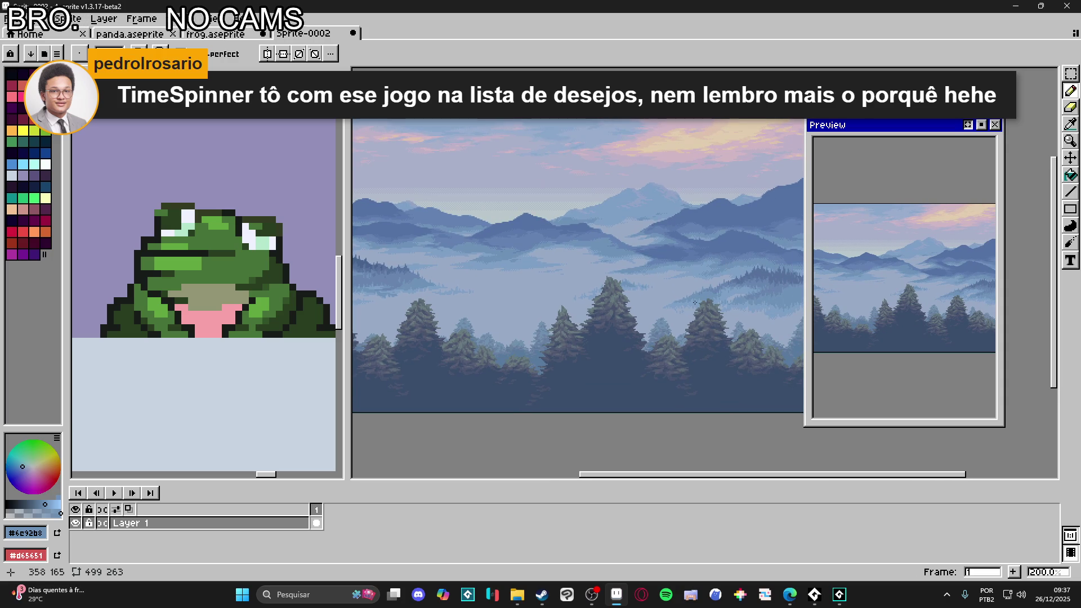
{"action": "scroll", "coordinate": [584, 337], "scroll_direction": "up", "scroll_amount": 1}
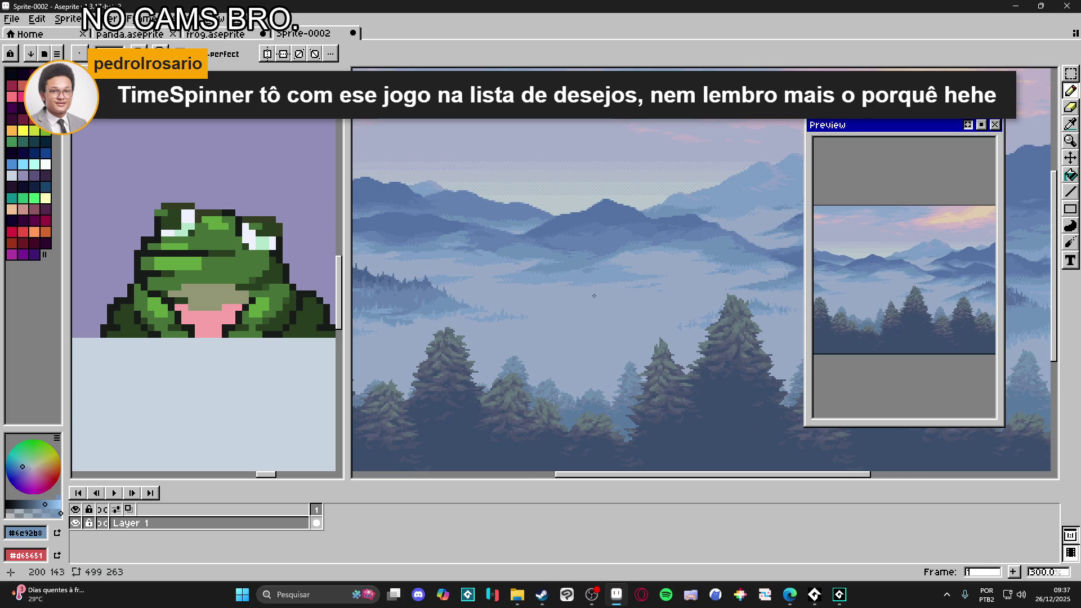
{"action": "scroll", "coordinate": [558, 339], "scroll_direction": "up", "scroll_amount": 1}
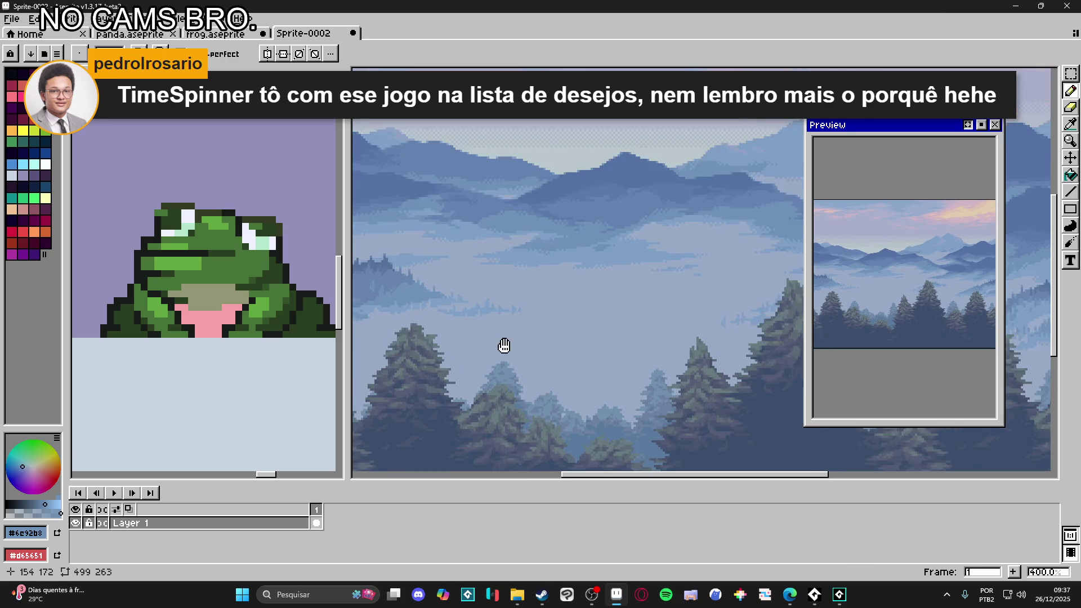
{"action": "left_click", "coordinate": [351, 34]}
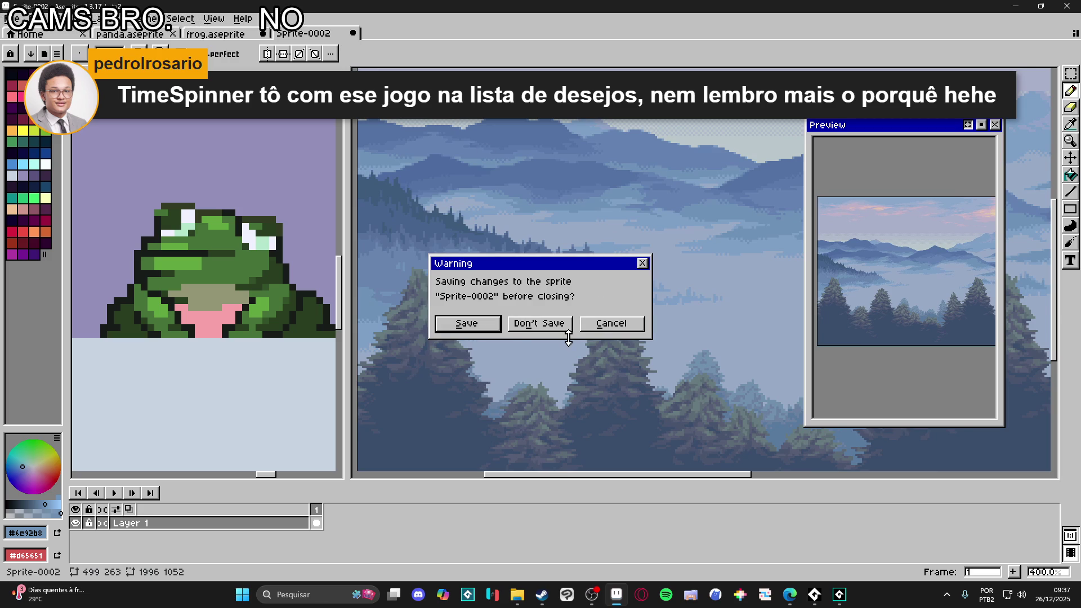
Step: Cancel the close warning and eyedrop a sky blue from the landscape
{"action": "left_click", "coordinate": [611, 323]}
{"action": "scroll", "coordinate": [603, 304], "scroll_direction": "down", "scroll_amount": 2}
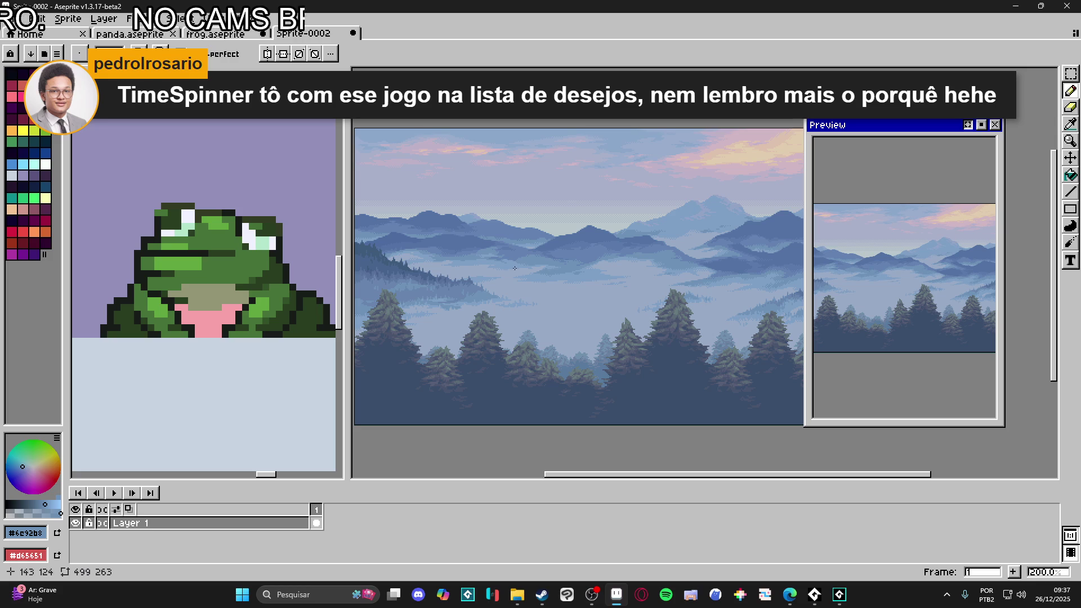
{"action": "scroll", "coordinate": [539, 260], "scroll_direction": "up", "scroll_amount": 4}
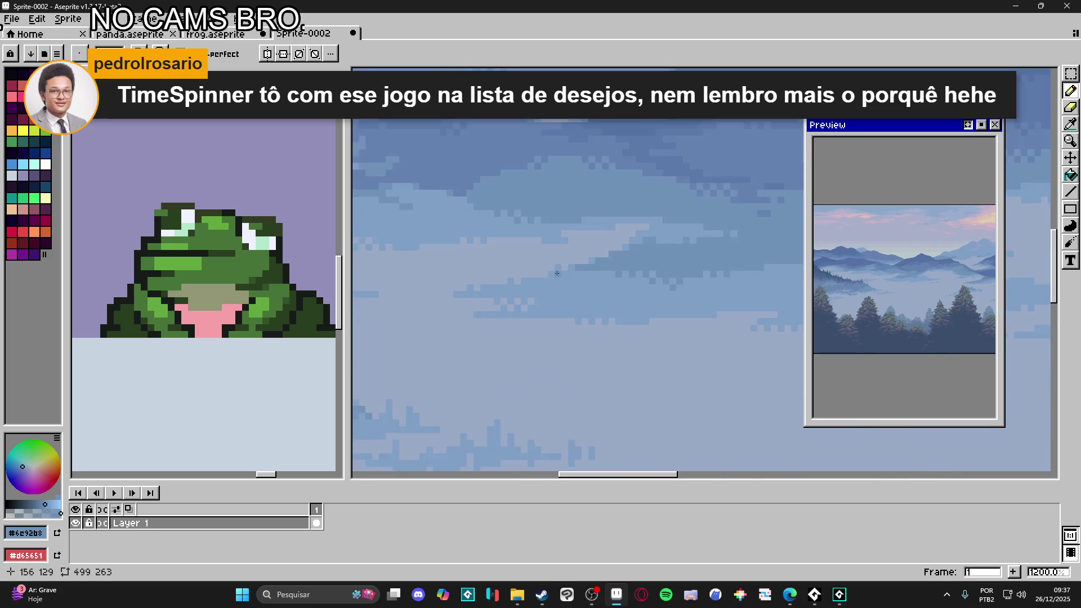
{"action": "scroll", "coordinate": [524, 276], "scroll_direction": "up", "scroll_amount": 3}
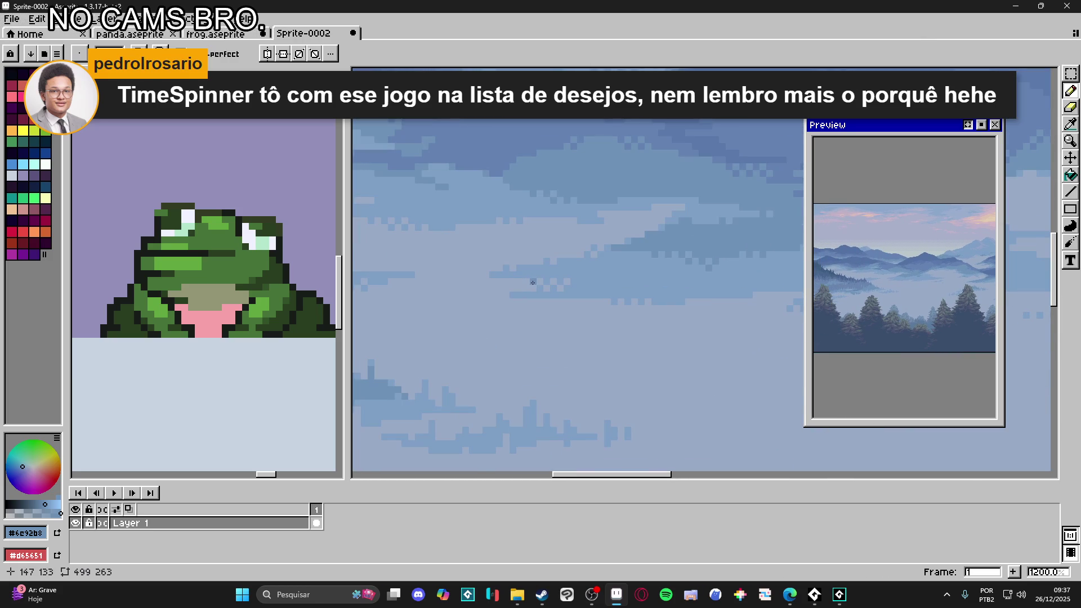
{"action": "left_click", "coordinate": [550, 261], "text": "alt"}
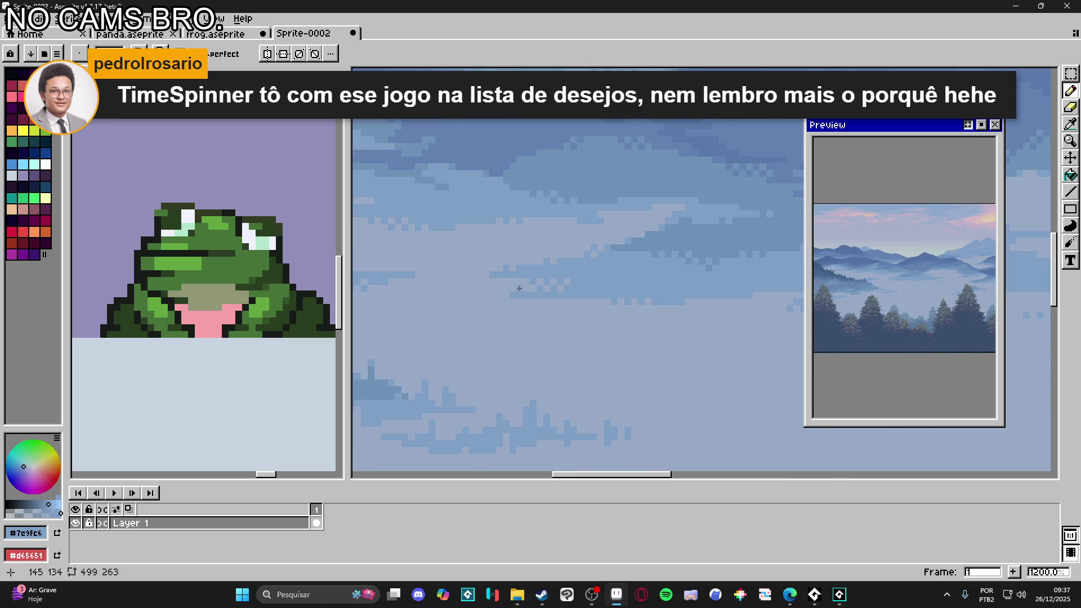
{"action": "scroll", "coordinate": [519, 288], "scroll_direction": "down", "scroll_amount": 6}
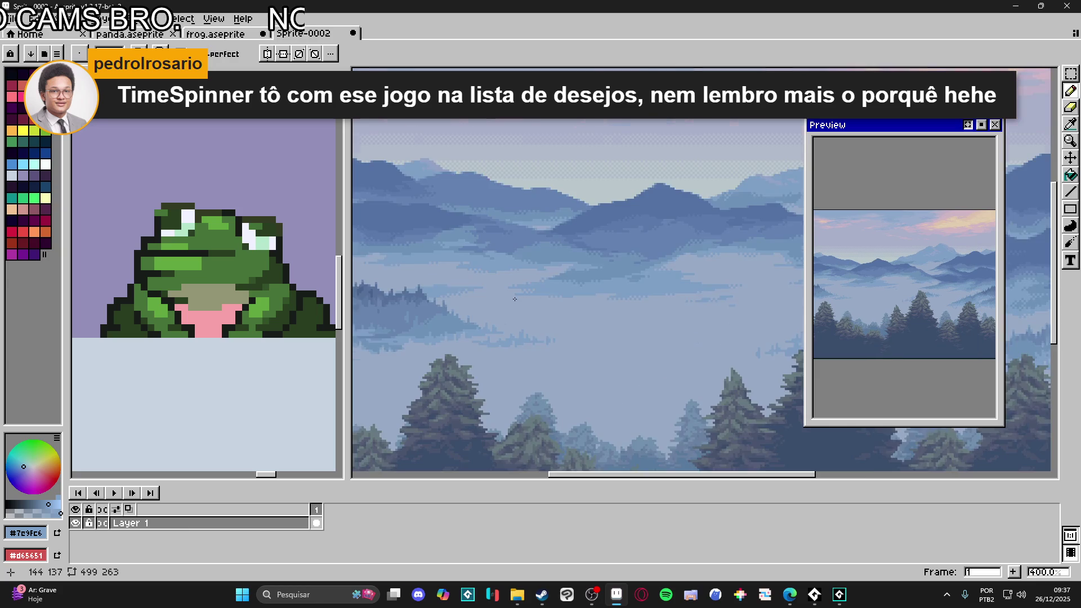
{"action": "scroll", "coordinate": [510, 295], "scroll_direction": "down", "scroll_amount": 1}
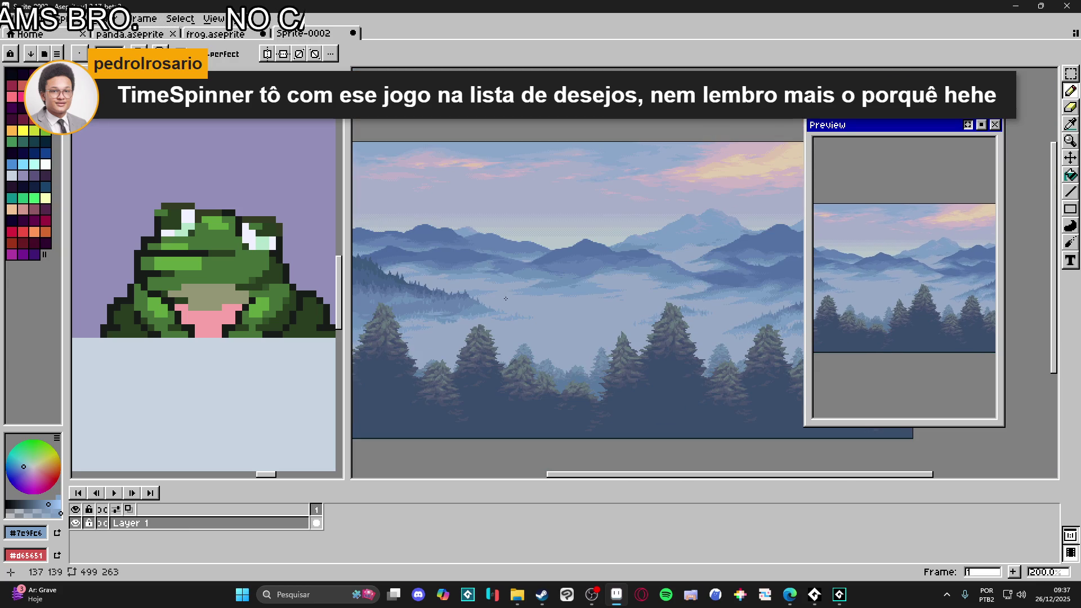
{"action": "mouse_move", "coordinate": [520, 306]}
{"action": "left_mouse_down"}
{"action": "mouse_move", "coordinate": [644, 306]}
{"action": "mouse_move", "coordinate": [578, 271]}
{"action": "left_mouse_up"}
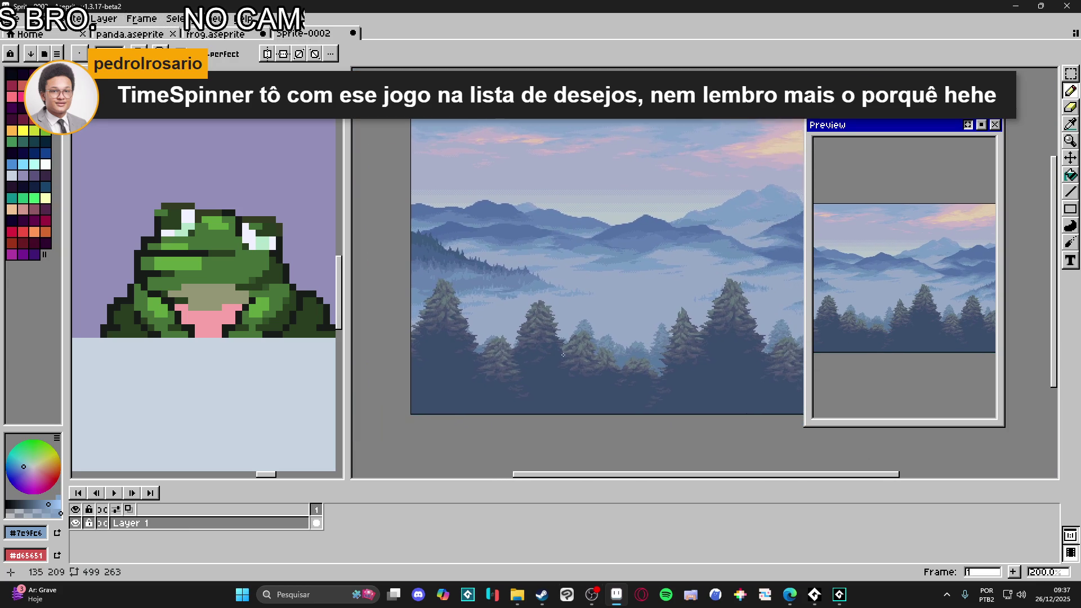
{"action": "scroll", "coordinate": [555, 361], "scroll_direction": "up", "scroll_amount": 1}
{"action": "scroll", "coordinate": [636, 316], "scroll_direction": "down", "scroll_amount": 2}
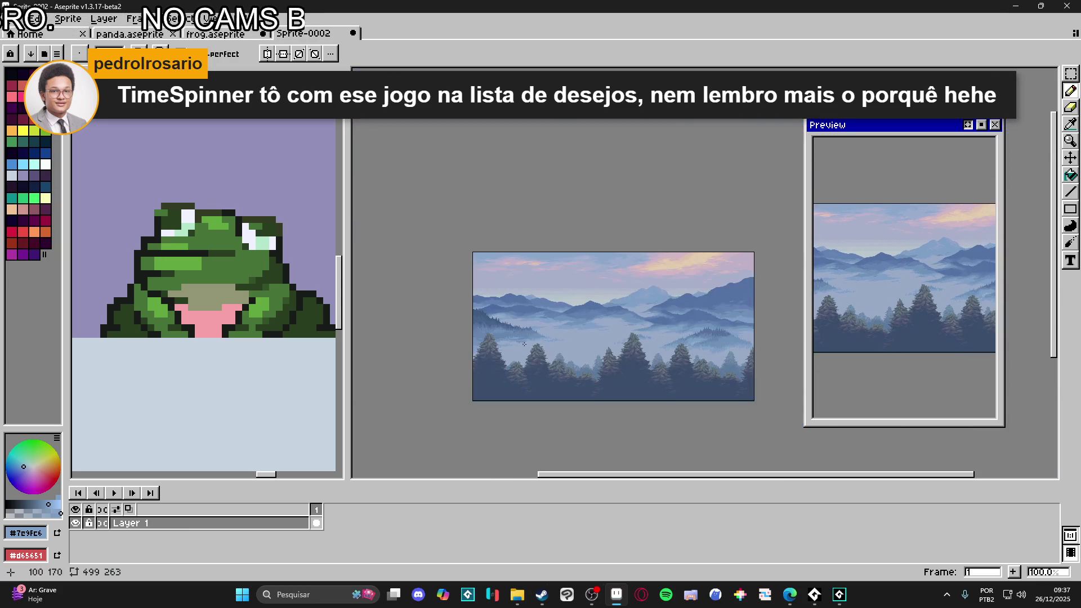
{"action": "scroll", "coordinate": [636, 316], "scroll_direction": "up", "scroll_amount": 1}
{"action": "mouse_move", "coordinate": [636, 316]}
{"action": "left_mouse_down"}
{"action": "mouse_move", "coordinate": [603, 301]}
{"action": "mouse_move", "coordinate": [609, 271]}
{"action": "left_mouse_up"}
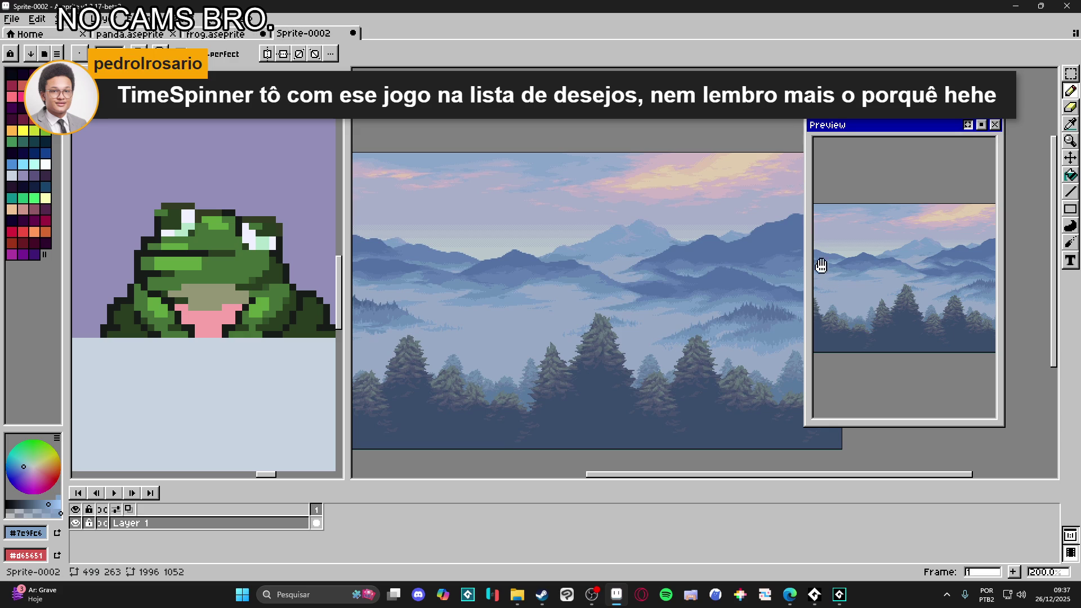
Step: Close Sprite-0002 without saving and bring up File Explorer on the panda folder
{"action": "left_click", "coordinate": [354, 34]}
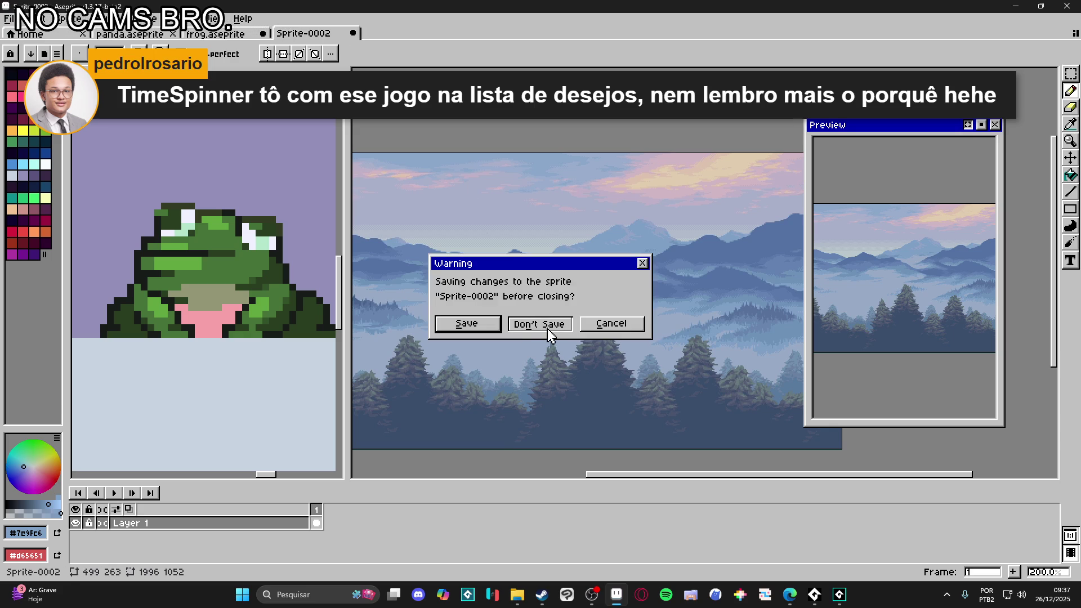
{"action": "left_click", "coordinate": [549, 329]}
{"action": "left_click", "coordinate": [516, 592]}
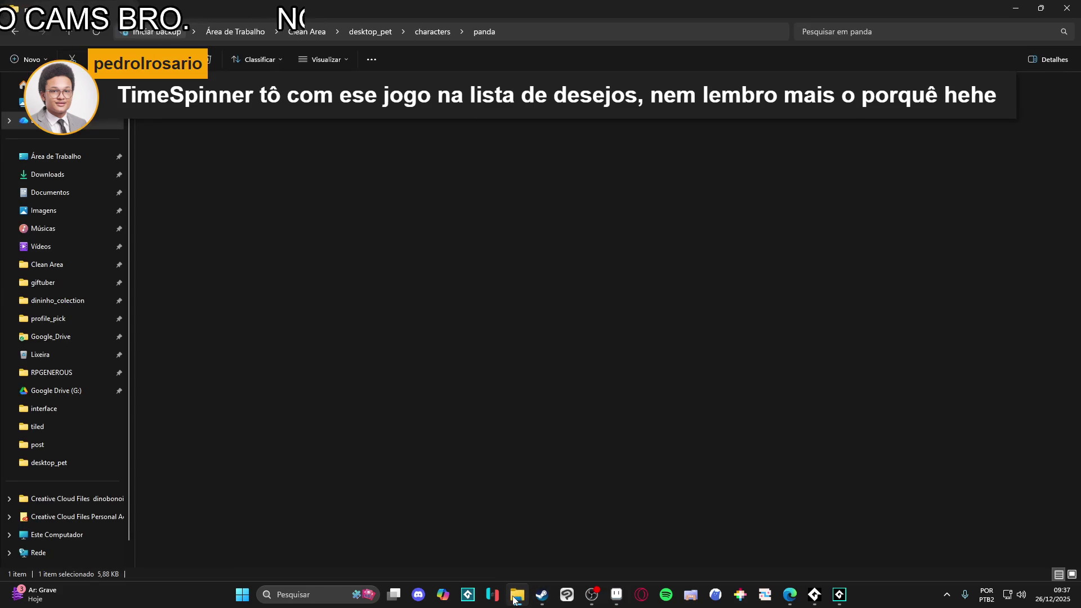
Step: Minimize File Explorer back to the frog sprite, then switch to Steam
{"action": "left_click", "coordinate": [517, 592]}
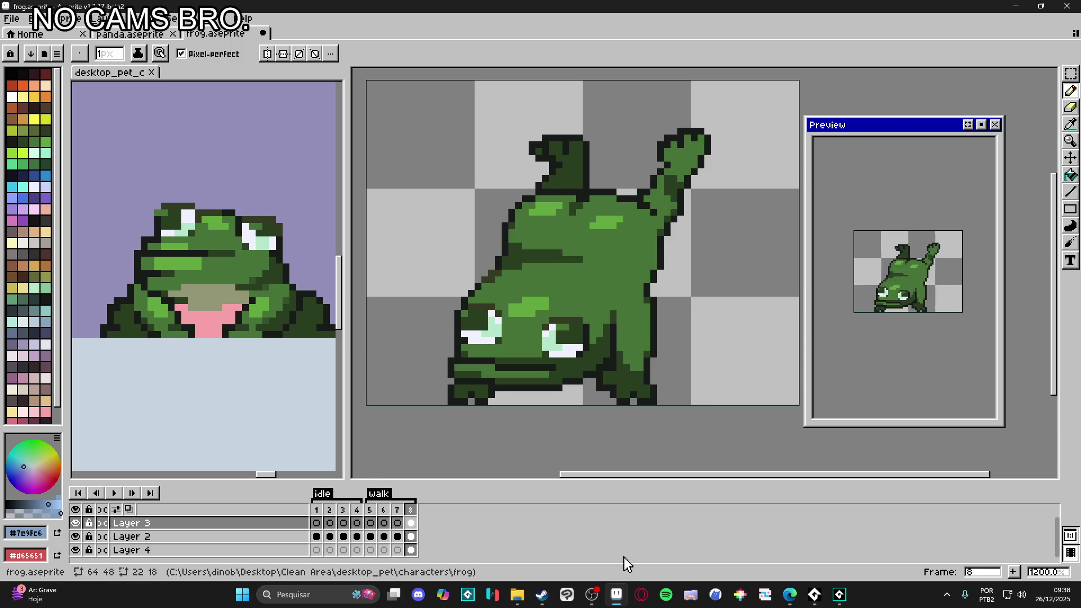
{"action": "left_click", "coordinate": [542, 595]}
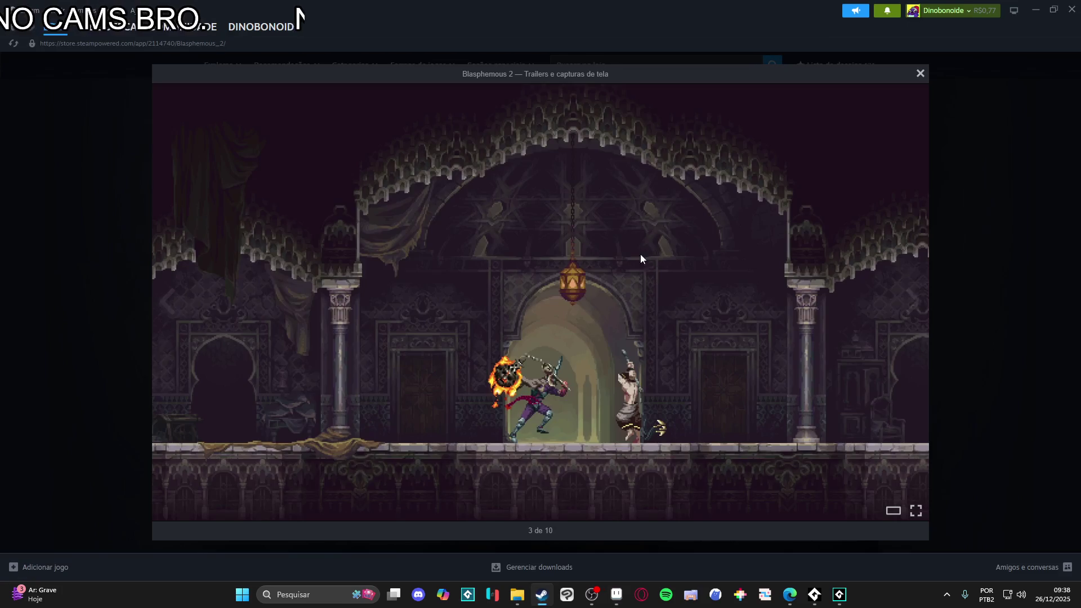
Step: Search the Steam store for 'keep driving' and open the Keep Driving page
{"action": "left_click", "coordinate": [720, 71]}
{"action": "left_click", "coordinate": [721, 71]}
{"action": "type", "text": "keep driving"}
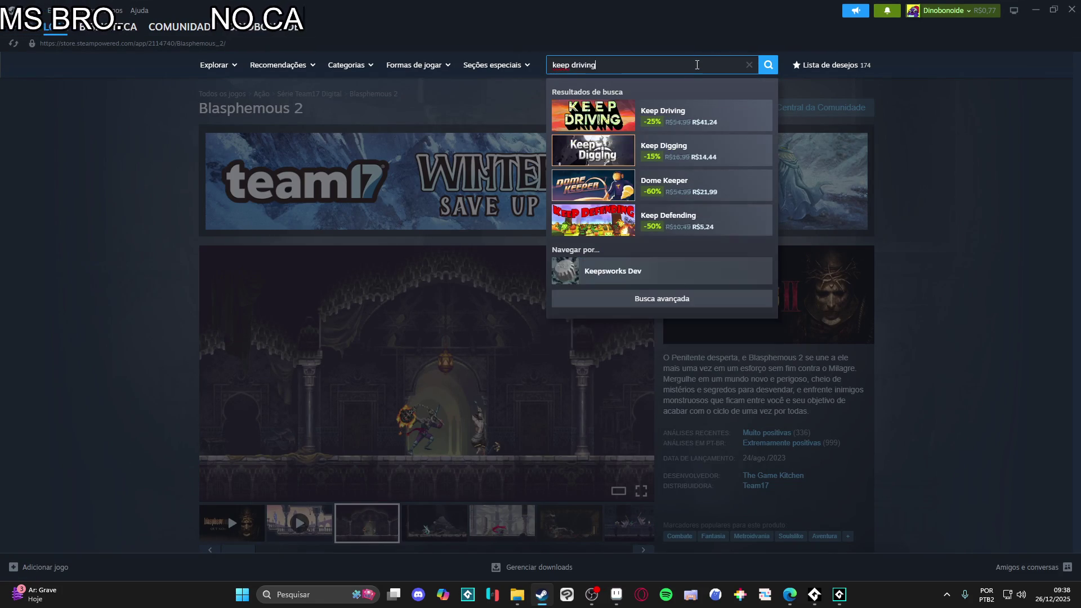
{"action": "left_click", "coordinate": [698, 115]}
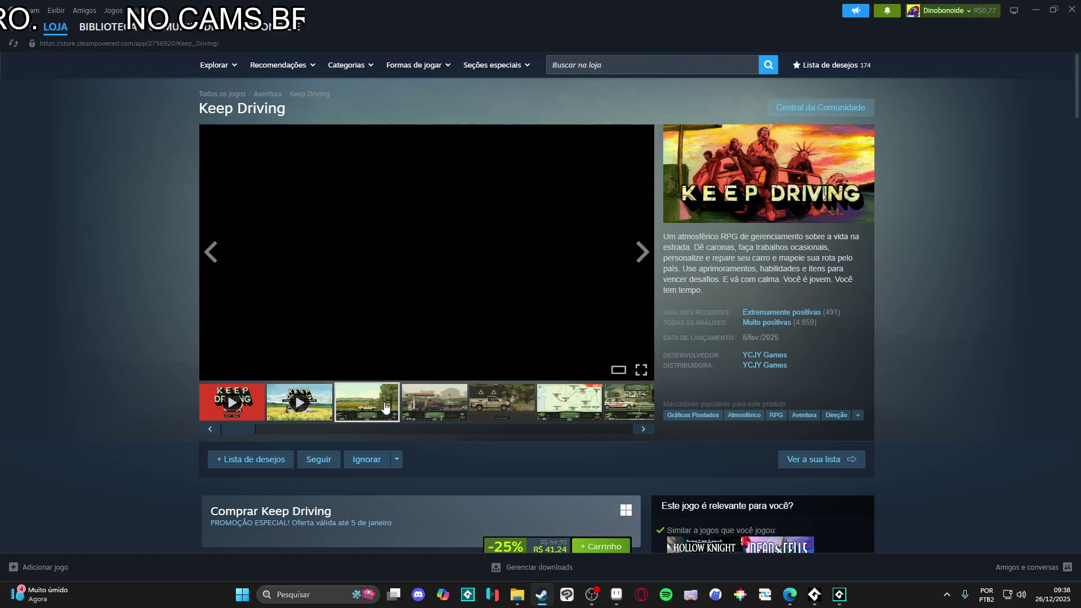
Step: Page through the Keep Driving screenshots full size up to the rainy one, then close the viewer
{"action": "left_click", "coordinate": [476, 337]}
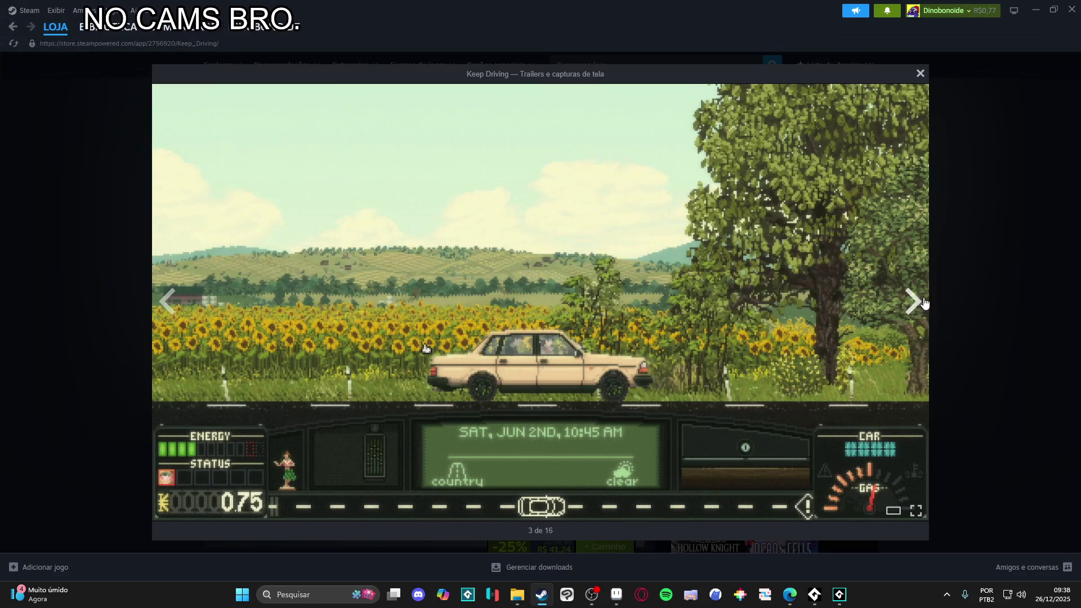
{"action": "left_click", "coordinate": [913, 303]}
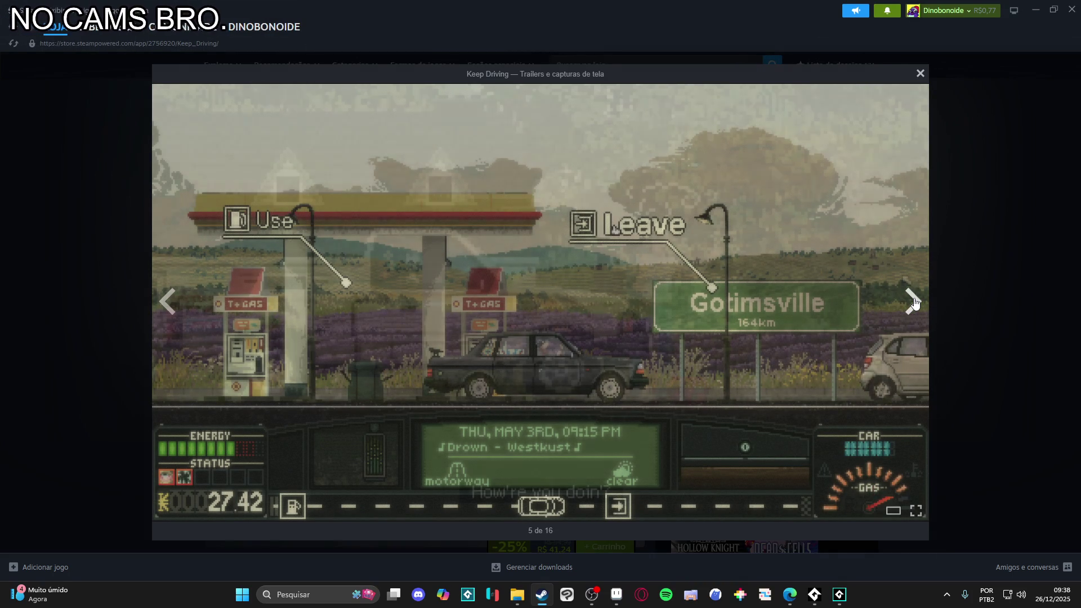
{"action": "left_click", "coordinate": [914, 302]}
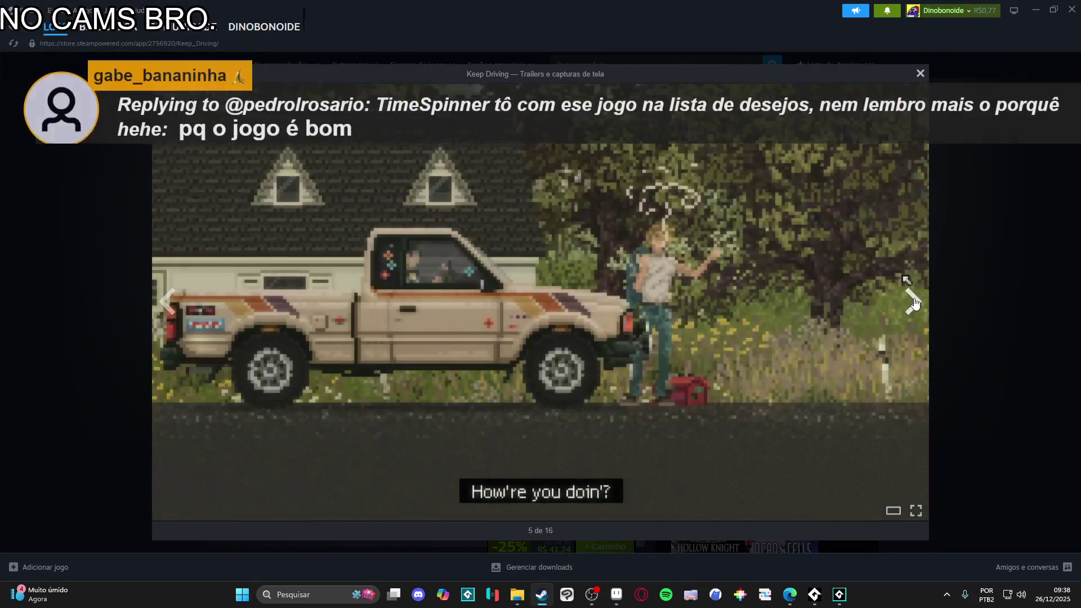
{"action": "left_click", "coordinate": [913, 302]}
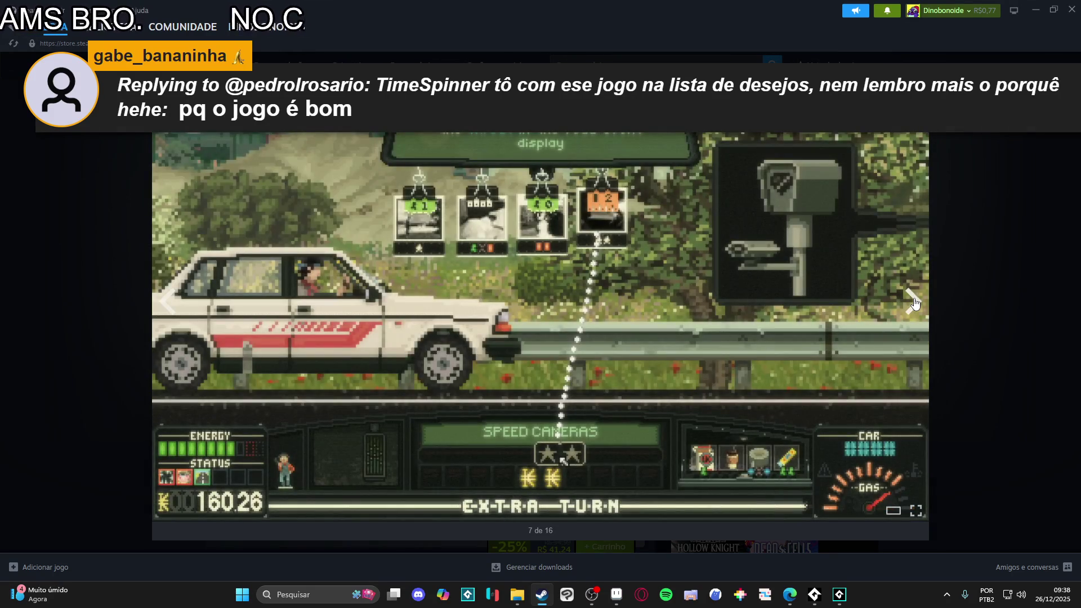
{"action": "left_click", "coordinate": [914, 303]}
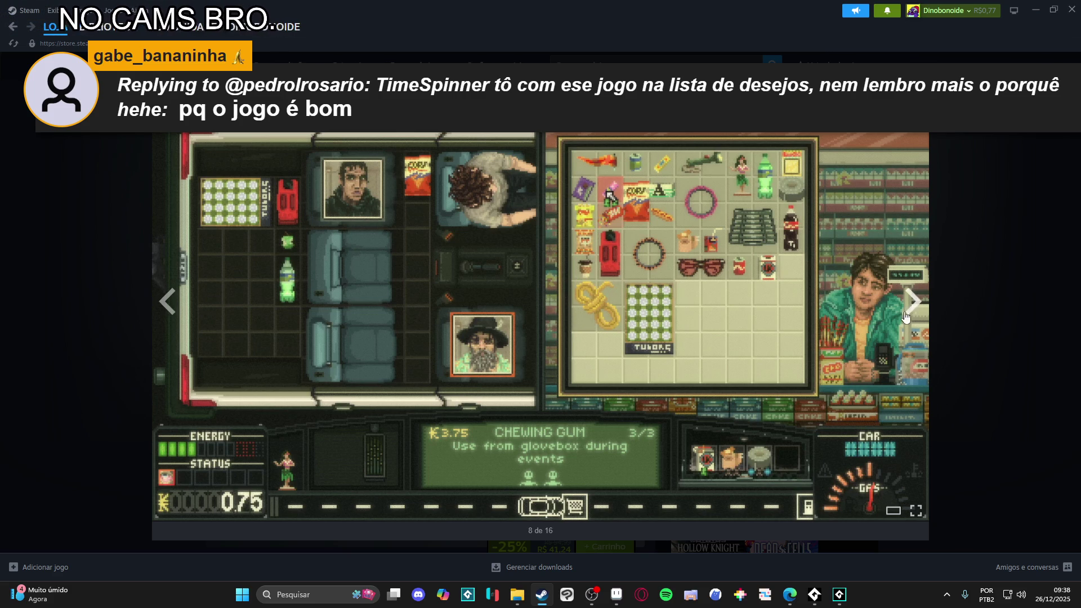
{"action": "left_click", "coordinate": [913, 304]}
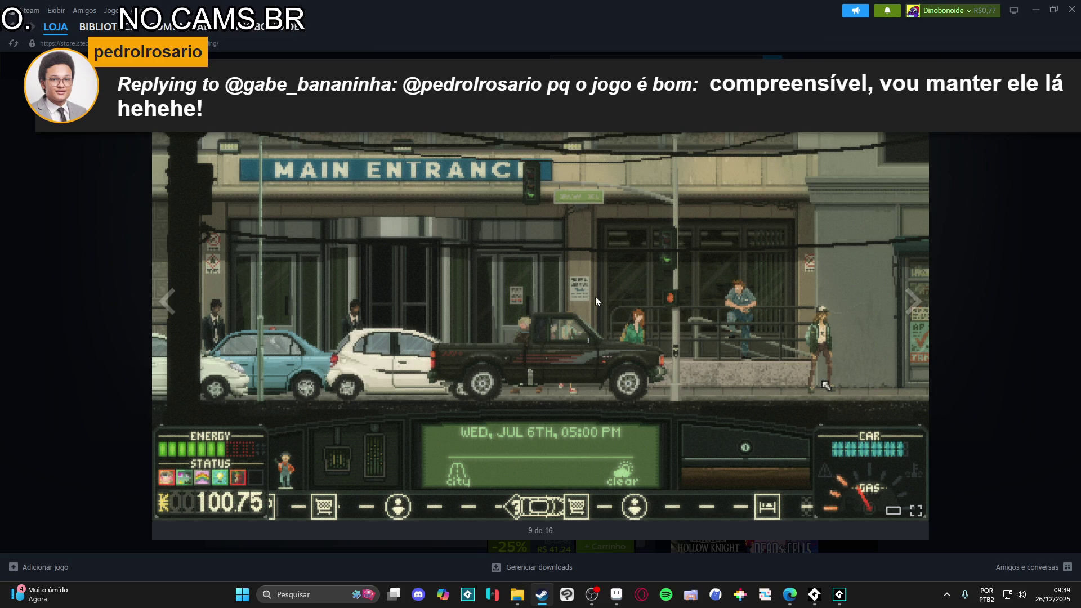
{"action": "left_click", "coordinate": [902, 305]}
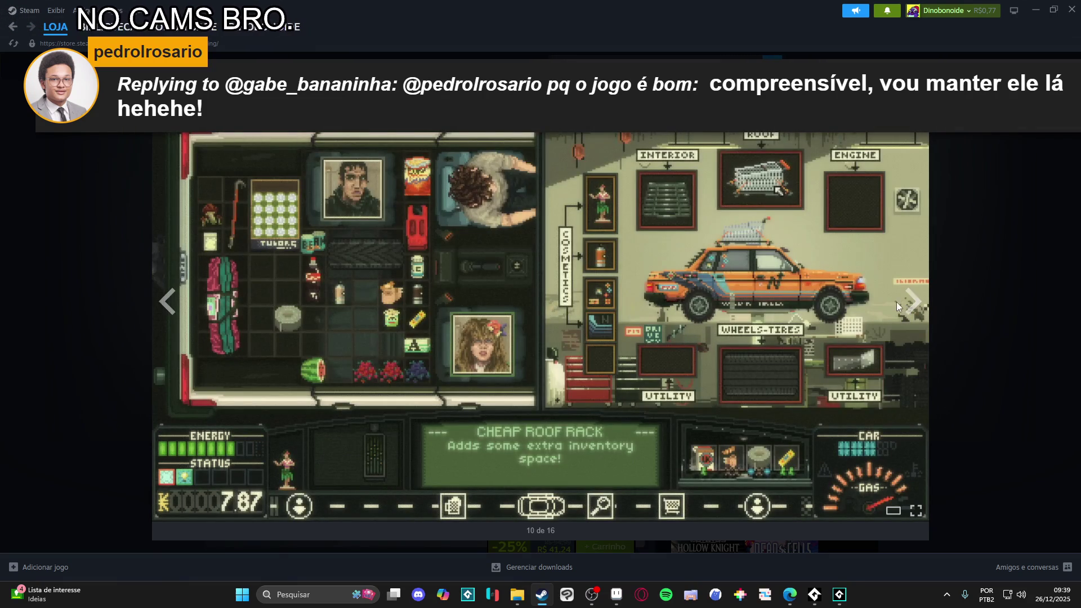
{"action": "left_click", "coordinate": [912, 307]}
{"action": "left_click", "coordinate": [914, 308]}
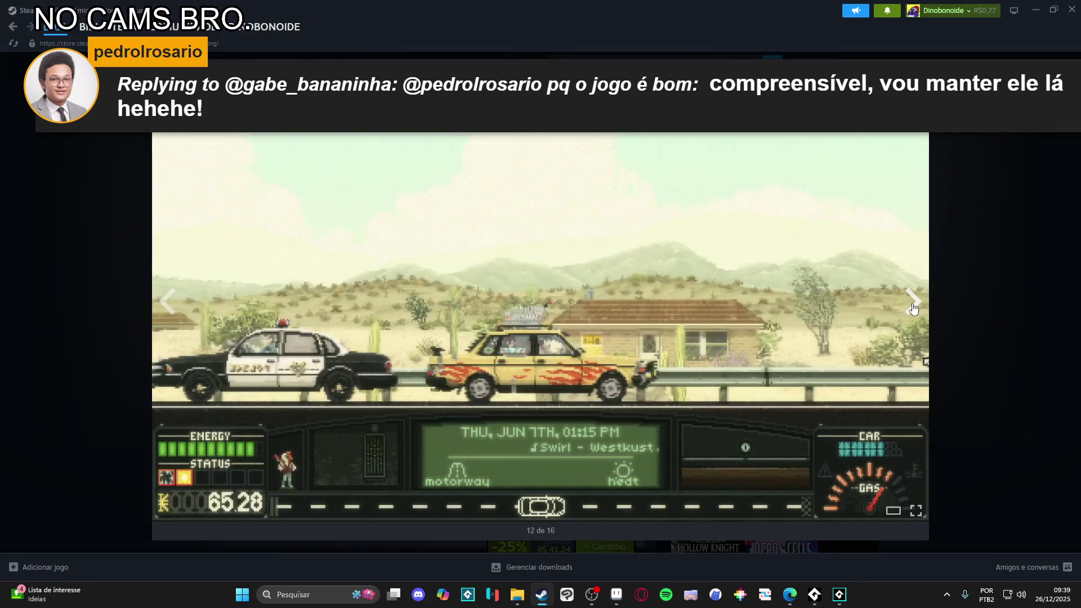
{"action": "left_click", "coordinate": [913, 308]}
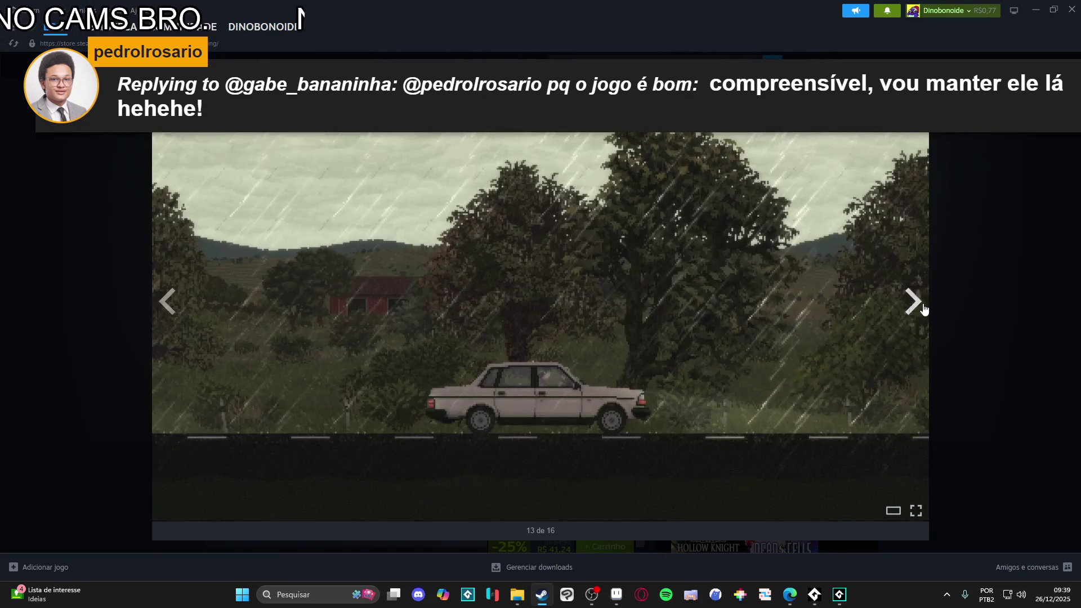
{"action": "left_click", "coordinate": [973, 299]}
{"action": "left_click", "coordinate": [653, 56]}
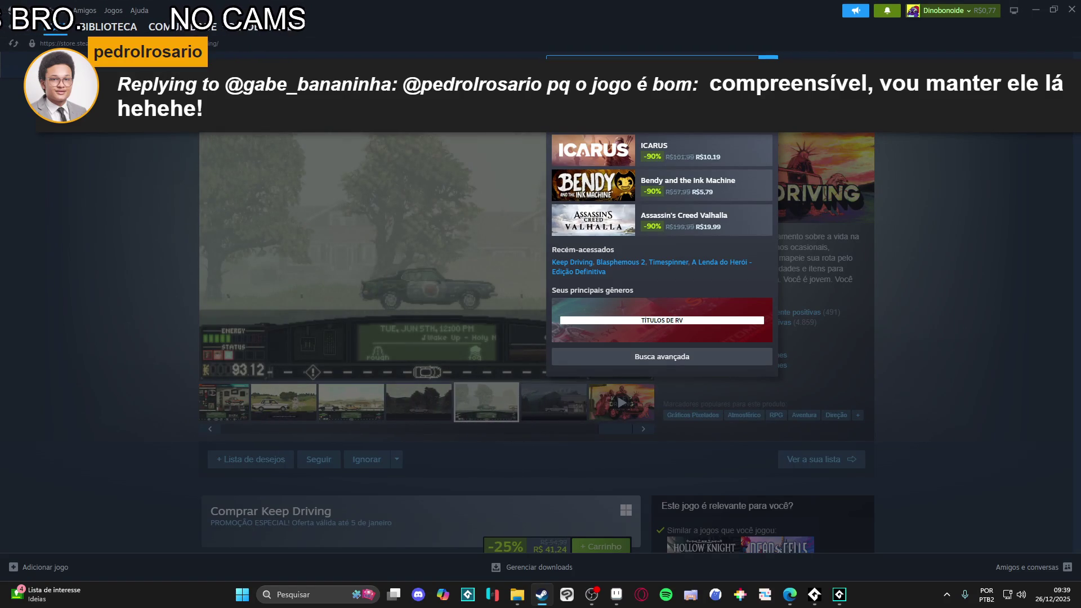
Step: Open the Valfaris store page and step through its screenshots full size
{"action": "type", "text": "valfaris"}
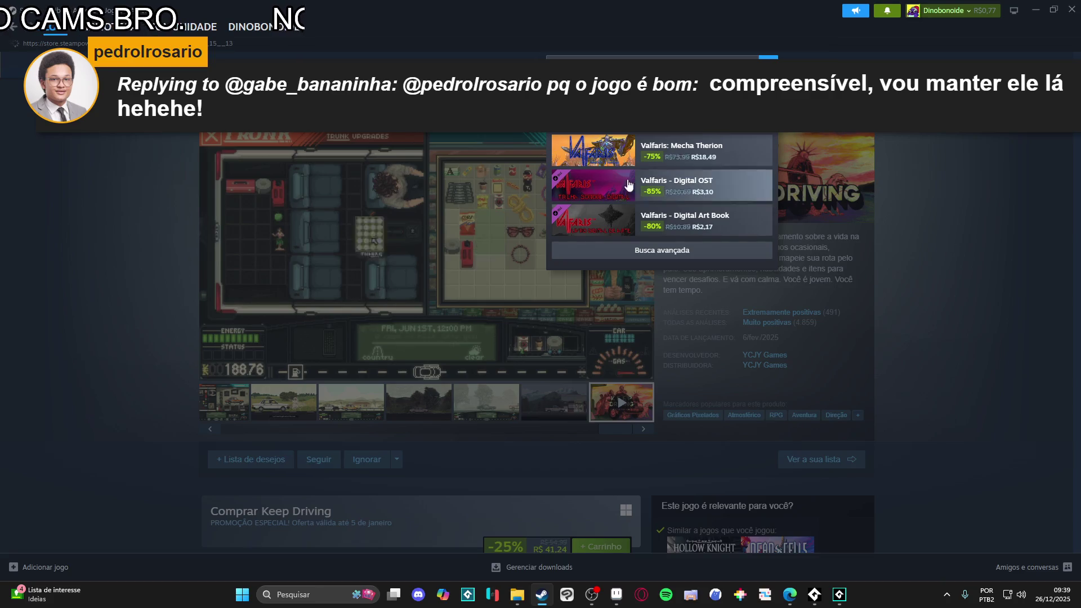
{"action": "left_click", "coordinate": [563, 220]}
{"action": "left_click", "coordinate": [366, 402]}
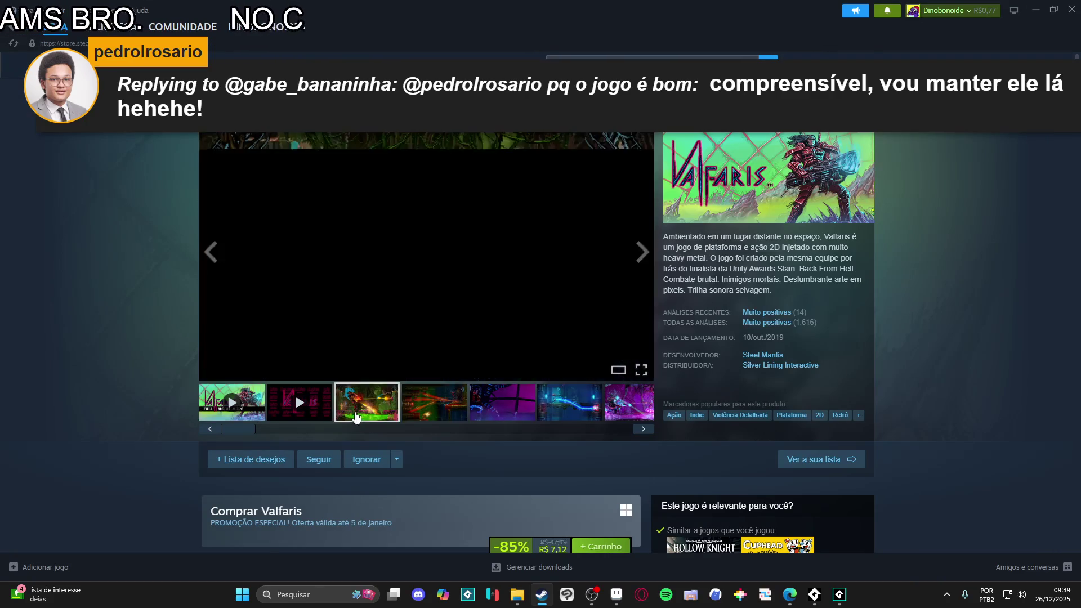
{"action": "left_click", "coordinate": [484, 253]}
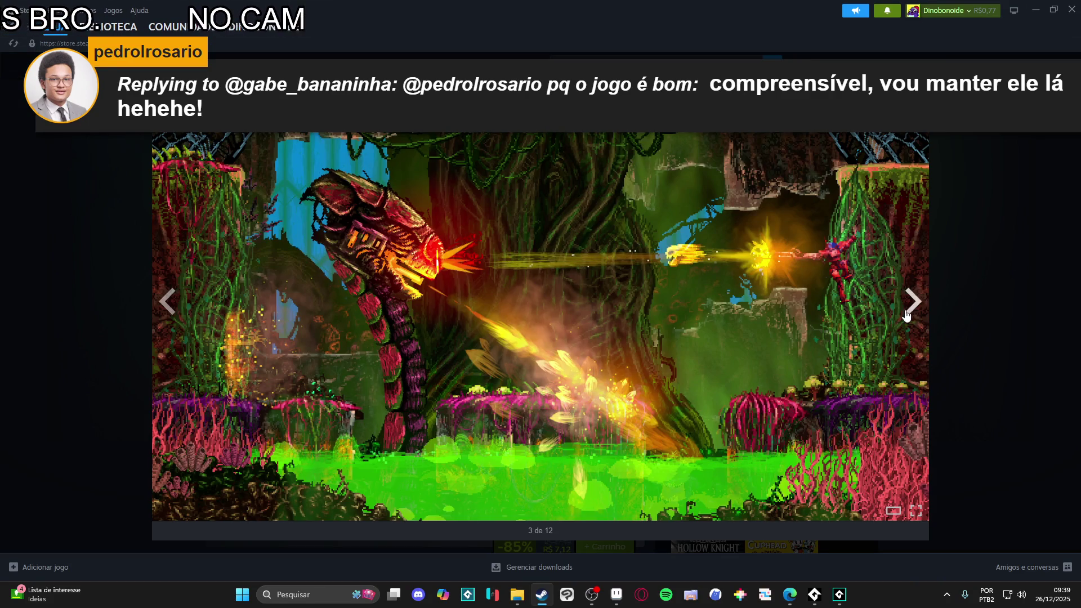
{"action": "left_click", "coordinate": [911, 310]}
{"action": "left_click", "coordinate": [912, 310]}
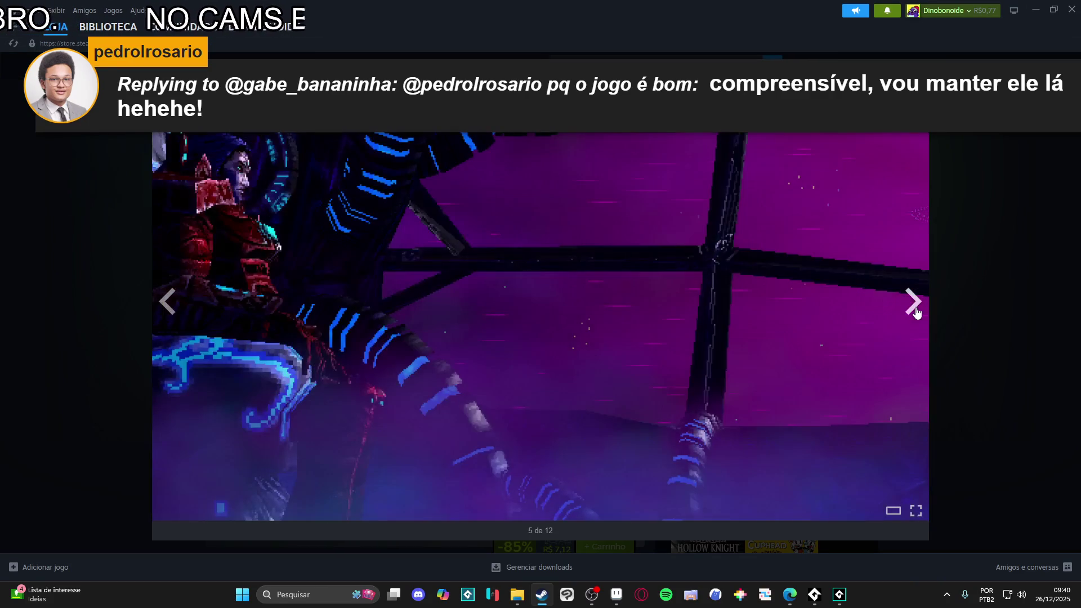
{"action": "left_click", "coordinate": [915, 311]}
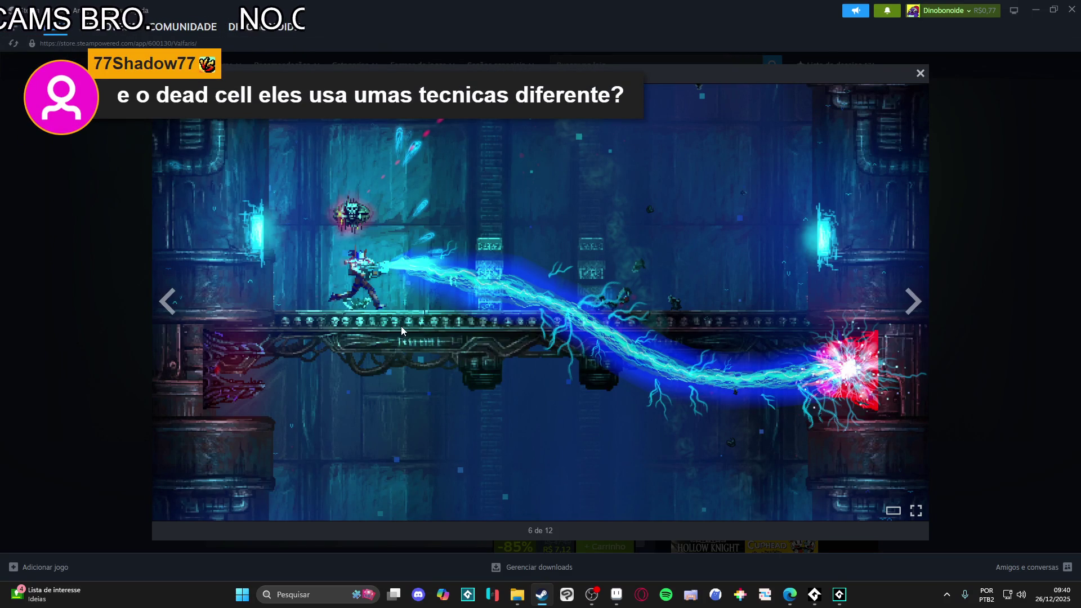
{"action": "left_click", "coordinate": [917, 290]}
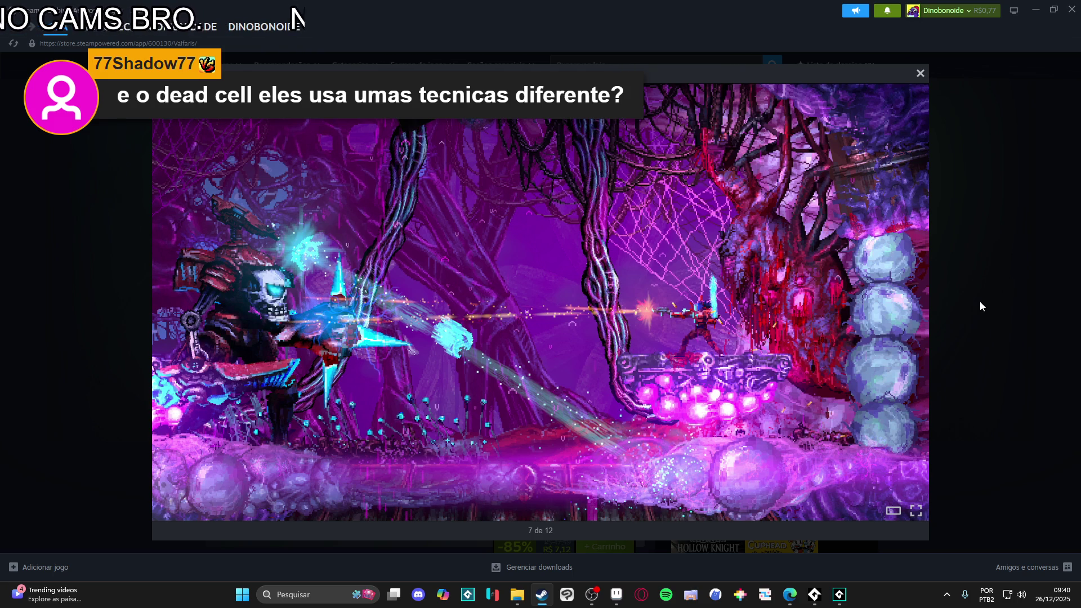
{"action": "left_click", "coordinate": [907, 305]}
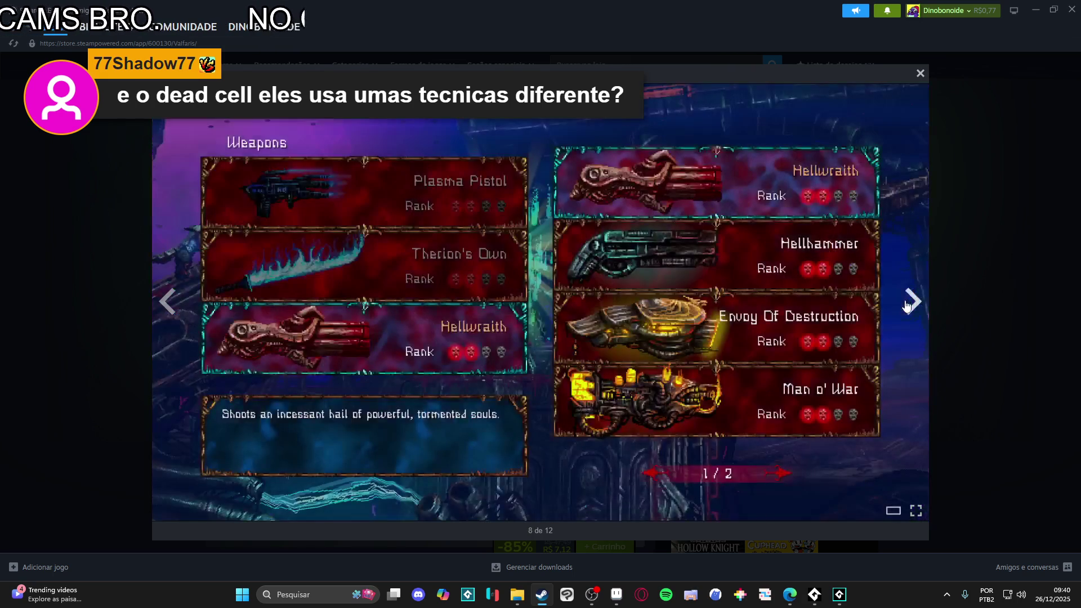
{"action": "key", "text": "Escape"}
Step: View the green jungle screenshot and the Valfaris trailer, then close the viewer
{"action": "left_click", "coordinate": [369, 414]}
{"action": "left_click", "coordinate": [546, 259]}
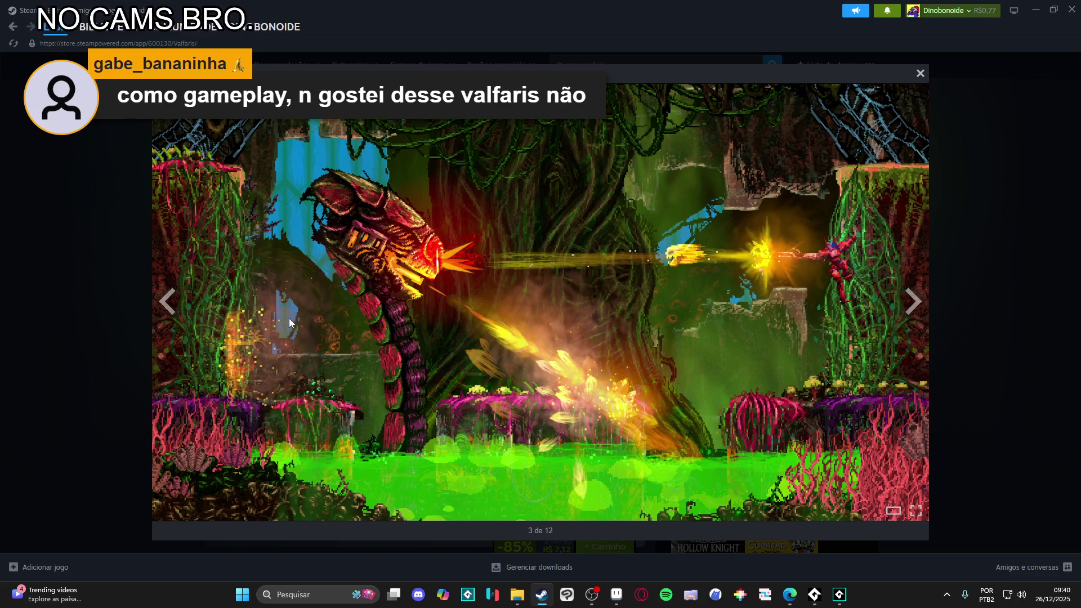
{"action": "double_click", "coordinate": [168, 301]}
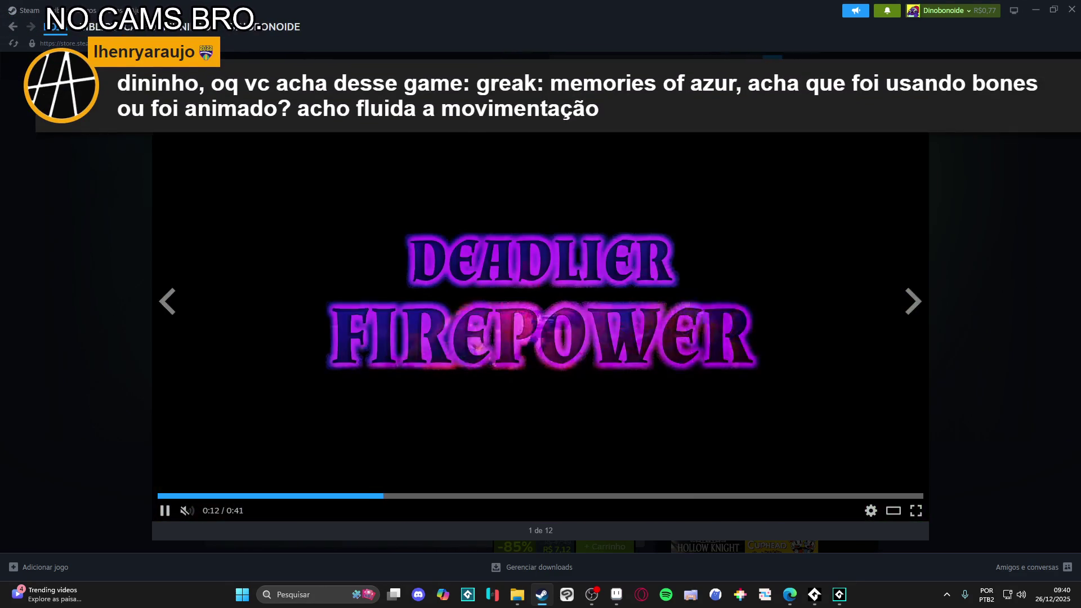
{"action": "key", "text": "Escape"}
{"action": "left_click", "coordinate": [705, 56]}
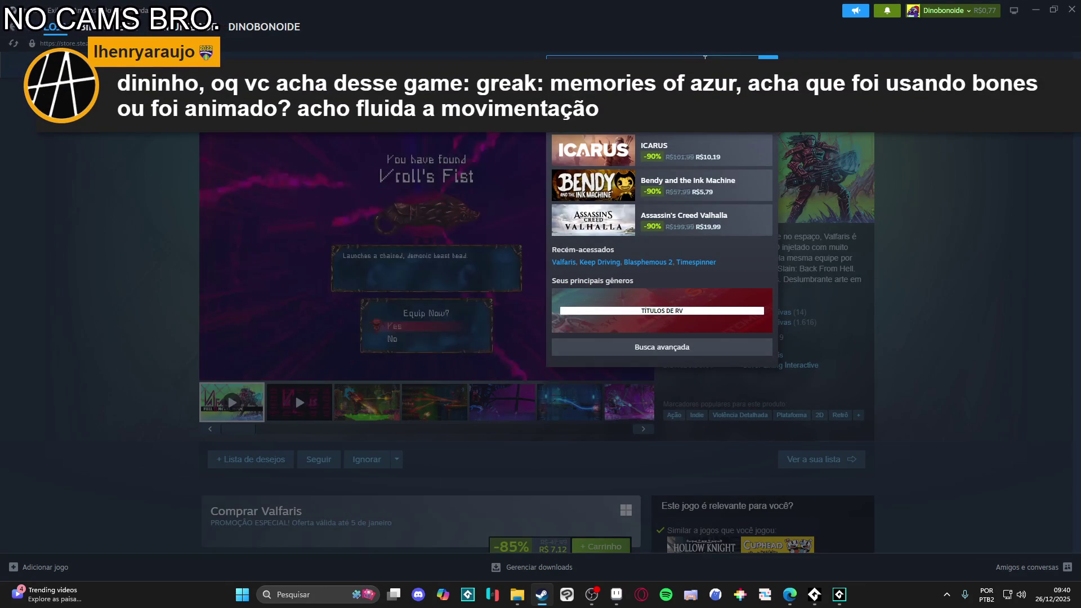
Step: Search 'pizza', open the Pizza Tower page, and enlarge its third screenshot
{"action": "type", "text": "pizza"}
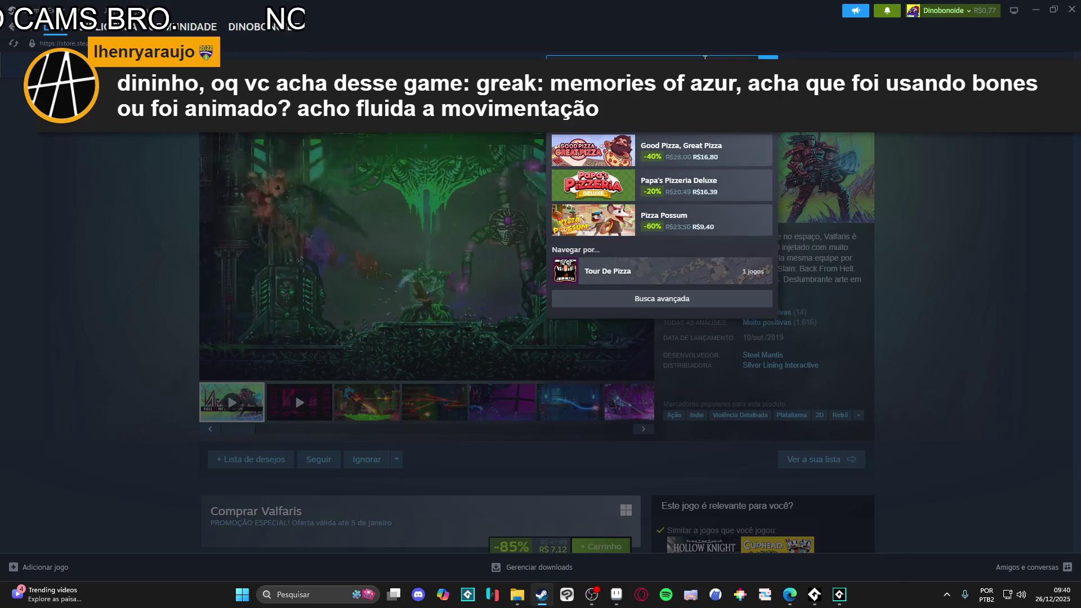
{"action": "key", "text": "Return"}
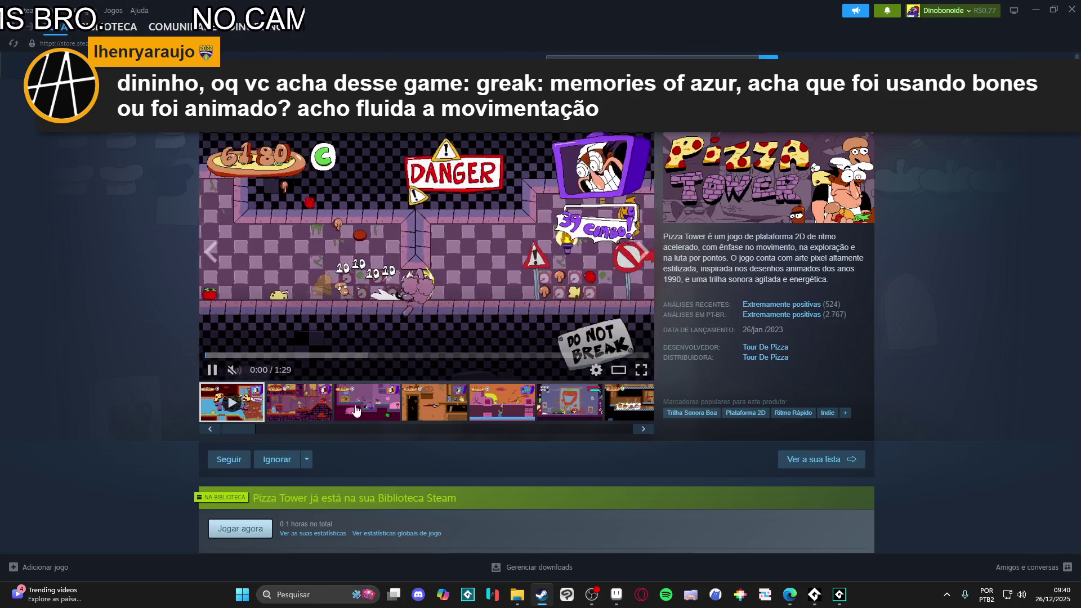
{"action": "left_click", "coordinate": [355, 411]}
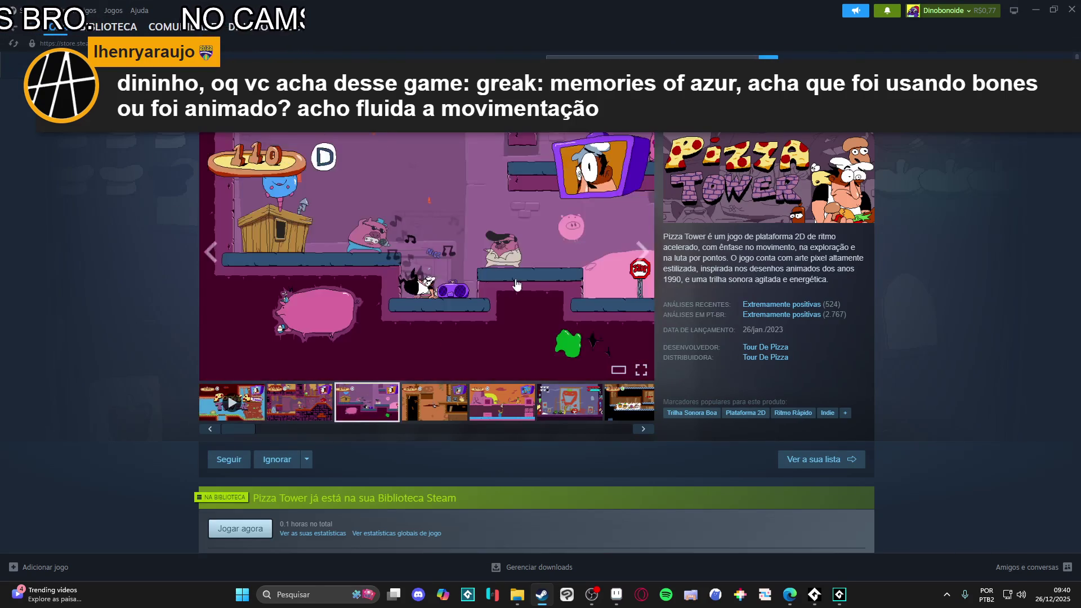
{"action": "left_click", "coordinate": [619, 338]}
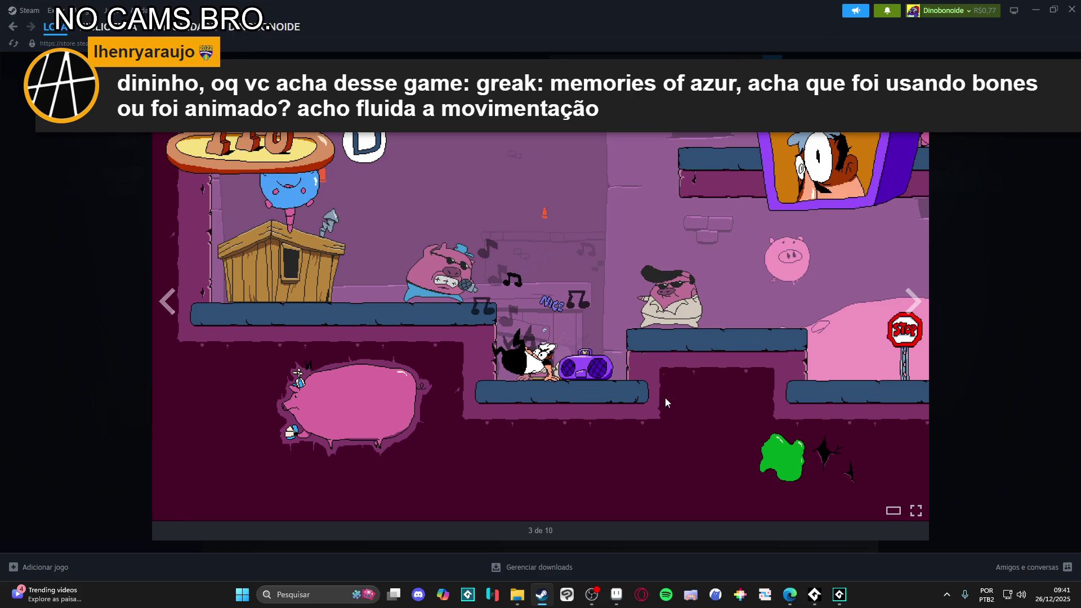
Step: Page through the Pizza Tower screenshots to 10 of 10, close, and type 'gki' in search
{"action": "left_click", "coordinate": [915, 298]}
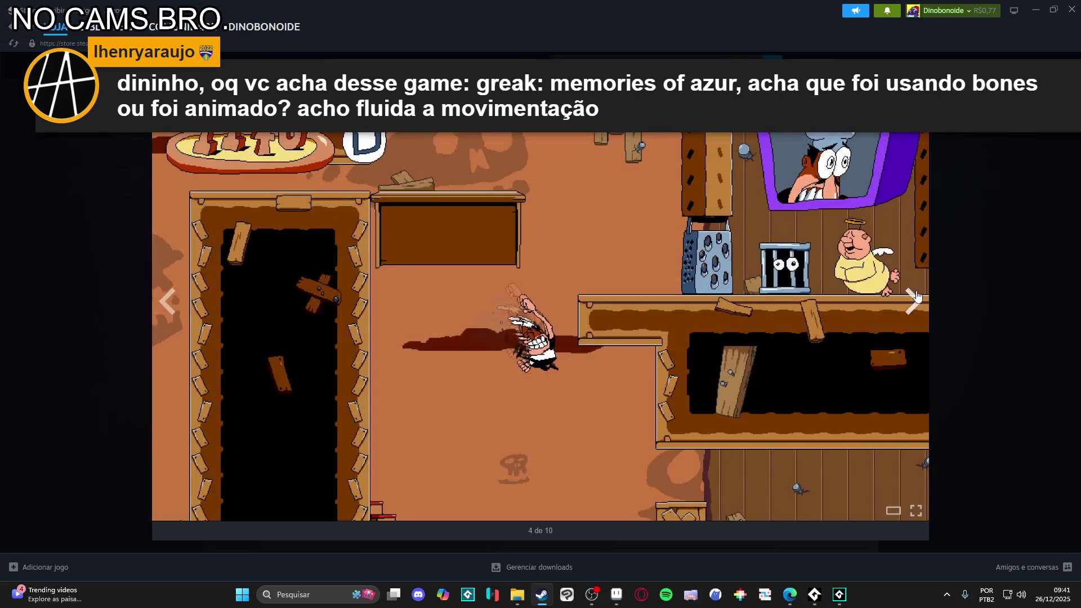
{"action": "left_click", "coordinate": [916, 297]}
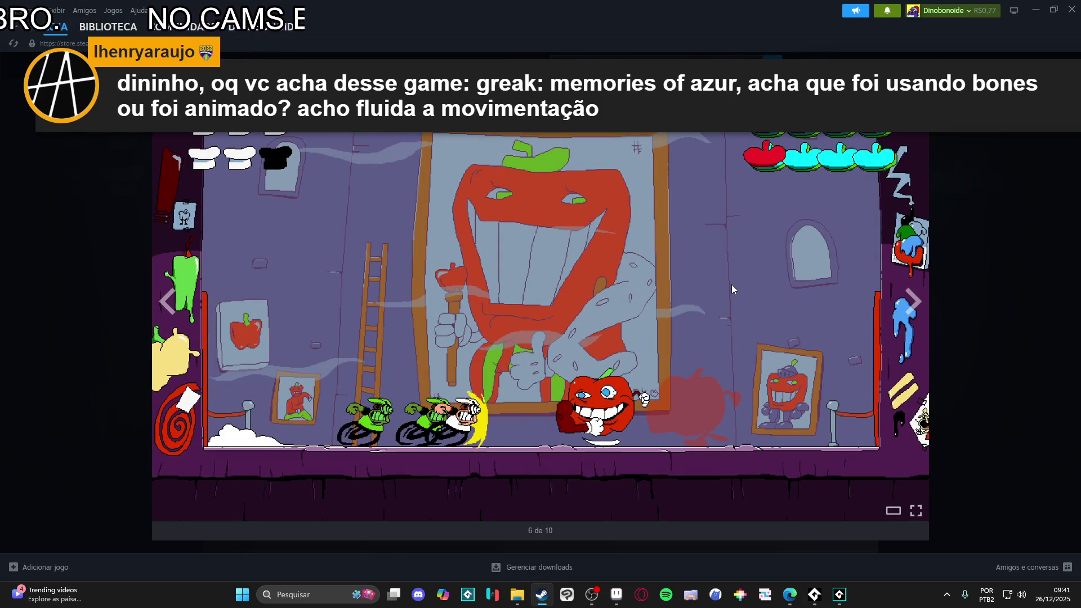
{"action": "left_click", "coordinate": [913, 301]}
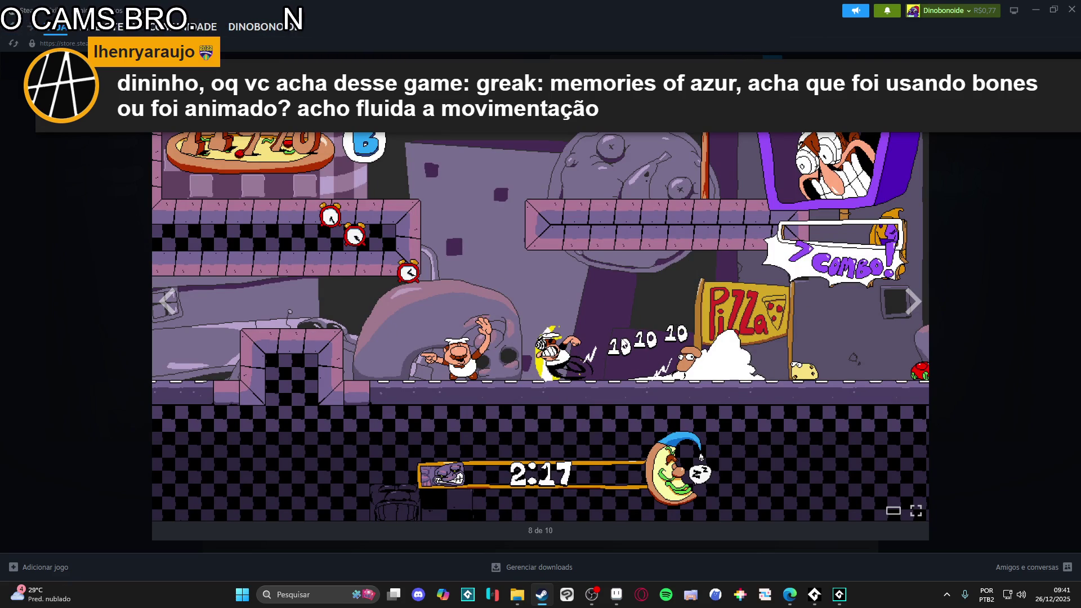
{"action": "left_click", "coordinate": [908, 312]}
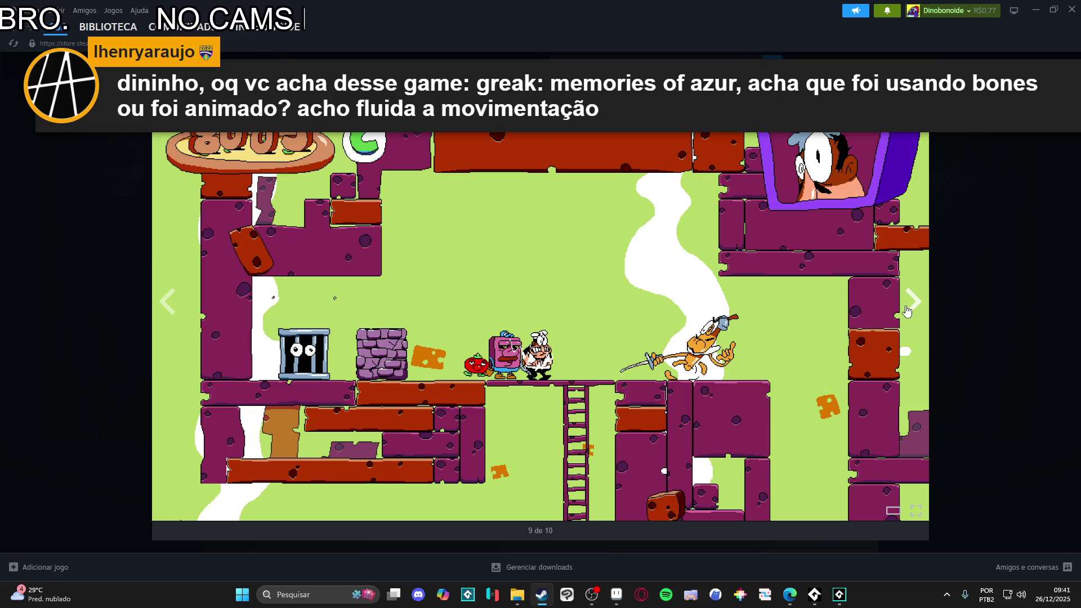
{"action": "left_click", "coordinate": [908, 312]}
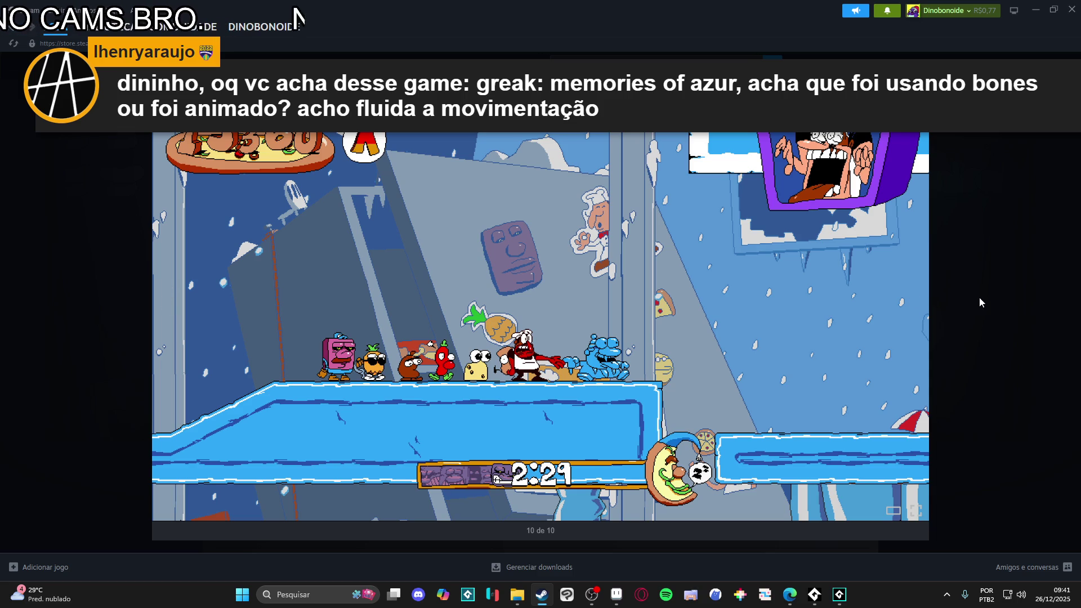
{"action": "key", "text": "Escape"}
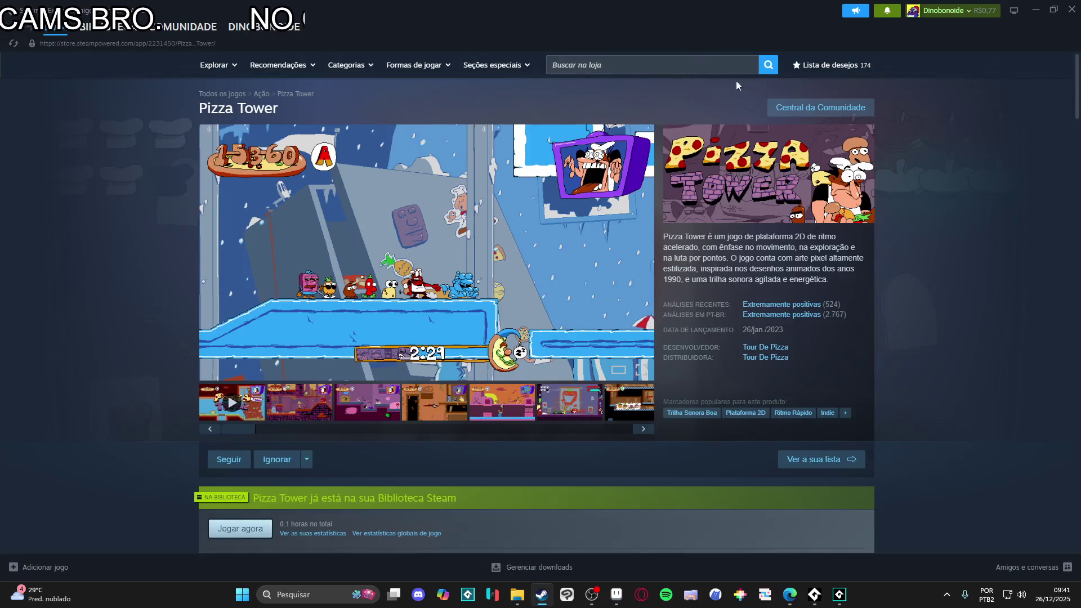
{"action": "left_click", "coordinate": [694, 65]}
{"action": "type", "text": "g"}
{"action": "type", "text": "k"}
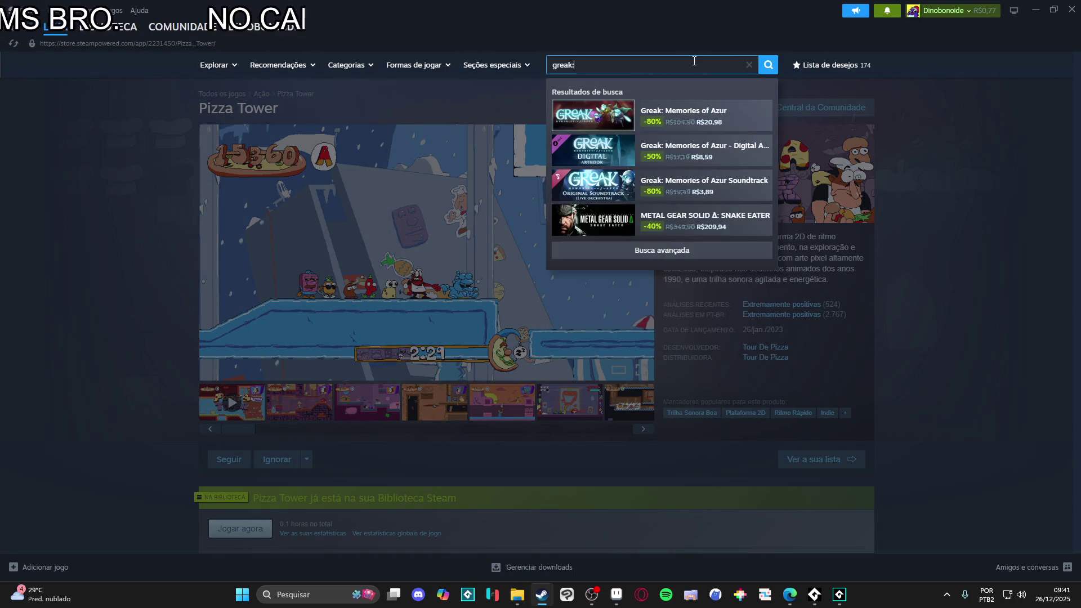
{"action": "type", "text": "i"}
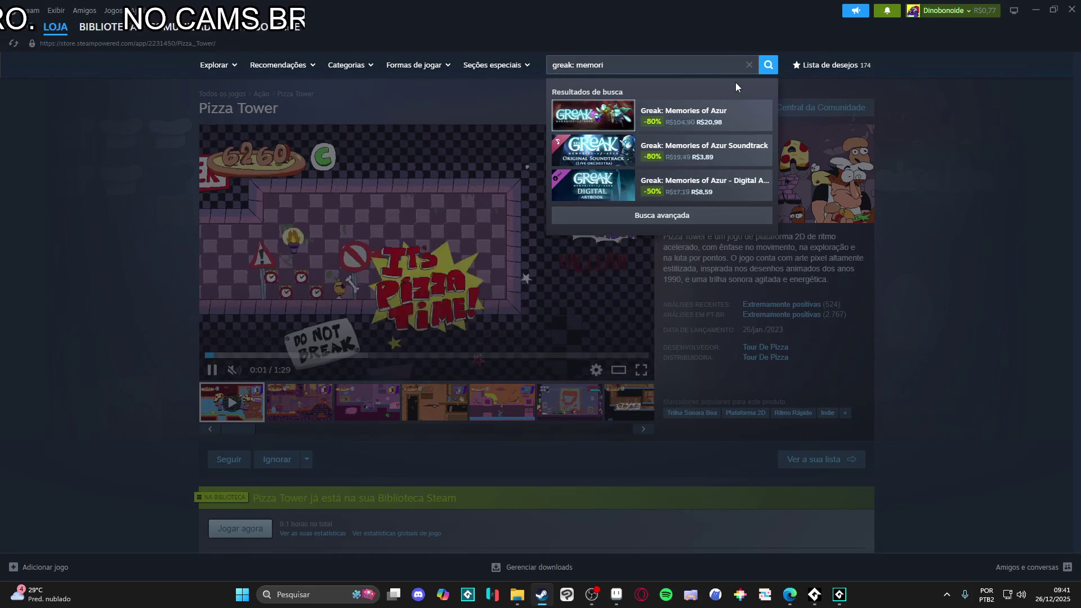
Step: Open the Greak: Memories of Azur store page and watch its trailer full screen
{"action": "left_click", "coordinate": [731, 113]}
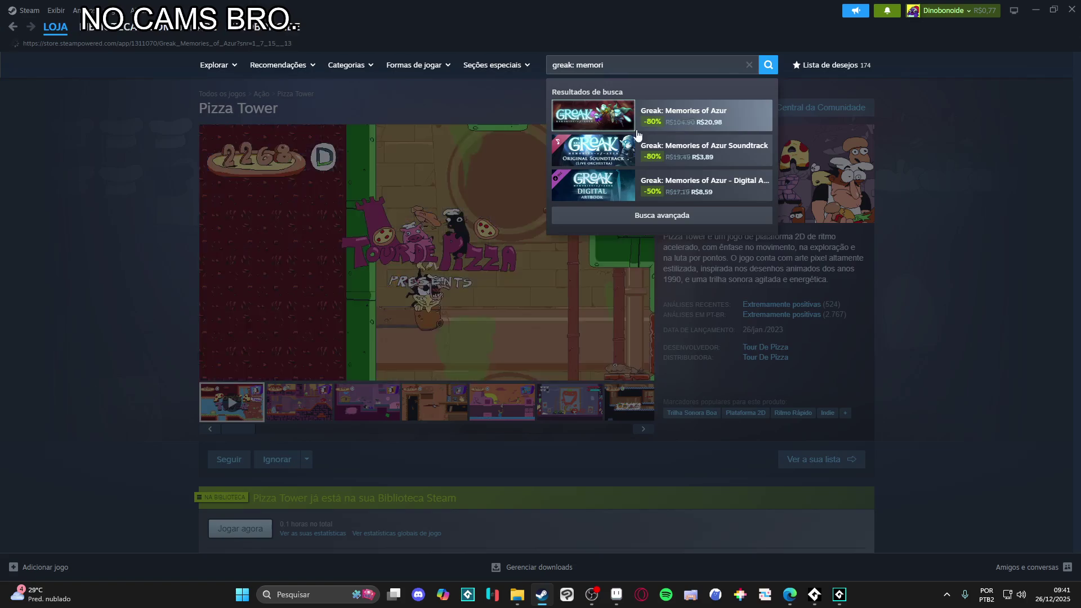
{"action": "scroll", "coordinate": [478, 296], "scroll_direction": "down", "scroll_amount": 4}
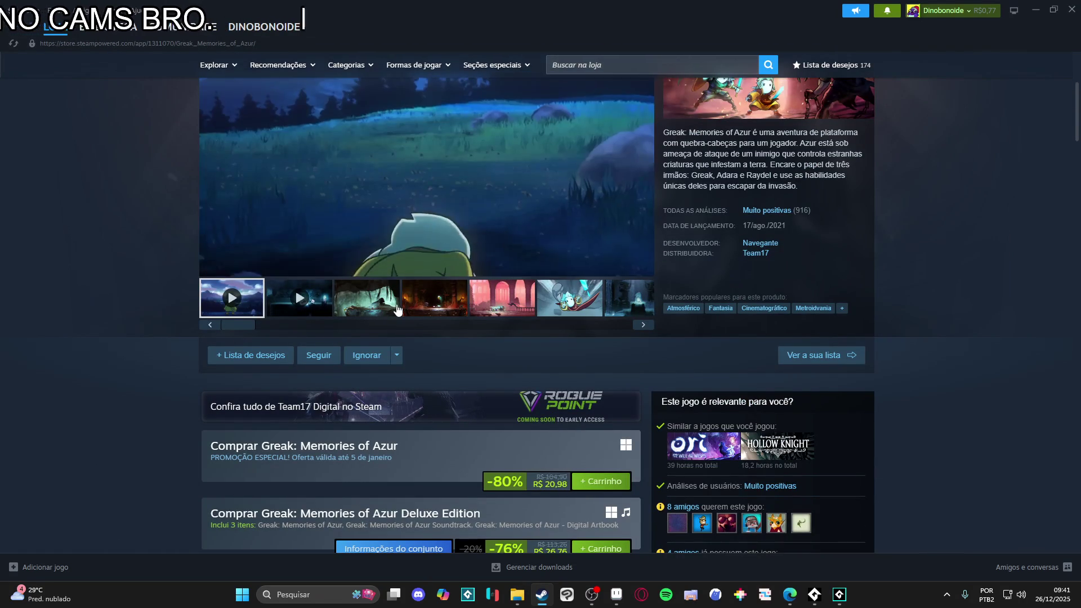
{"action": "left_click", "coordinate": [384, 312]}
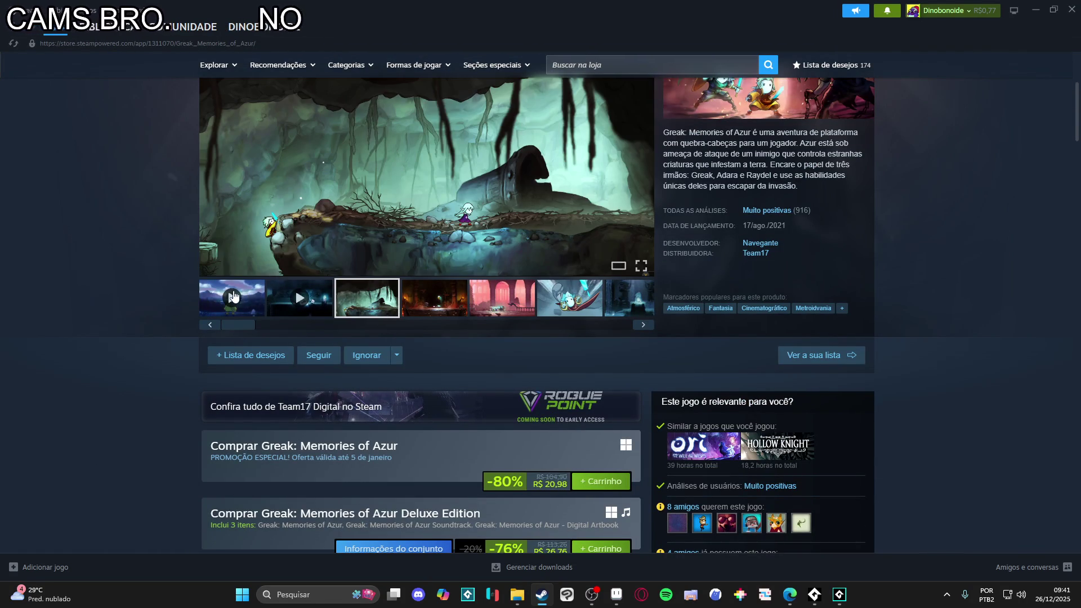
{"action": "left_click", "coordinate": [237, 295]}
{"action": "left_click", "coordinate": [642, 265]}
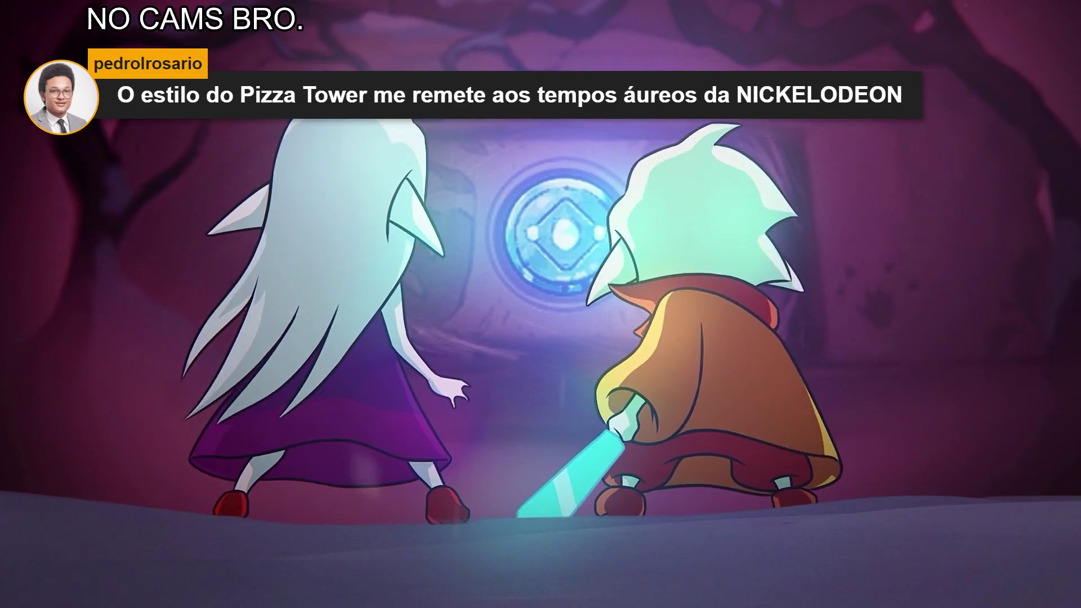
{"action": "mouse_move", "coordinate": [531, 493]}
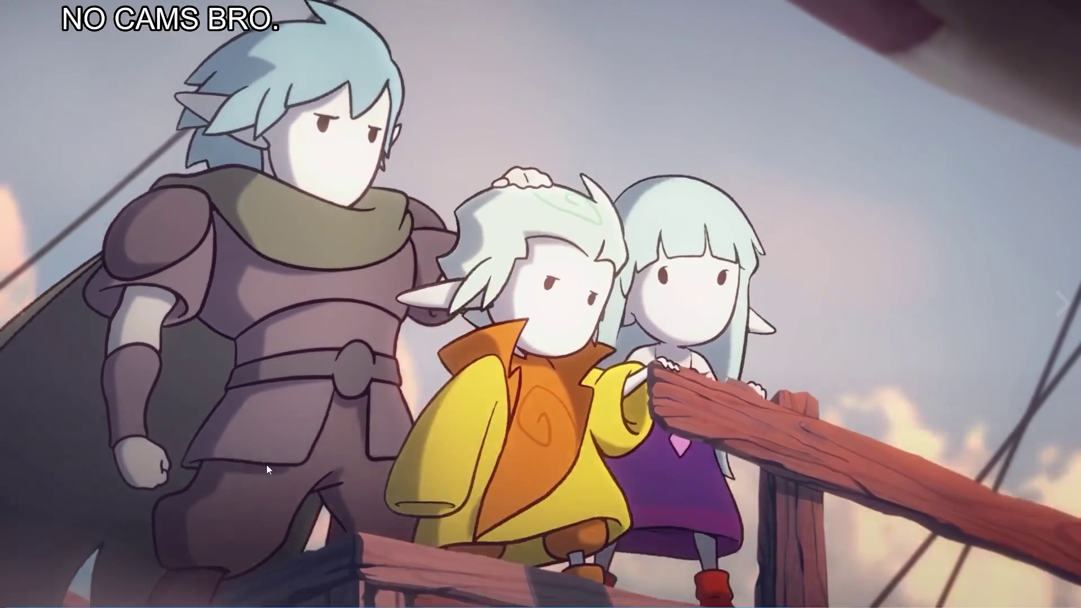
{"action": "mouse_move", "coordinate": [607, 489]}
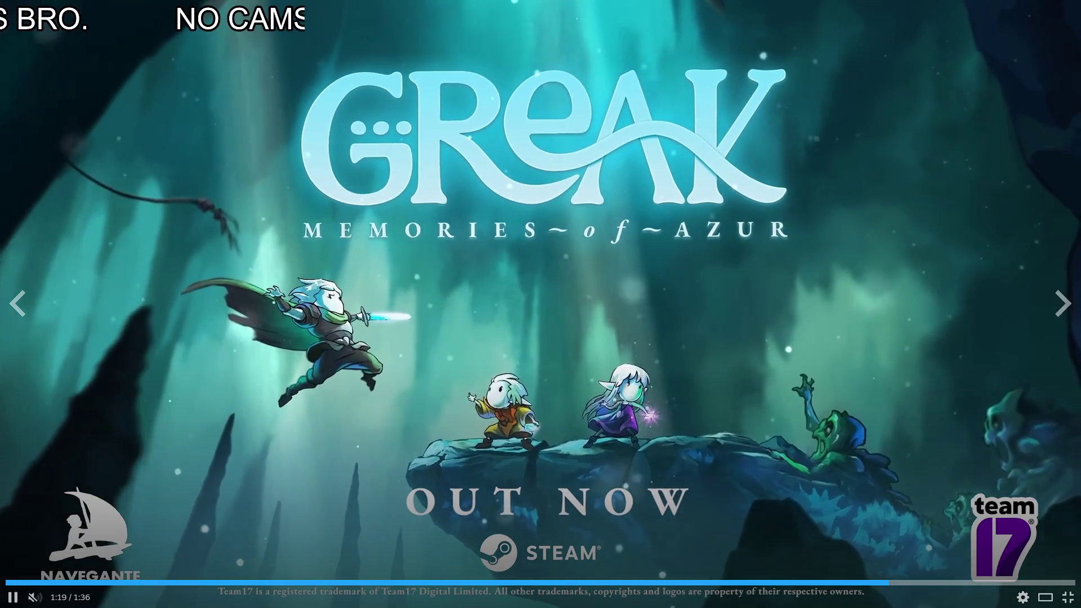
{"action": "left_click", "coordinate": [1068, 597]}
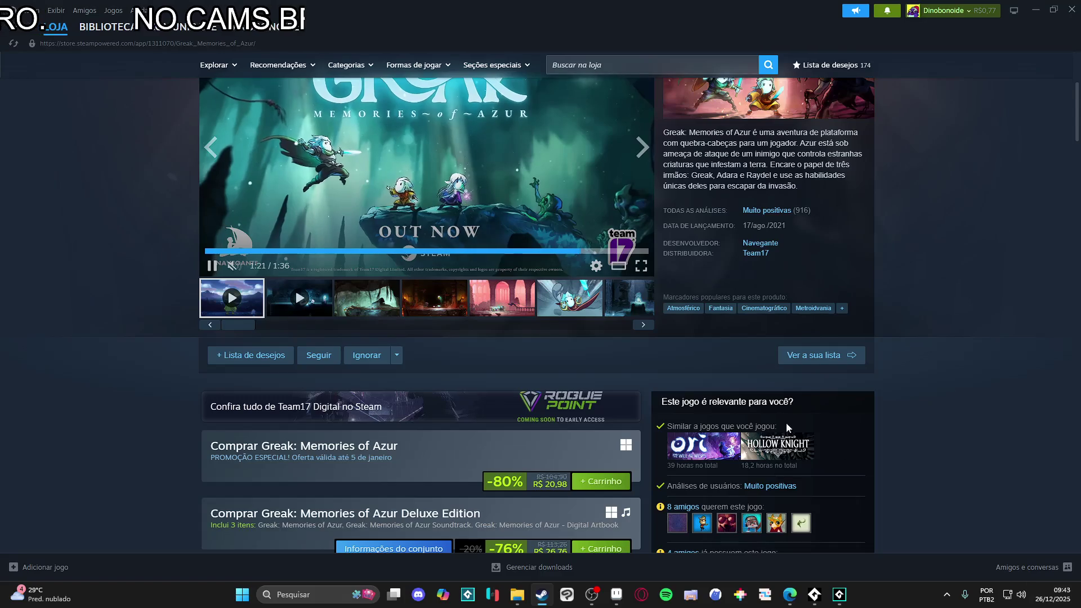
Step: Browse the cave, fiery and pink Greak screenshots, then minimise Steam
{"action": "left_click", "coordinate": [362, 306]}
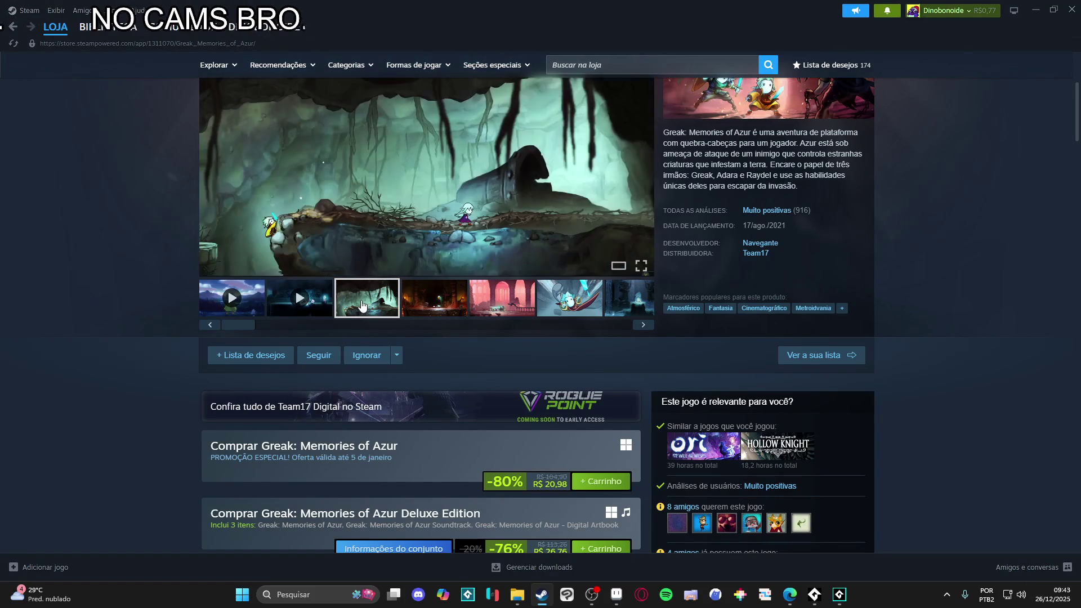
{"action": "left_click", "coordinate": [442, 310]}
{"action": "scroll", "coordinate": [462, 301], "scroll_direction": "up", "scroll_amount": 1}
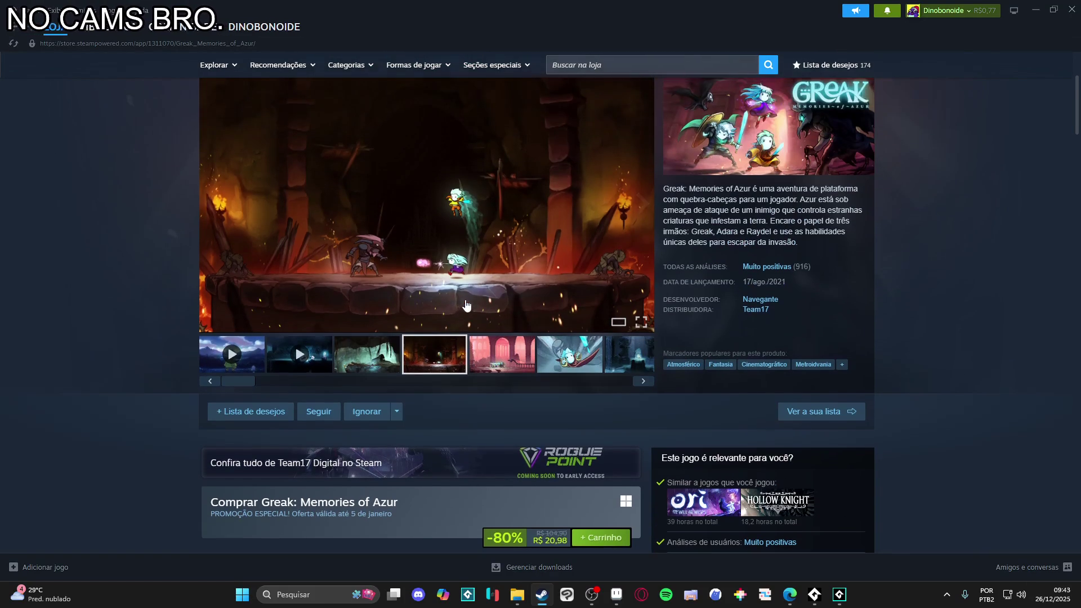
{"action": "left_click", "coordinate": [495, 355]}
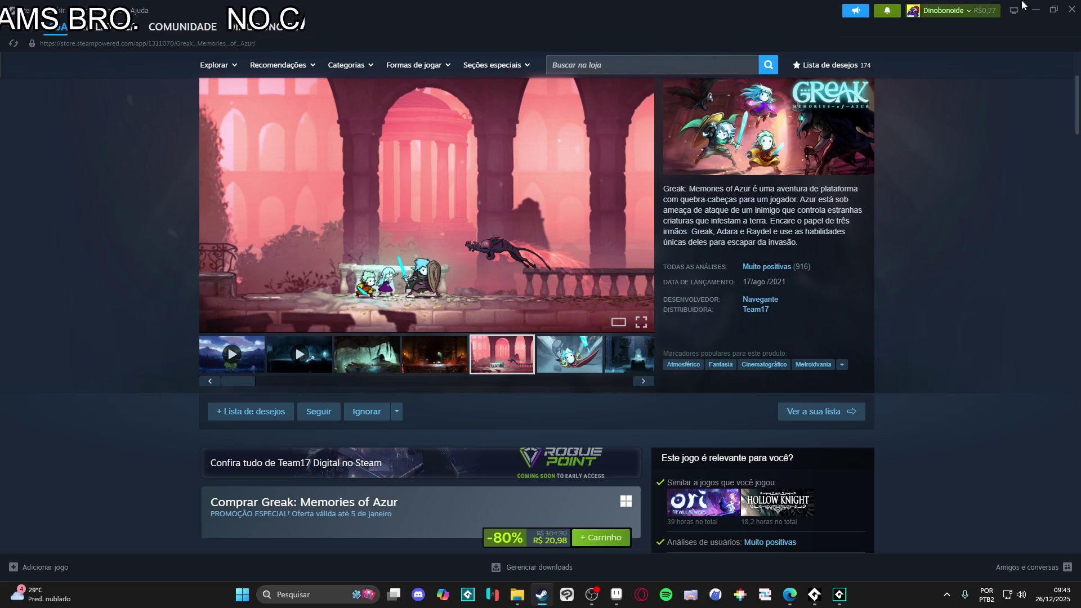
{"action": "left_click", "coordinate": [1036, 10]}
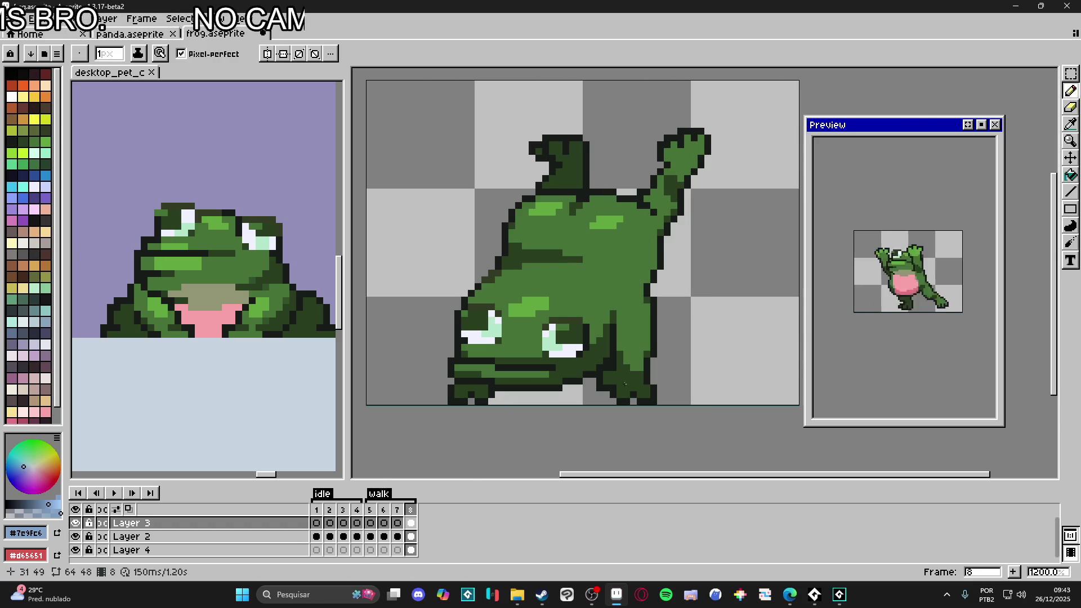
Step: Flip between frames 7 and 8 of the frog animation
{"action": "scroll", "coordinate": [594, 301], "scroll_direction": "down", "scroll_amount": 2}
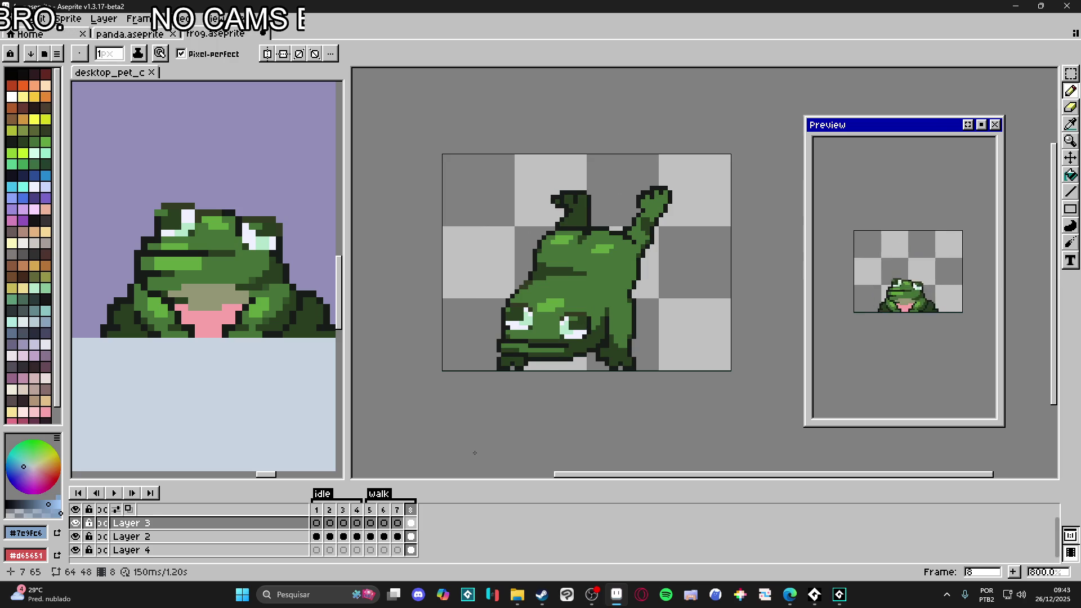
{"action": "left_click", "coordinate": [398, 513]}
{"action": "left_click", "coordinate": [412, 519]}
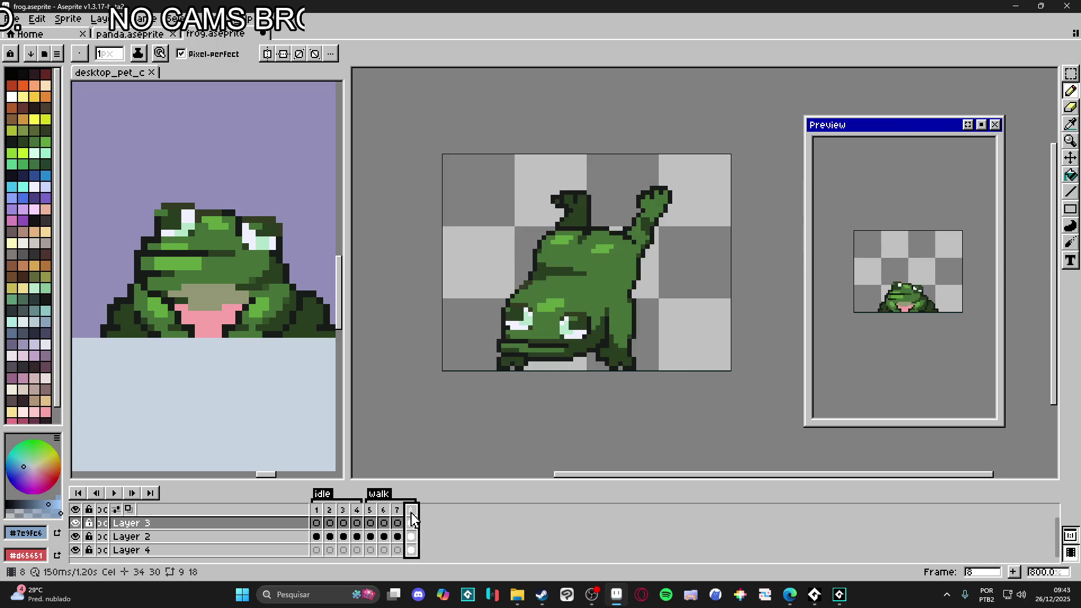
Step: Close four leftover Edge windows, including the jumping frog search, then restore a new Edge tab
{"action": "mouse_move", "coordinate": [541, 590]}
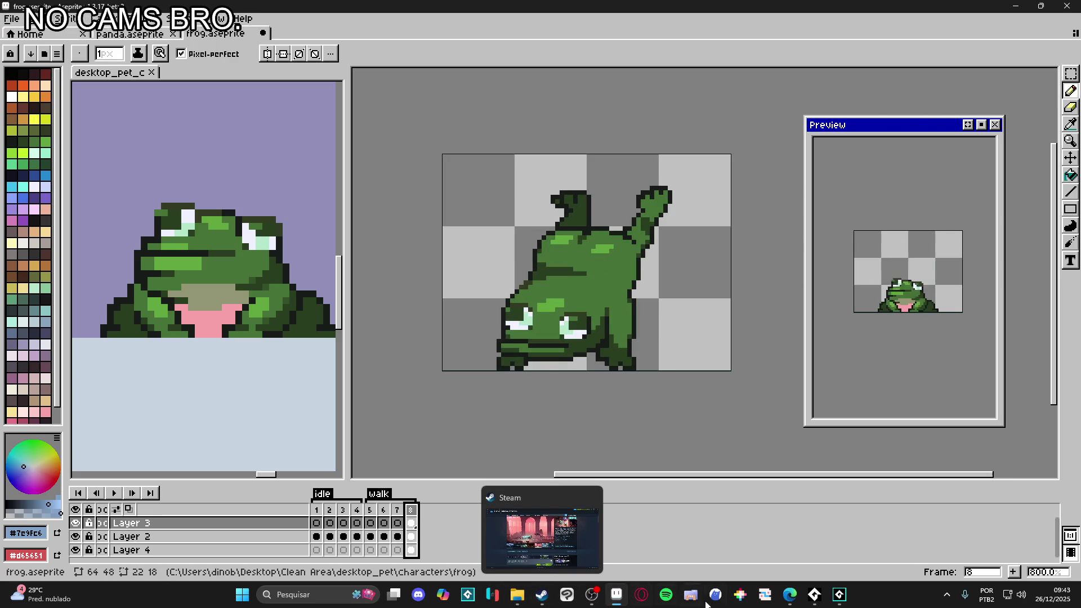
{"action": "mouse_move", "coordinate": [790, 597]}
{"action": "left_click", "coordinate": [1062, 496]}
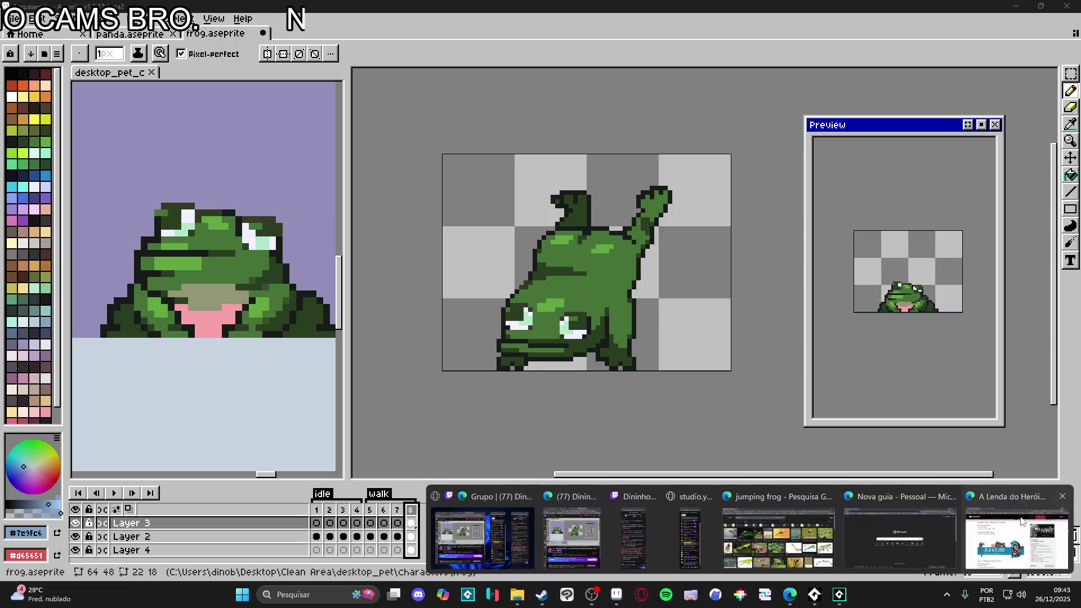
{"action": "left_click", "coordinate": [1062, 496]}
{"action": "left_click", "coordinate": [1046, 496]}
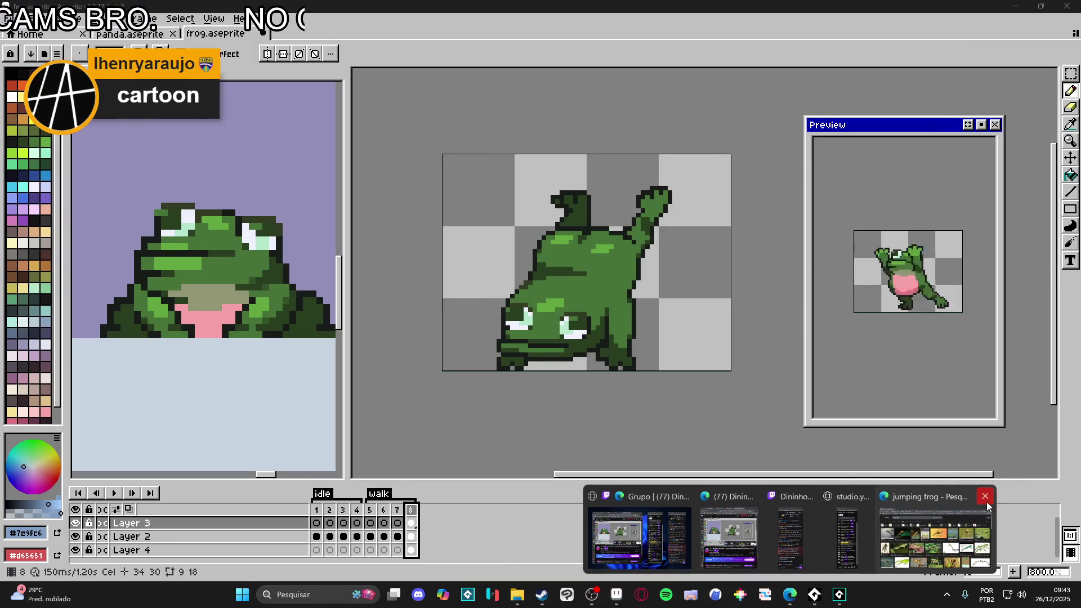
{"action": "left_click", "coordinate": [986, 496]}
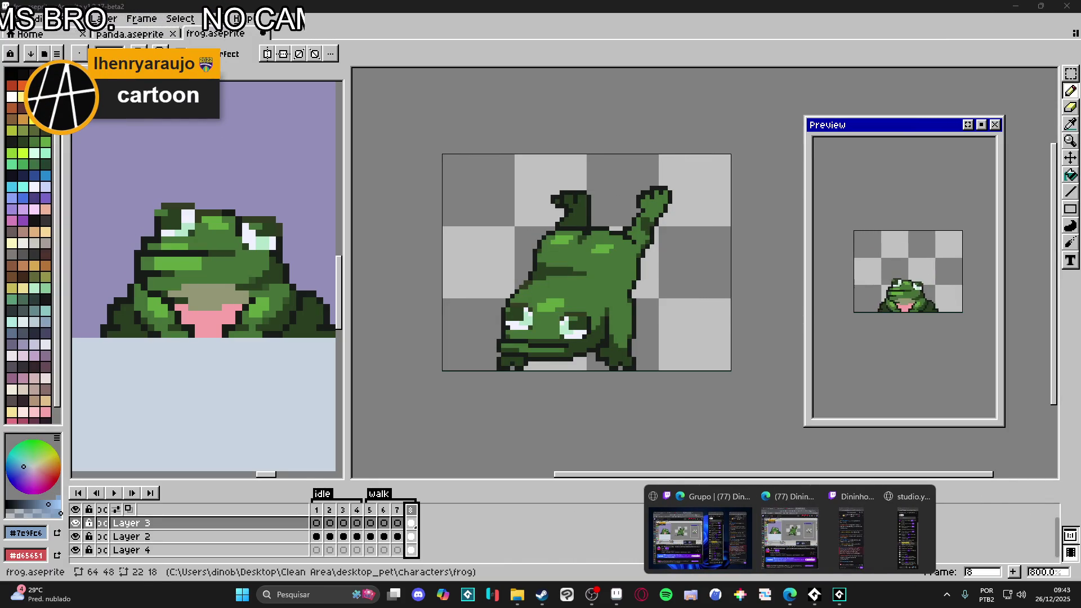
{"action": "left_click", "coordinate": [790, 595]}
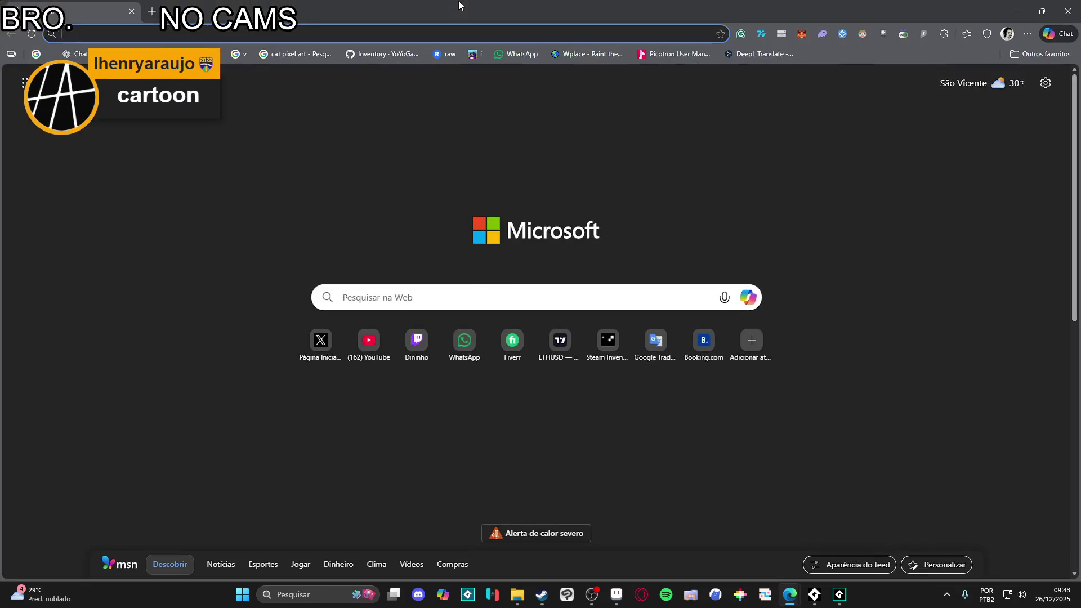
Step: Go to Sketchfab and search its models for 'jumping frog'
{"action": "type", "text": "sketchfab.com"}
{"action": "key", "text": "Return"}
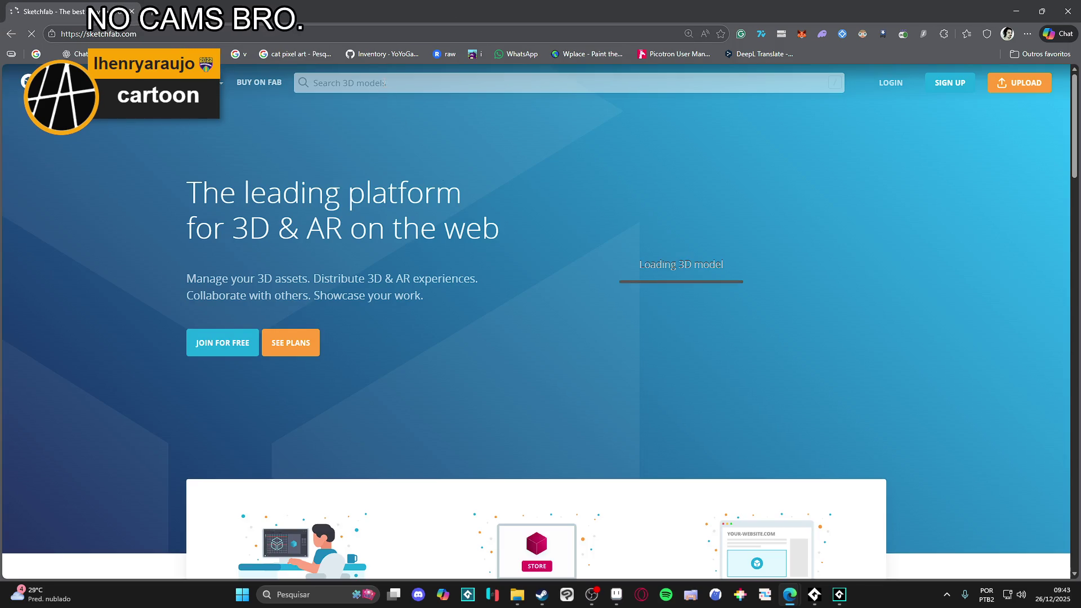
{"action": "left_click", "coordinate": [384, 82]}
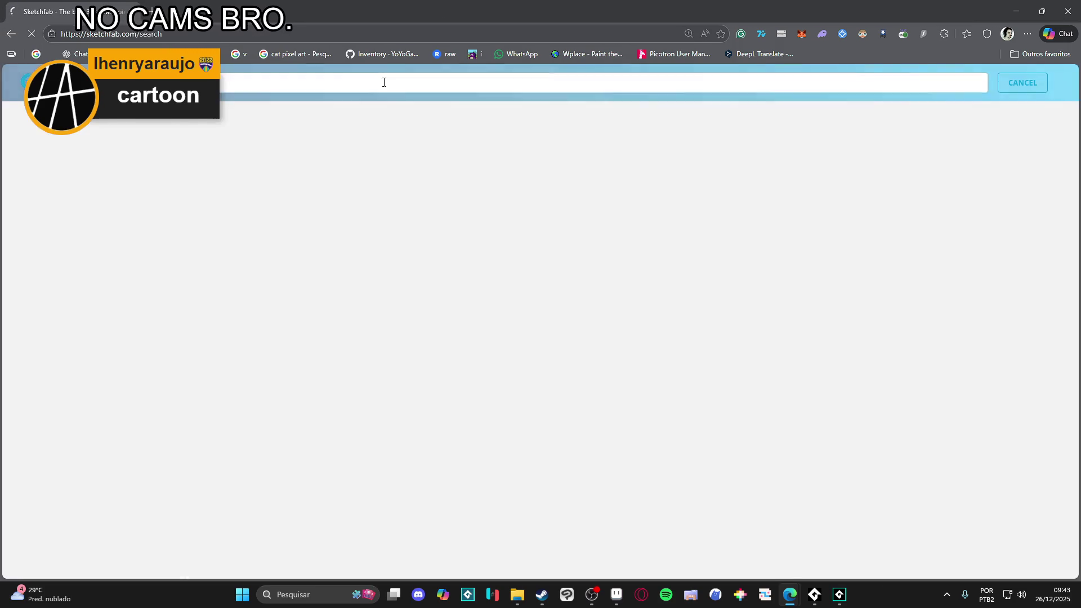
{"action": "type", "text": "frog"}
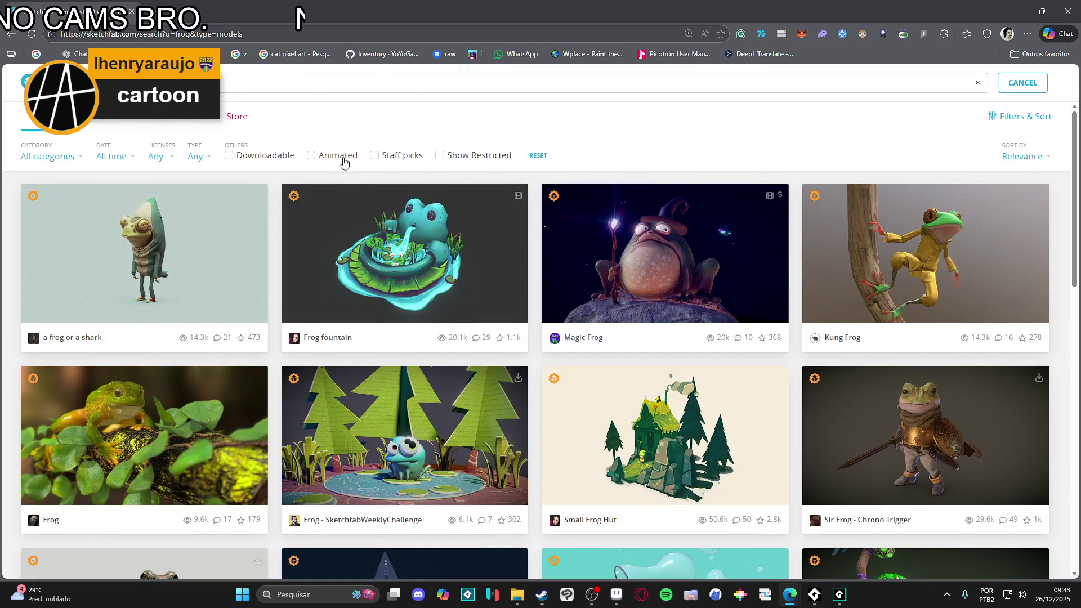
{"action": "scroll", "coordinate": [361, 199], "scroll_direction": "down", "scroll_amount": 8}
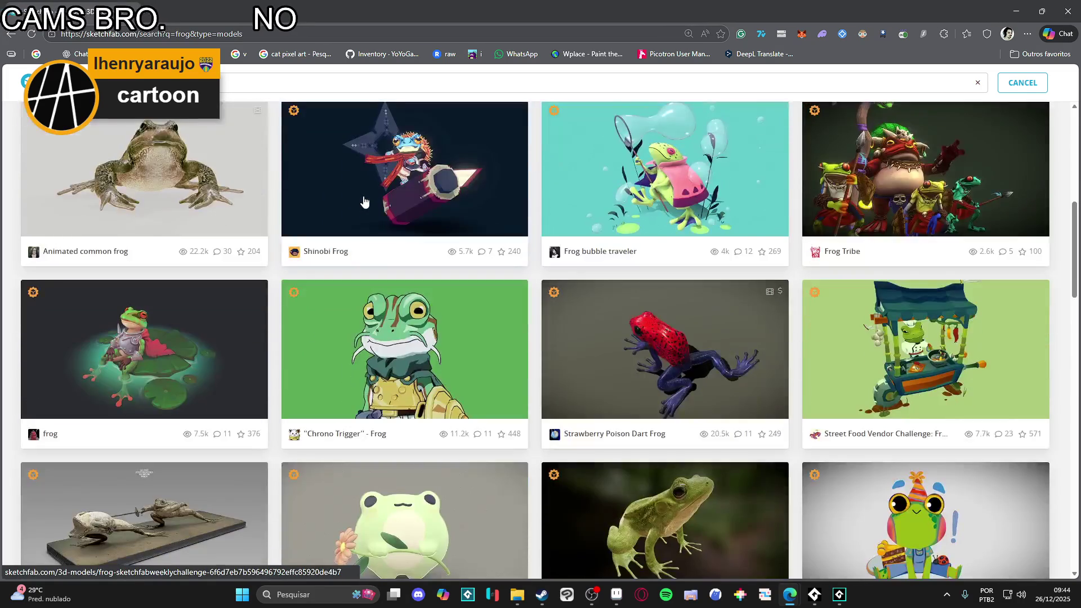
{"action": "scroll", "coordinate": [365, 202], "scroll_direction": "down", "scroll_amount": 4}
{"action": "scroll", "coordinate": [358, 186], "scroll_direction": "up", "scroll_amount": 10}
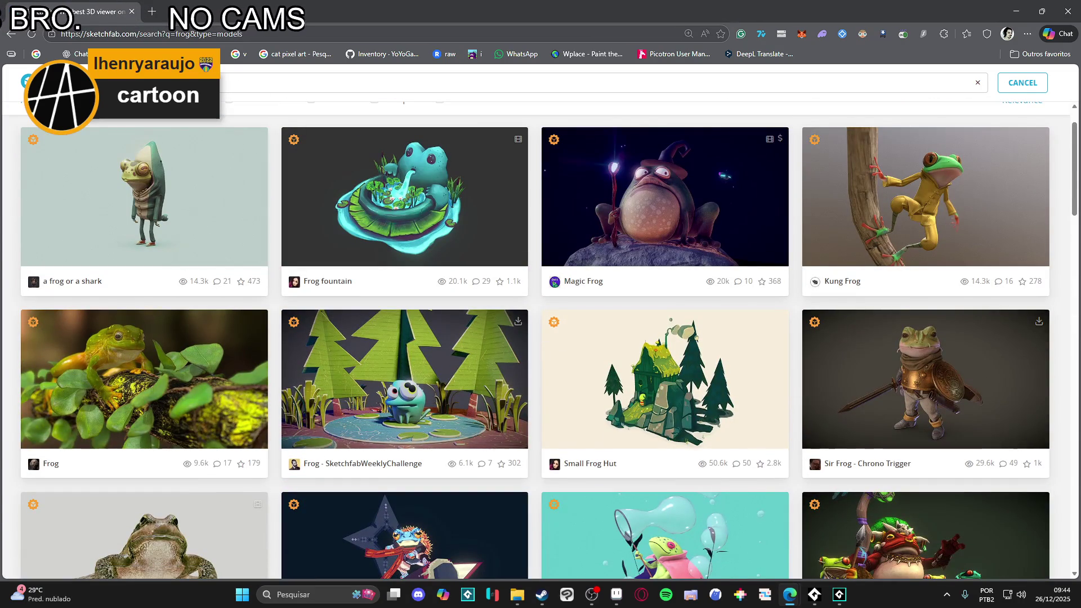
{"action": "key", "text": "Return"}
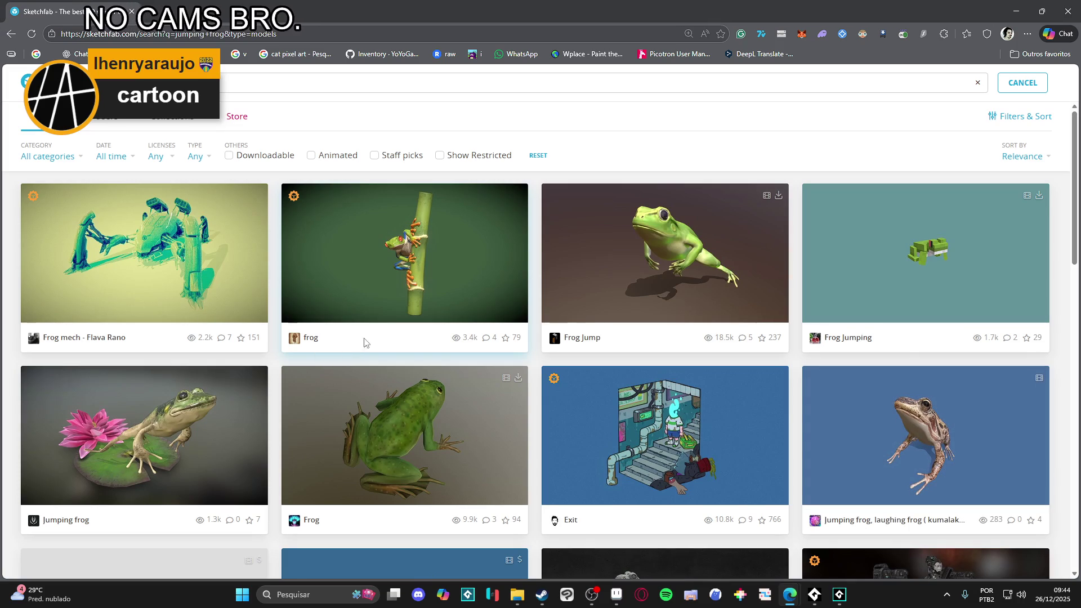
Step: Open the Frog Jump model, pause it mid-jump at 00:35, and orbit it
{"action": "left_click", "coordinate": [617, 349]}
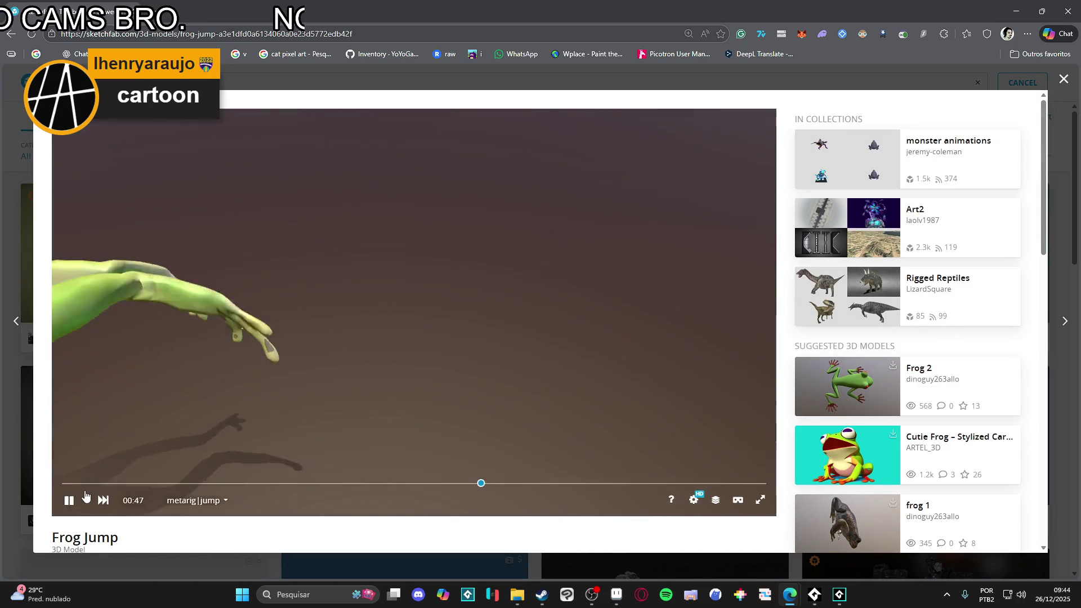
{"action": "left_click_drag", "start_coordinate": [85, 483], "coordinate": [372, 483]}
{"action": "mouse_move", "coordinate": [367, 421]}
{"action": "left_mouse_down"}
{"action": "mouse_move", "coordinate": [359, 398]}
{"action": "mouse_move", "coordinate": [242, 314]}
{"action": "mouse_move", "coordinate": [241, 388]}
{"action": "mouse_move", "coordinate": [320, 380]}
{"action": "mouse_move", "coordinate": [338, 394]}
{"action": "mouse_move", "coordinate": [361, 383]}
{"action": "mouse_move", "coordinate": [421, 307]}
{"action": "mouse_move", "coordinate": [413, 319]}
{"action": "mouse_move", "coordinate": [417, 309]}
{"action": "mouse_move", "coordinate": [422, 321]}
{"action": "mouse_move", "coordinate": [366, 292]}
{"action": "left_mouse_up"}
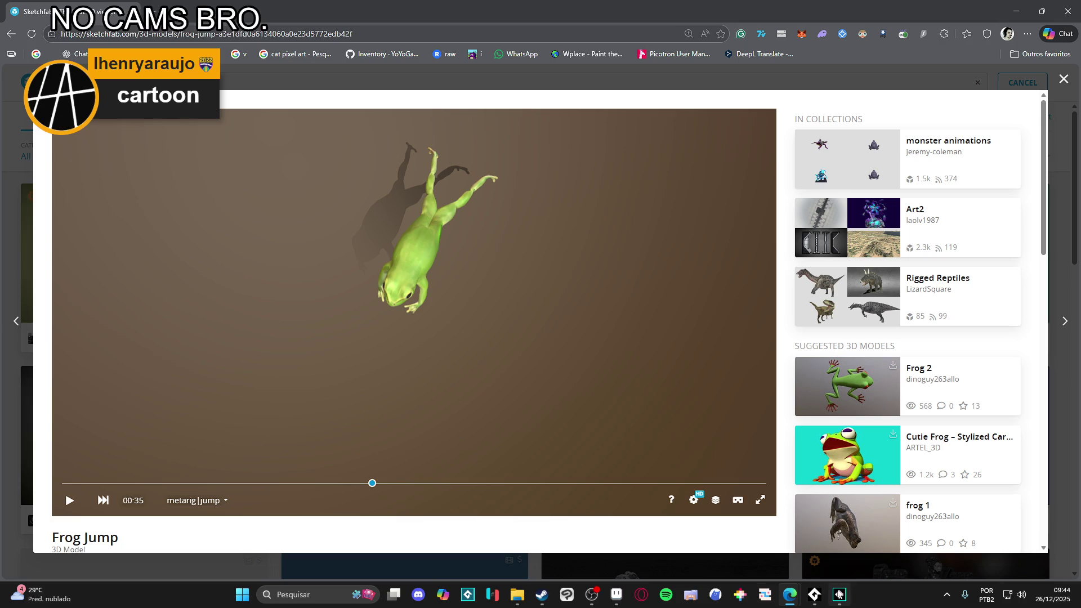
Step: Flip repeatedly between the Aseprite frog sprite and the 3D Frog Jump model
{"action": "left_click", "coordinate": [616, 599]}
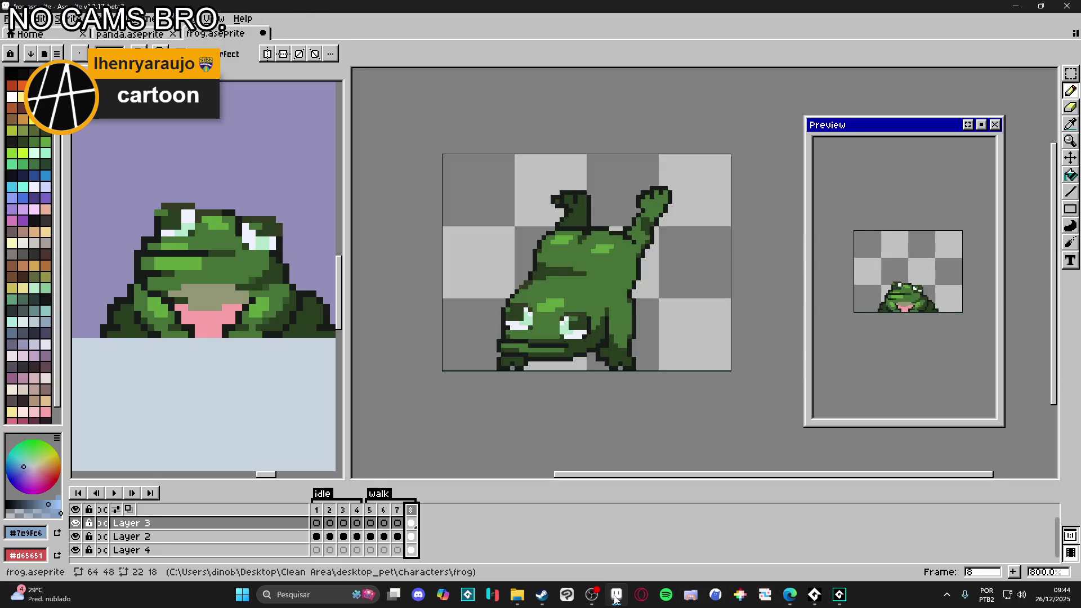
{"action": "left_click", "coordinate": [615, 599]}
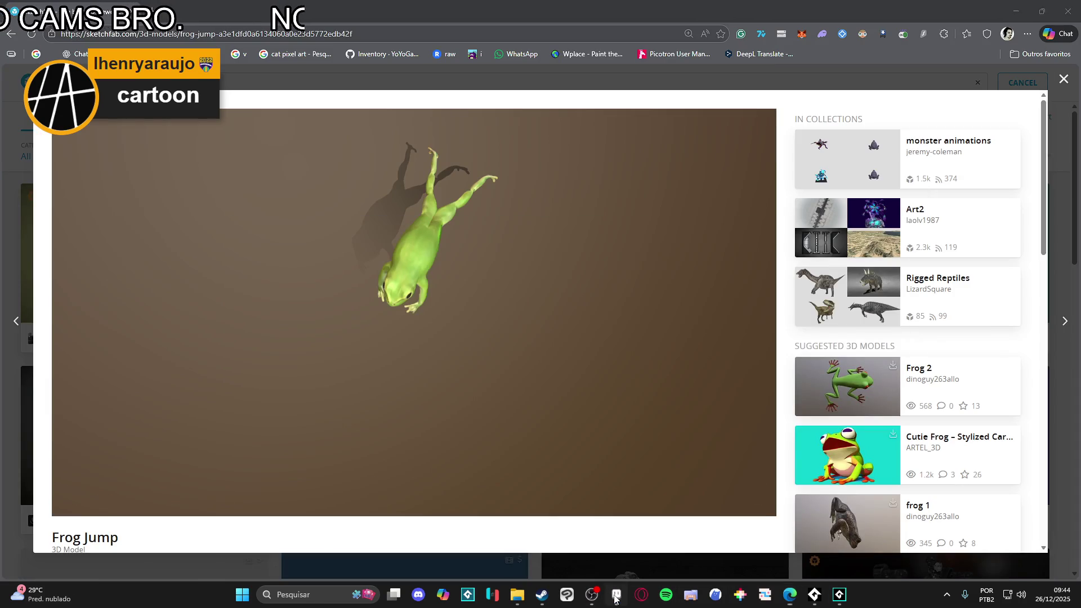
{"action": "left_click", "coordinate": [615, 599]}
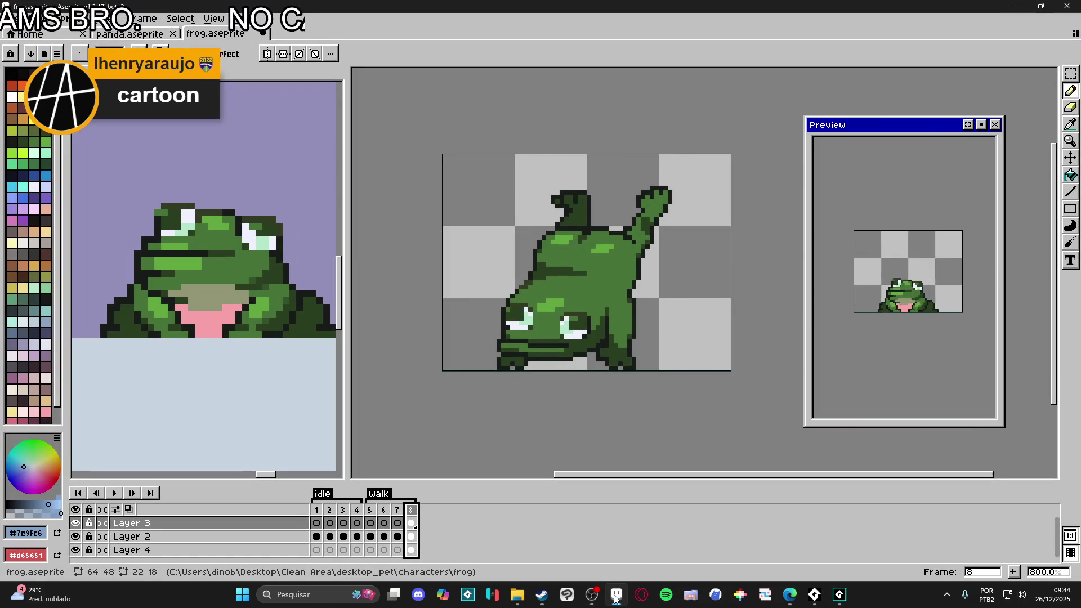
{"action": "left_click", "coordinate": [616, 599]}
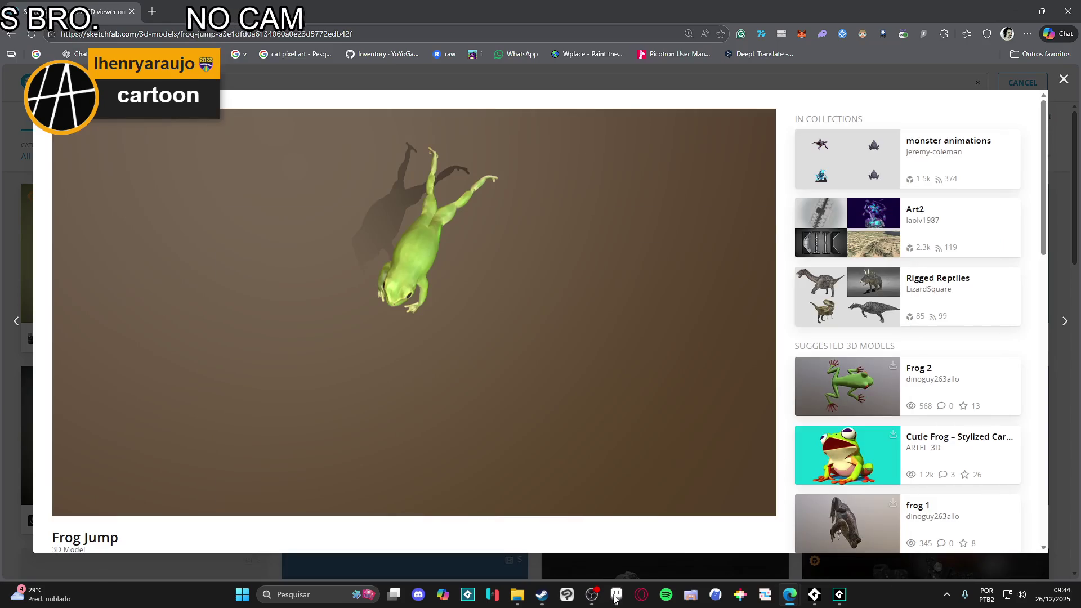
{"action": "left_click", "coordinate": [615, 600]}
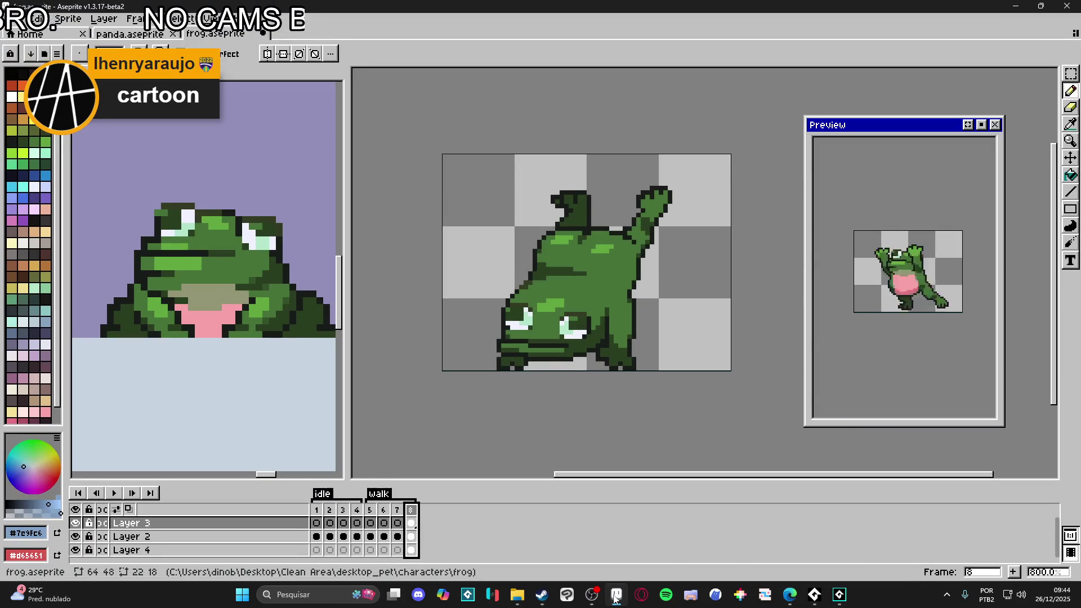
{"action": "left_click", "coordinate": [616, 599]}
{"action": "left_click", "coordinate": [615, 599]}
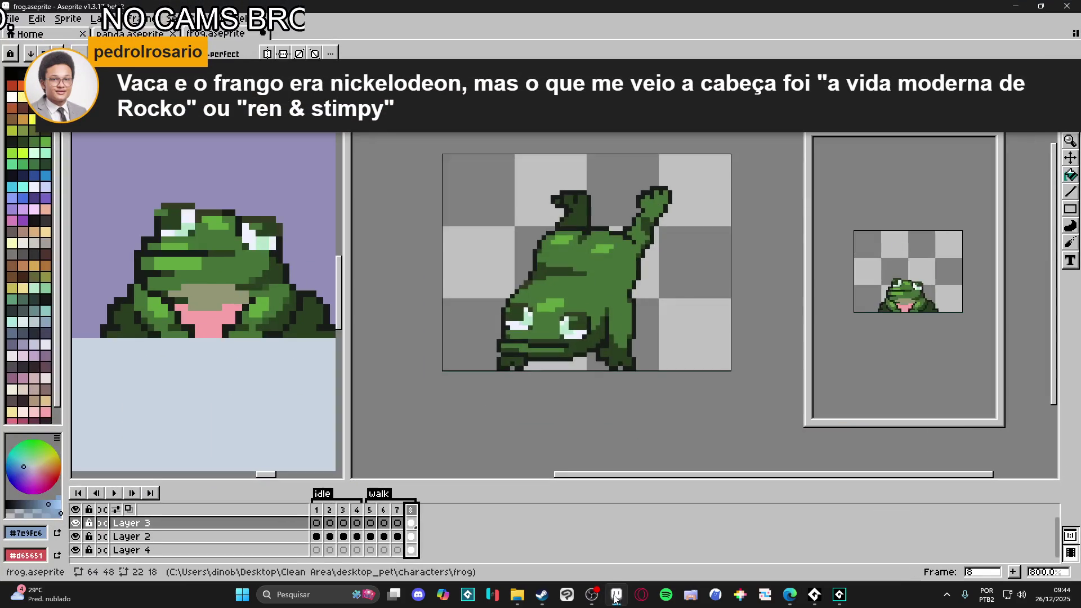
{"action": "left_click", "coordinate": [615, 595]}
{"action": "left_click", "coordinate": [615, 595]}
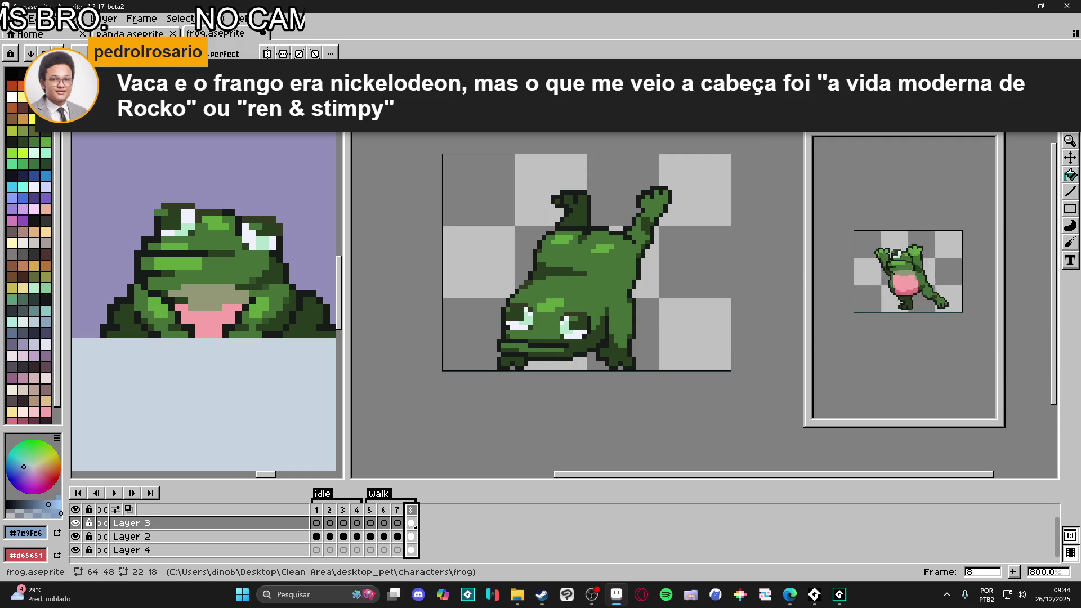
{"action": "key", "text": "alt+Tab"}
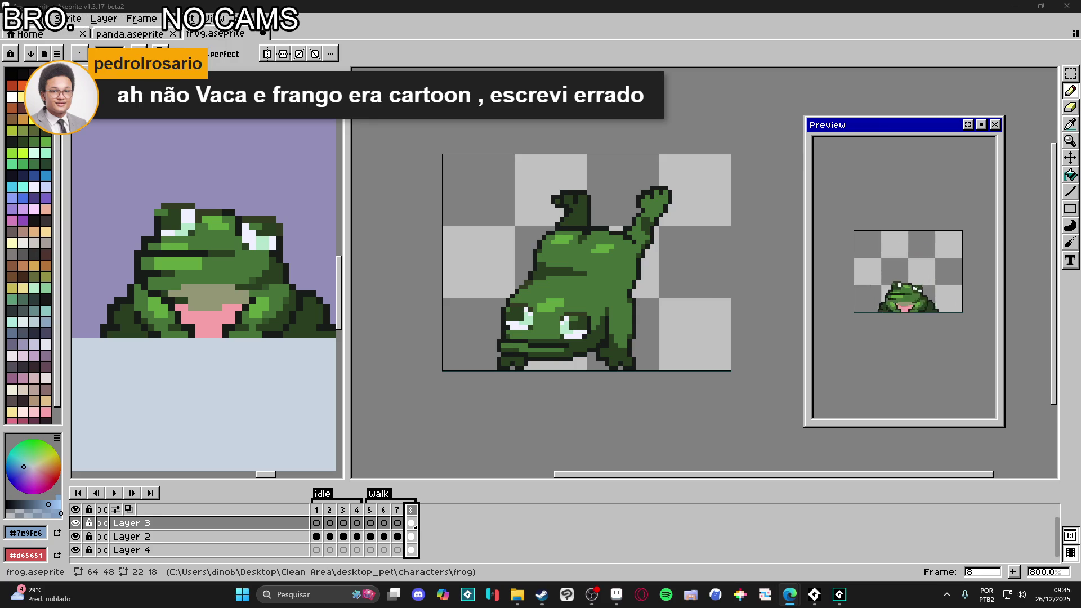
Step: View Imagens results for A Vida Moderna de Rocko, preview a Prime Video image, then close Chrome
{"action": "key", "text": "alt+Tab"}
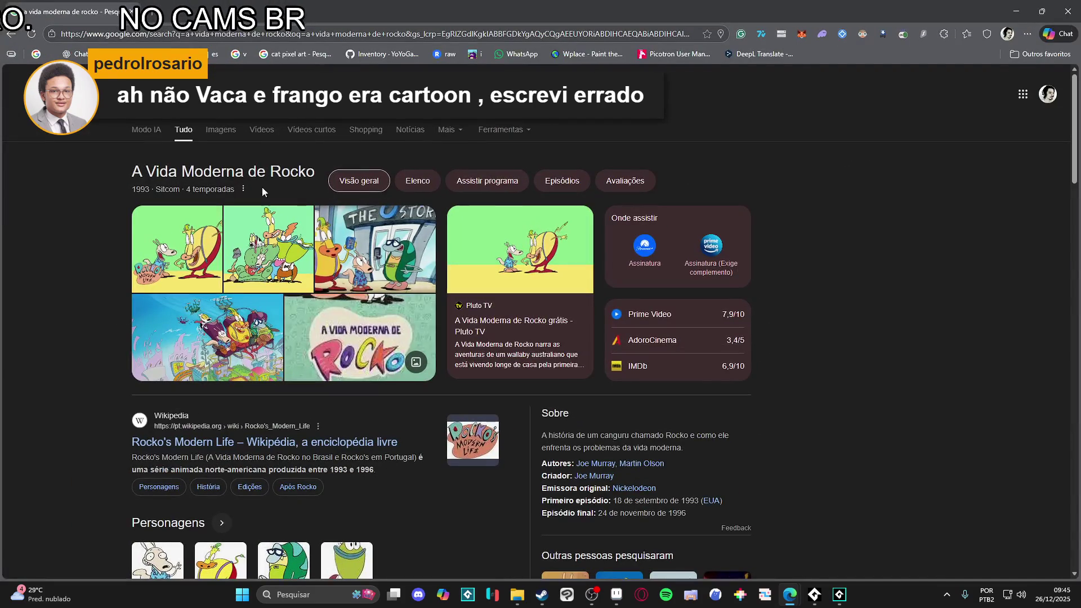
{"action": "left_click", "coordinate": [220, 139]}
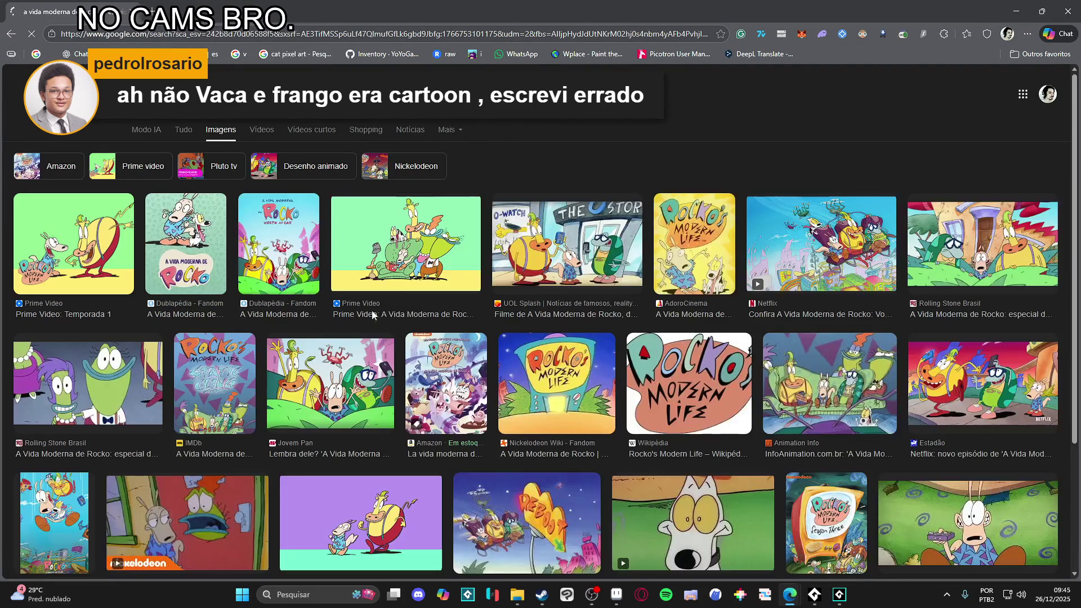
{"action": "left_click", "coordinate": [613, 328]}
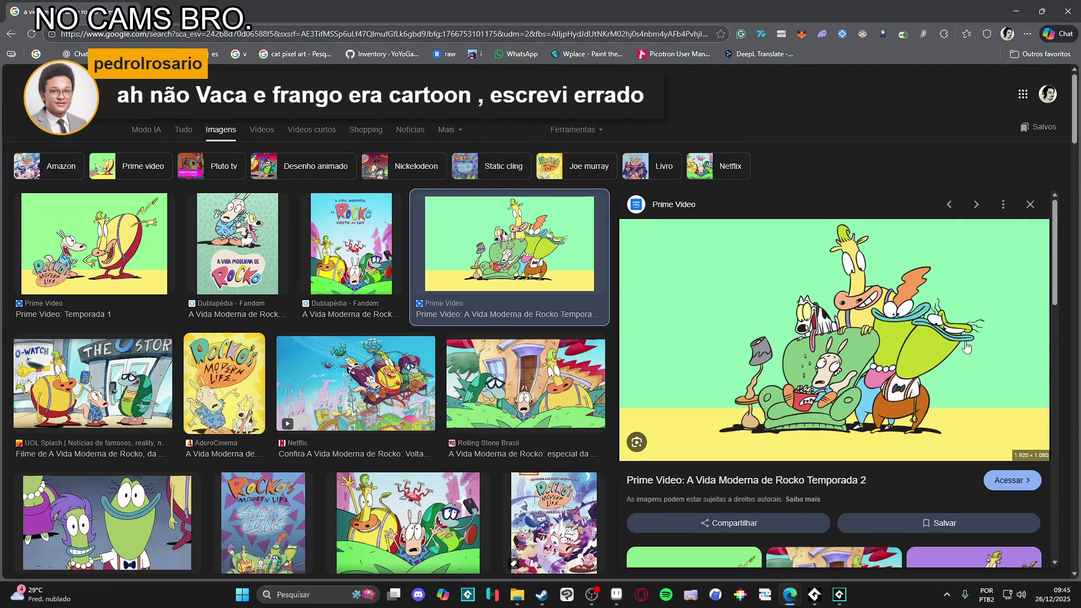
{"action": "left_click", "coordinate": [1073, 5]}
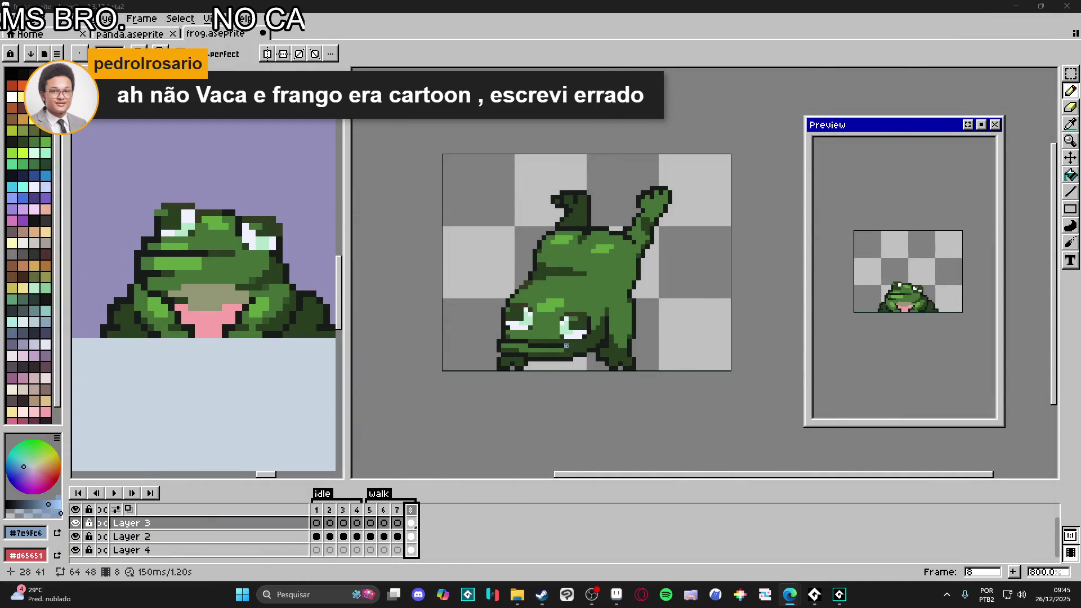
Step: Sample the frog's greens #477238 and #293F21 and outline #181C19, cancelling a Canvas Size dialog
{"action": "scroll", "coordinate": [576, 336], "scroll_direction": "up", "scroll_amount": 3}
{"action": "left_click", "coordinate": [542, 341], "text": "alt"}
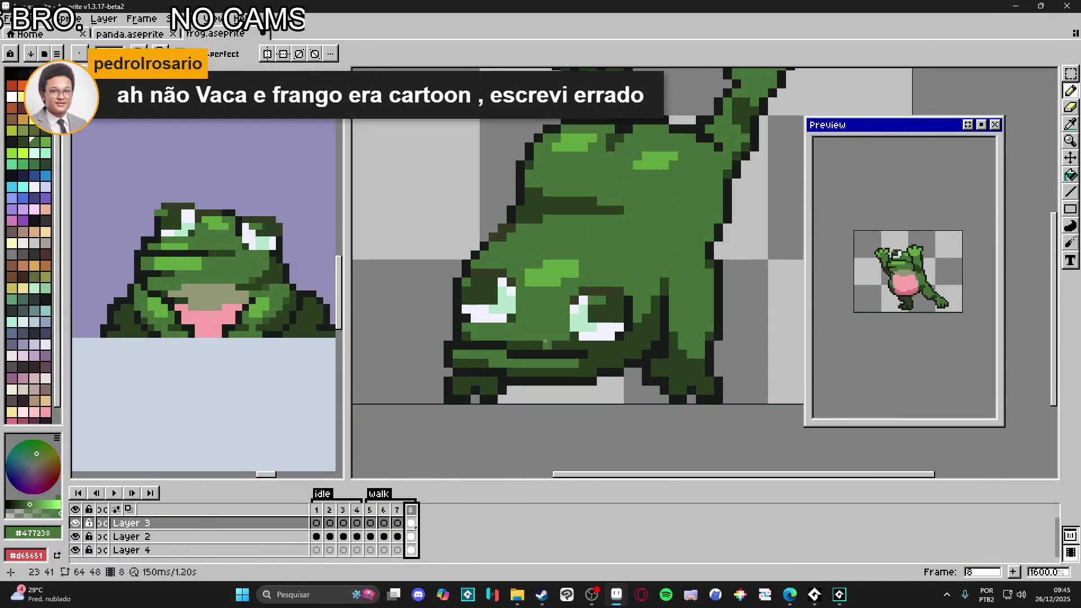
{"action": "left_click", "coordinate": [556, 351], "text": "alt"}
{"action": "scroll", "coordinate": [570, 342], "scroll_direction": "down", "scroll_amount": 1}
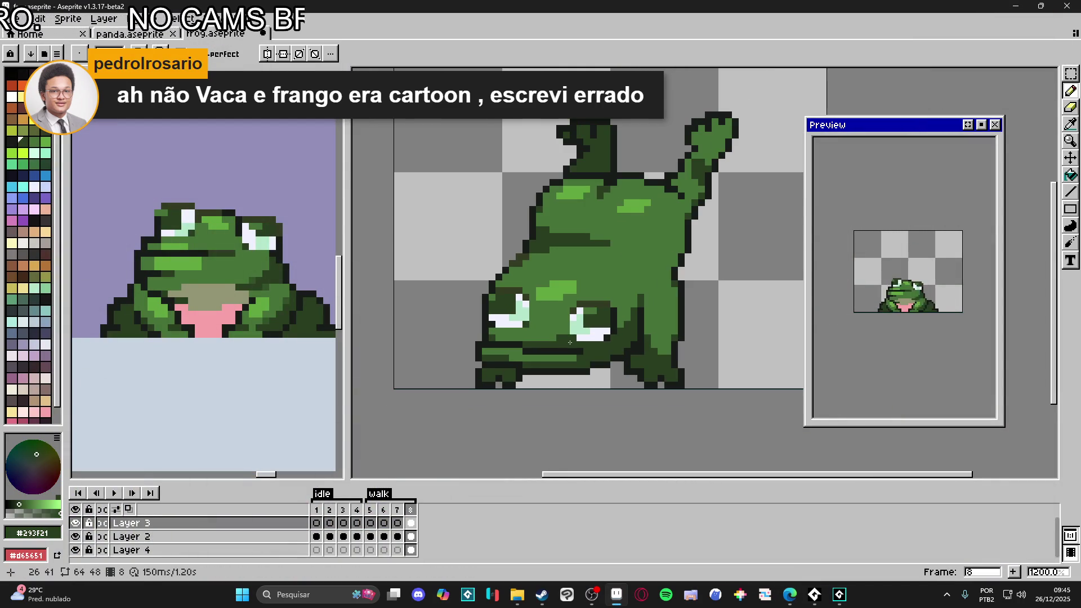
{"action": "left_click", "coordinate": [482, 335], "text": "alt"}
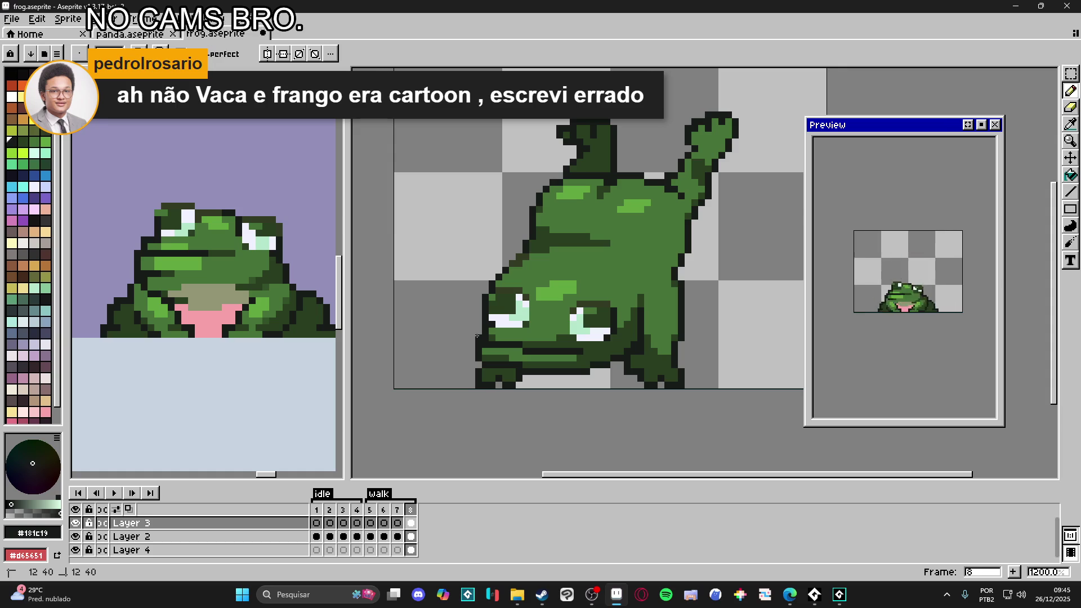
{"action": "key", "text": "e"}
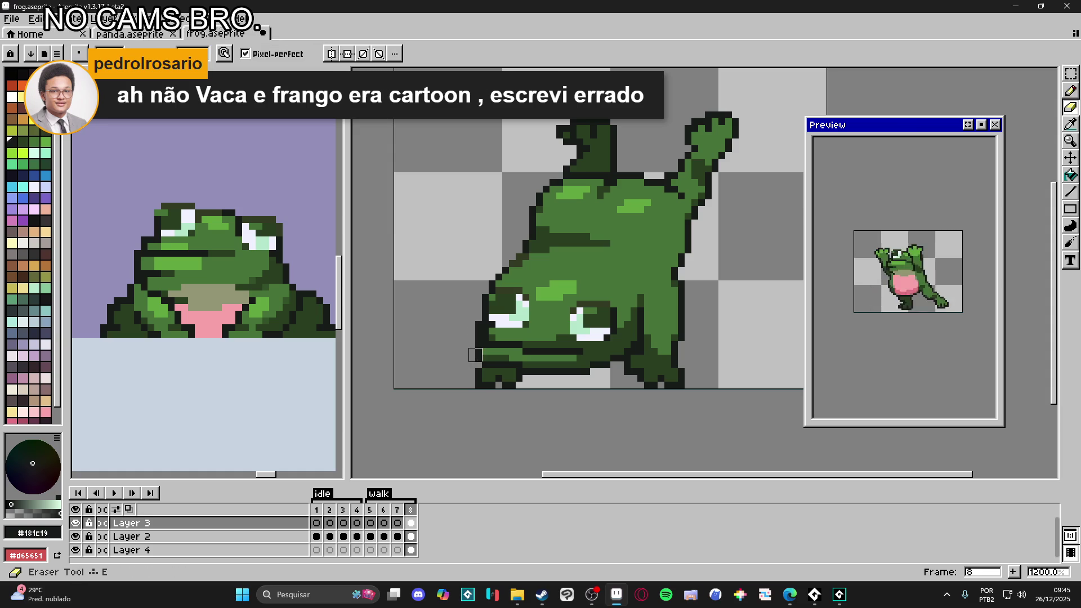
{"action": "key", "text": "b"}
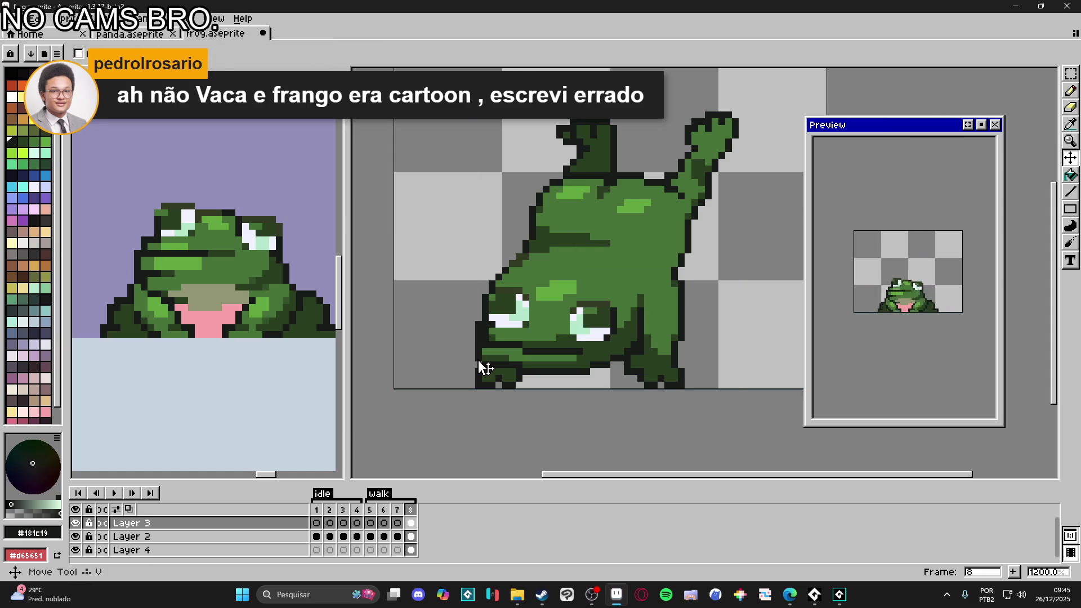
{"action": "key", "text": "ctrl+alt+c"}
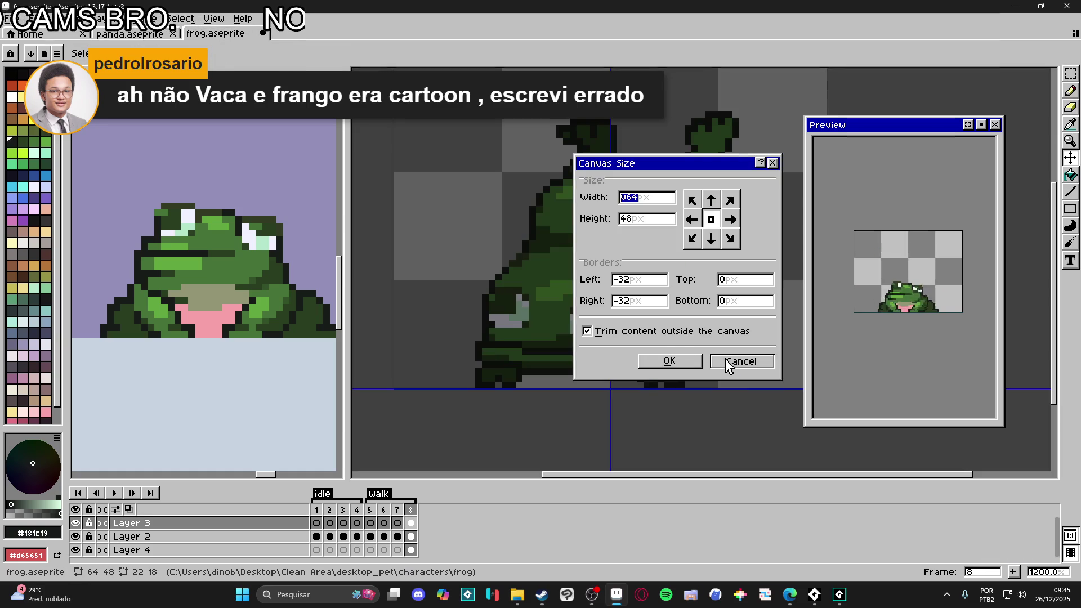
{"action": "left_click", "coordinate": [727, 361]}
{"action": "left_click", "coordinate": [499, 355], "text": "alt"}
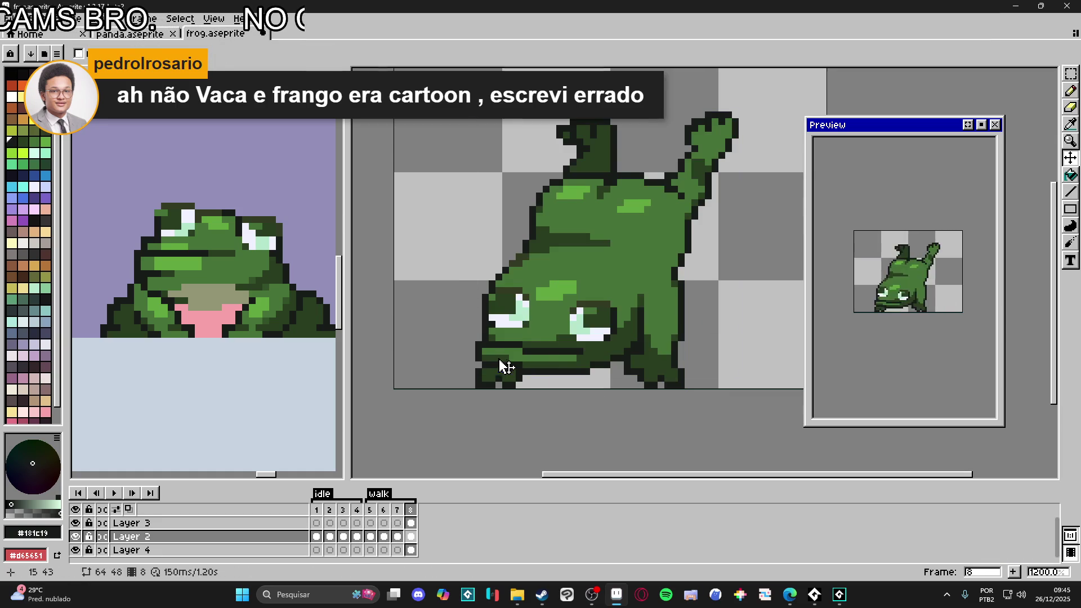
{"action": "left_click", "coordinate": [478, 330], "text": "alt"}
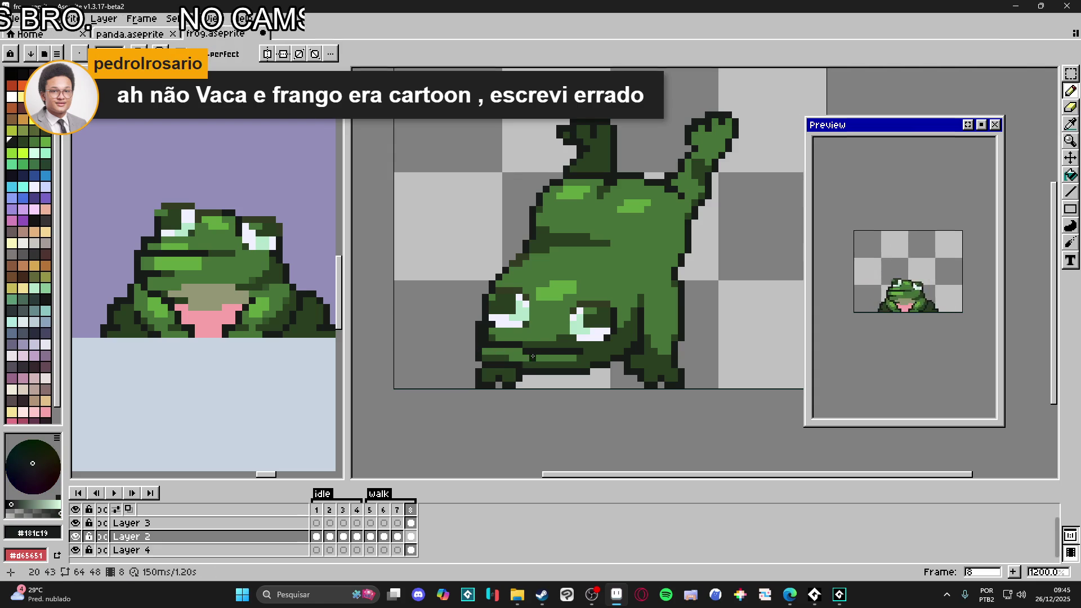
{"action": "key", "text": "alt"}
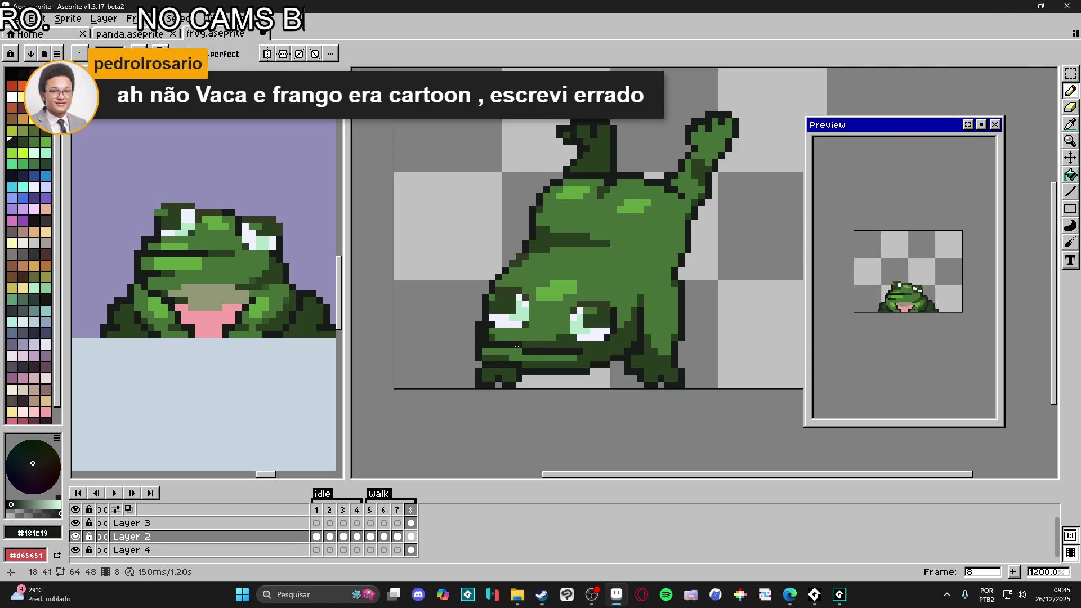
{"action": "left_click", "coordinate": [524, 338], "text": "alt"}
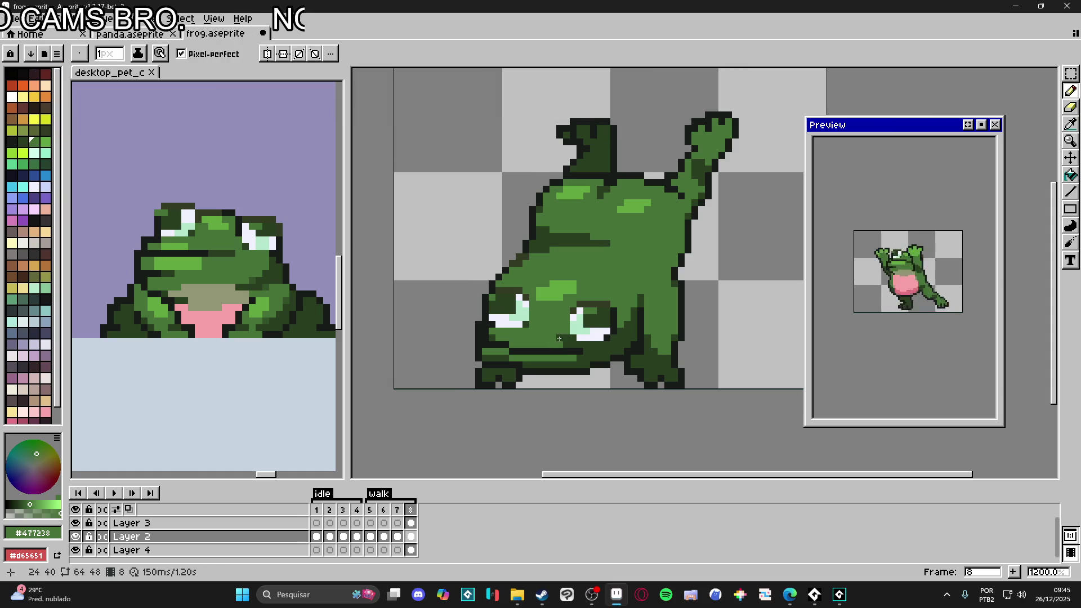
Step: Merge Layer 3 down into Layer 2
{"action": "key", "text": "v"}
{"action": "left_click", "coordinate": [186, 523]}
{"action": "right_click", "coordinate": [186, 524]}
{"action": "left_click", "coordinate": [221, 546]}
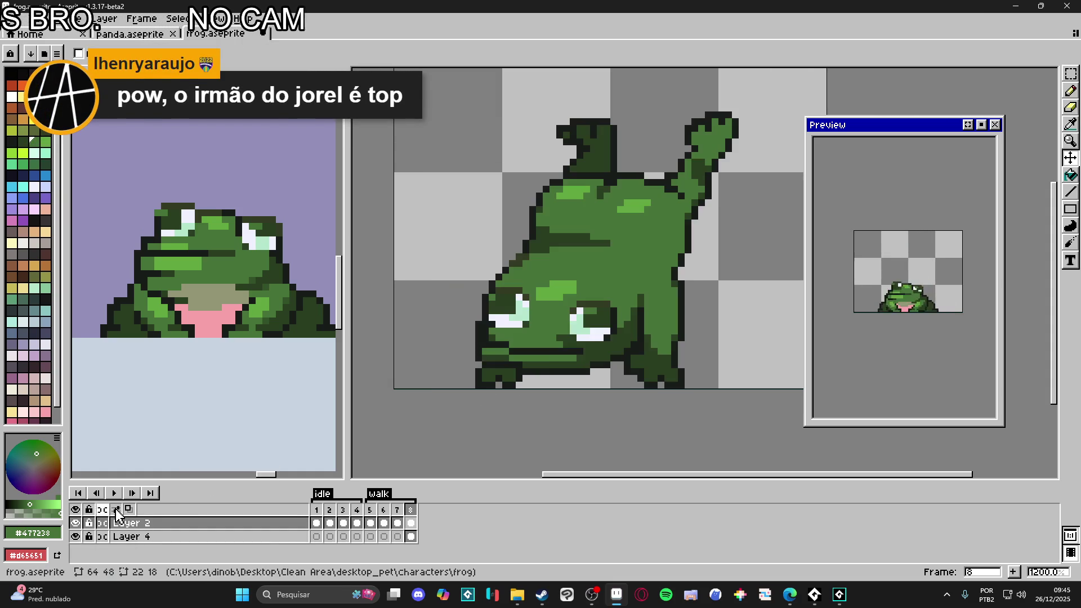
Step: Draw a dark #293f21 outline line along the frog's mouth
{"action": "key", "text": "b"}
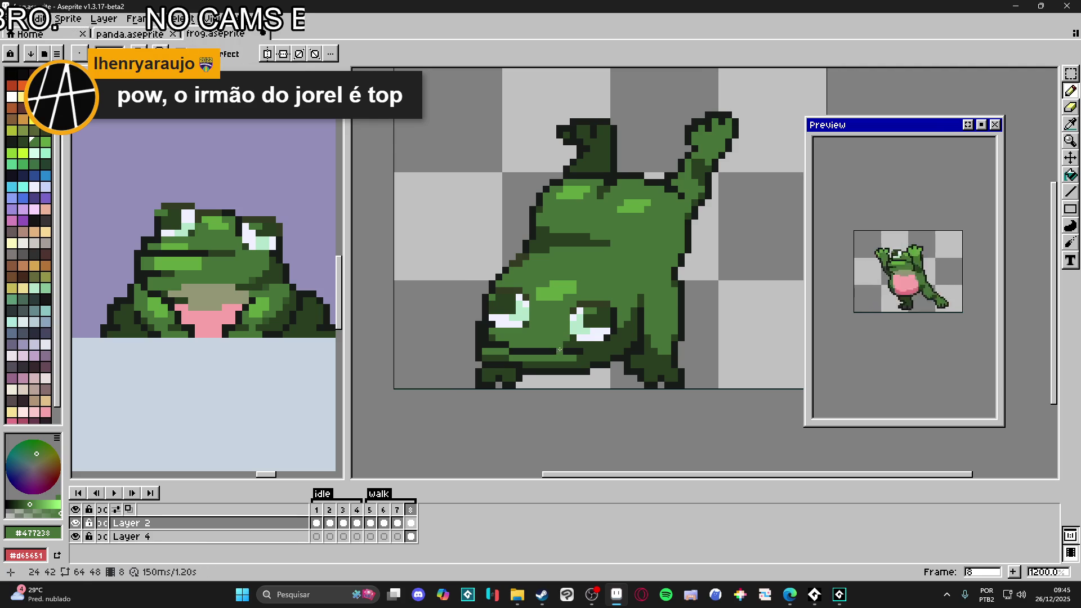
{"action": "key", "text": "i"}
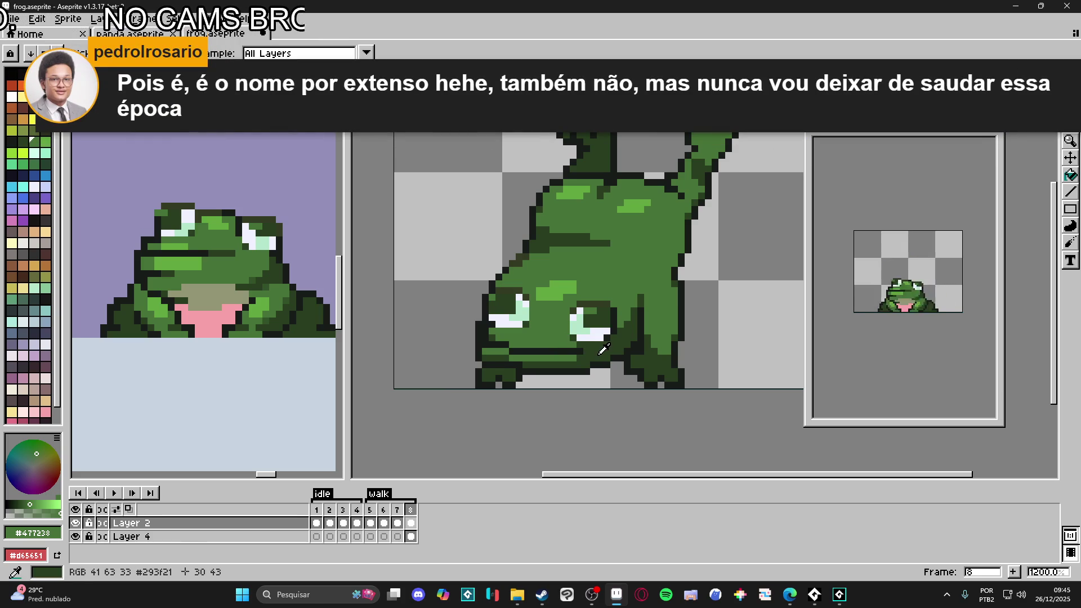
{"action": "left_click", "coordinate": [600, 353]}
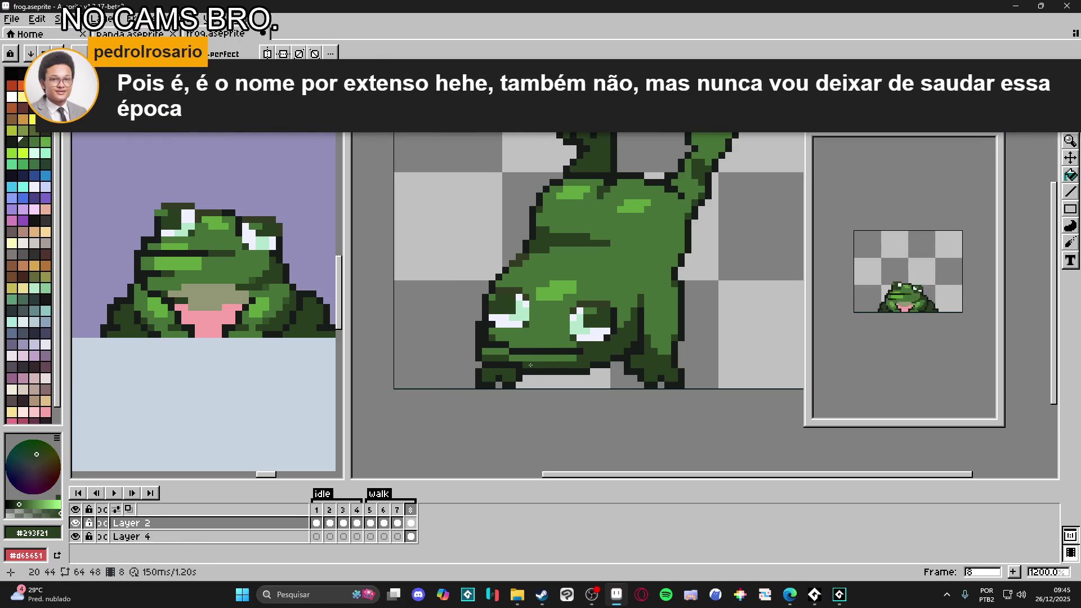
{"action": "left_click_drag", "start_coordinate": [519, 365], "coordinate": [511, 362]}
{"action": "left_click", "coordinate": [512, 363], "text": "alt"}
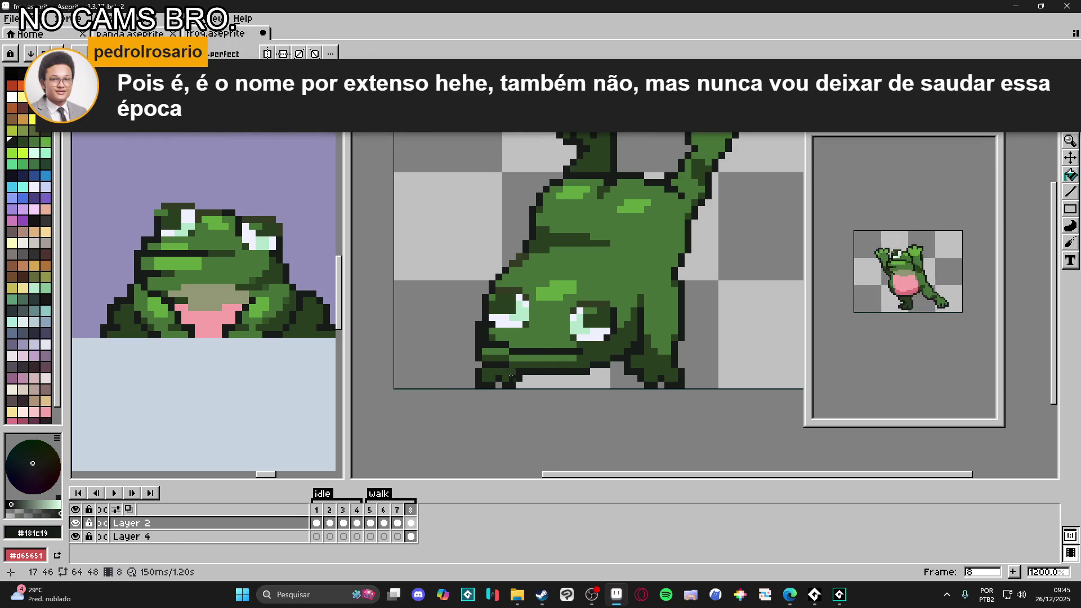
{"action": "left_click", "coordinate": [516, 358], "text": "alt"}
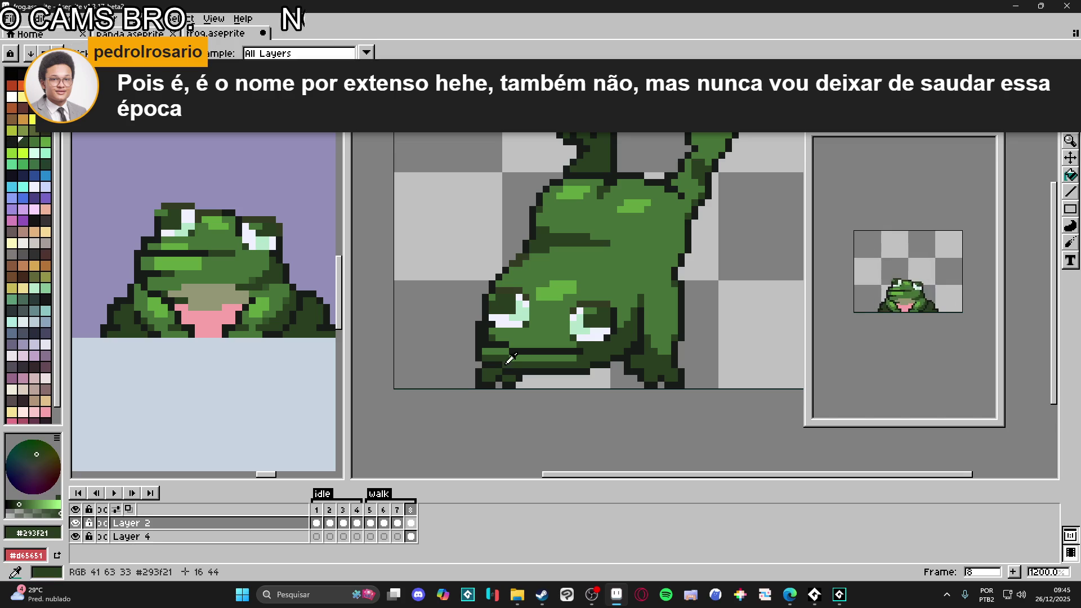
{"action": "left_click_drag", "start_coordinate": [576, 359], "coordinate": [503, 356]}
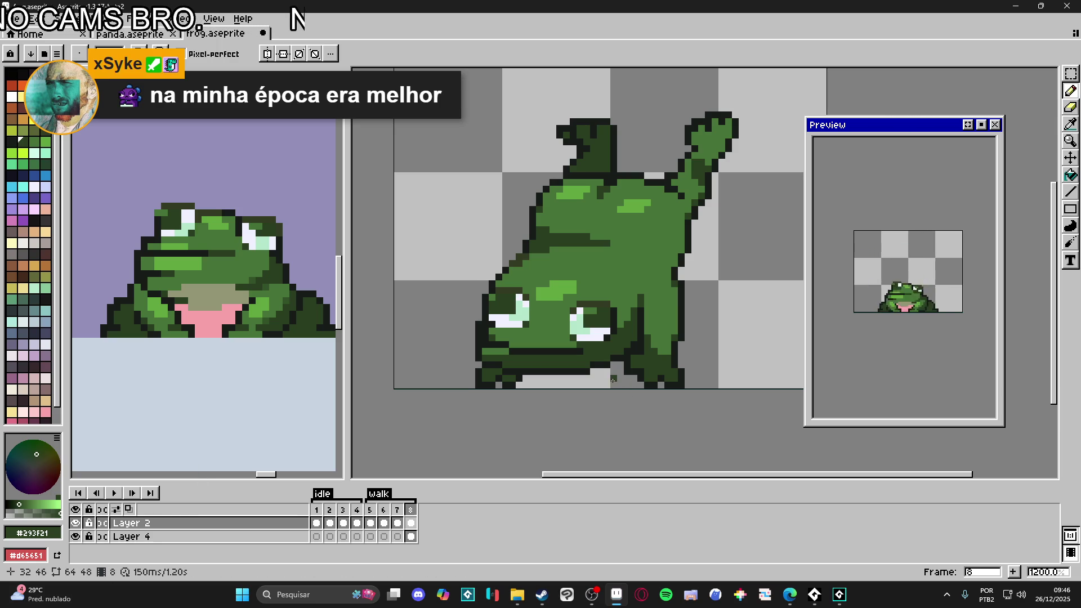
Step: Re-sample the frog's mid green #477238 and dark green #293F21 from the sprite
{"action": "scroll", "coordinate": [487, 344], "scroll_direction": "up", "scroll_amount": 1}
{"action": "key", "text": "i"}
{"action": "left_click", "coordinate": [488, 349], "text": "alt"}
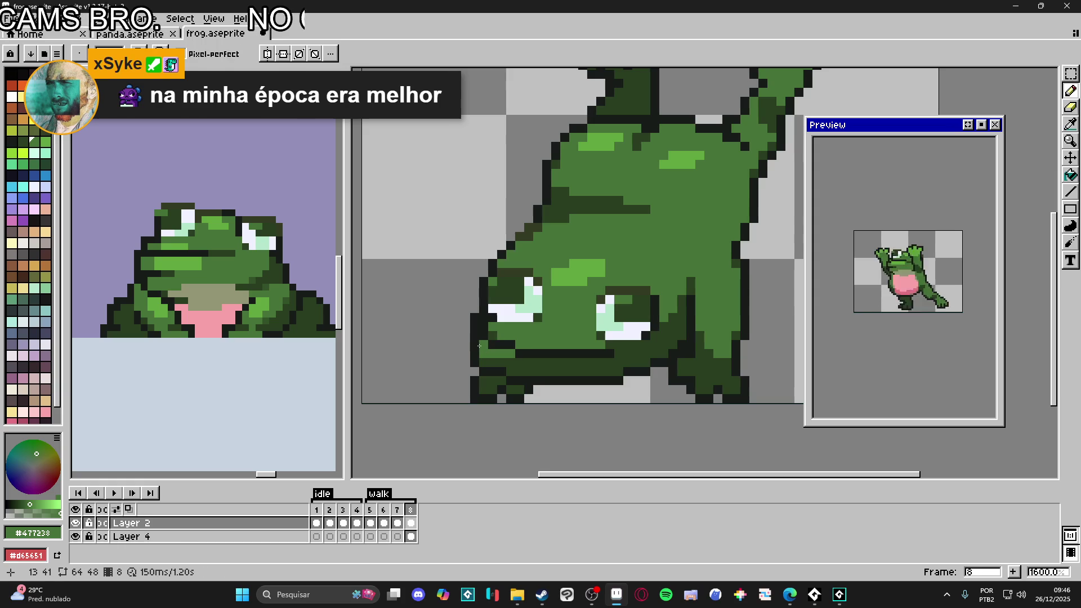
{"action": "left_click", "coordinate": [496, 344], "text": "alt"}
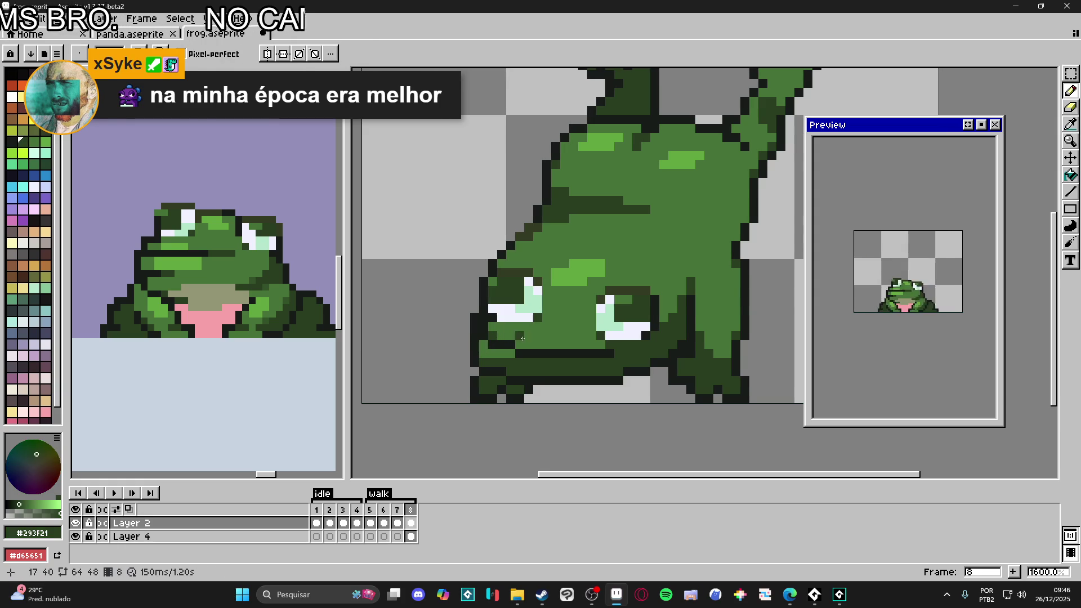
{"action": "left_click", "coordinate": [605, 341], "text": "alt"}
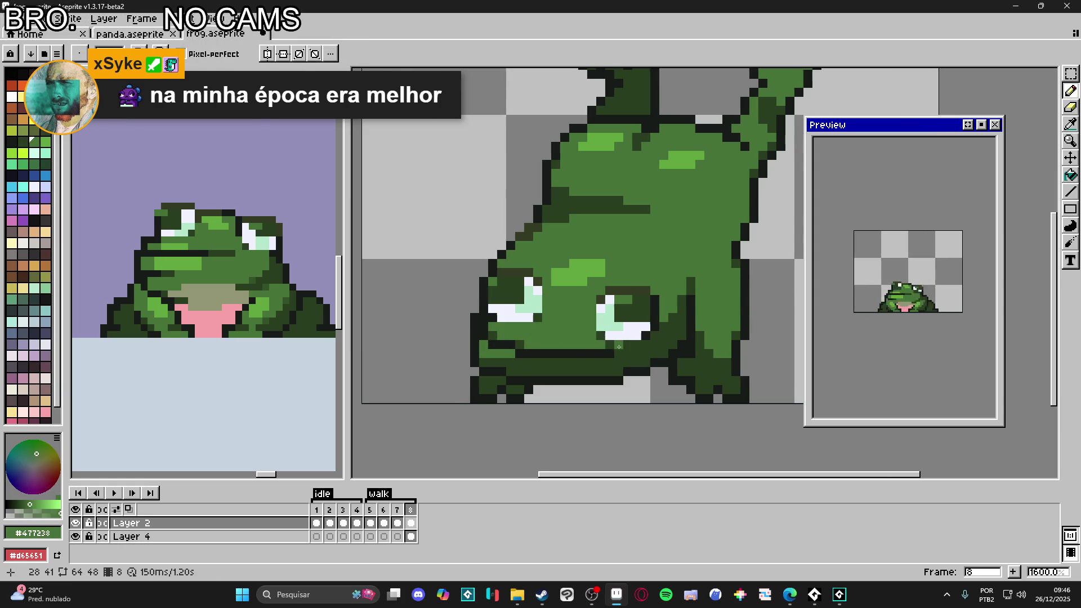
{"action": "scroll", "coordinate": [581, 359], "scroll_direction": "down", "scroll_amount": 3}
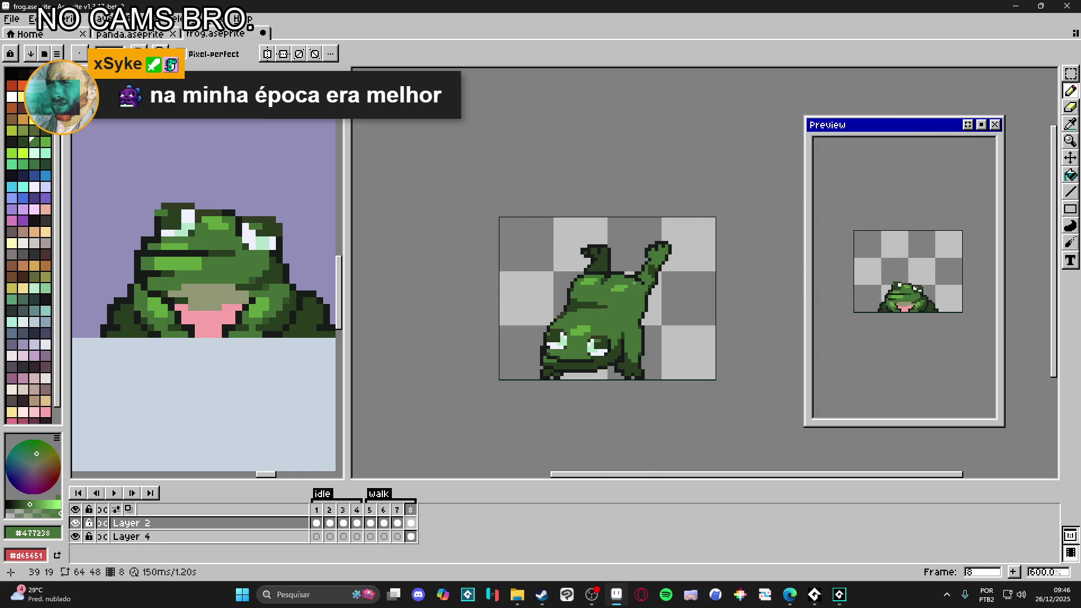
{"action": "scroll", "coordinate": [626, 293], "scroll_direction": "up", "scroll_amount": 3}
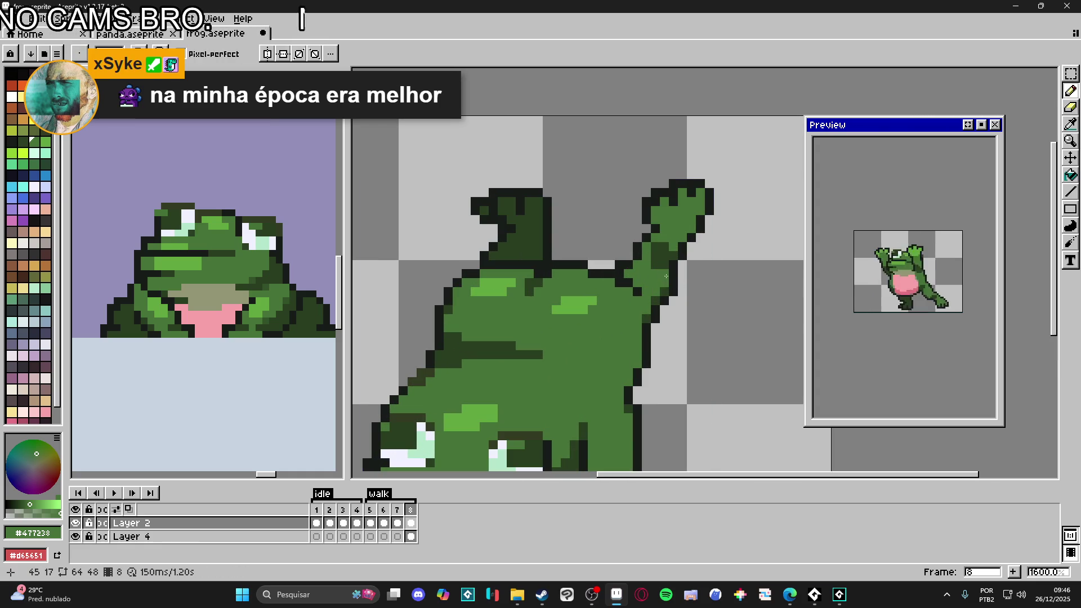
Step: Add dark #293f21 outline pixels along the frog's raised arm and hand
{"action": "key", "text": "alt"}
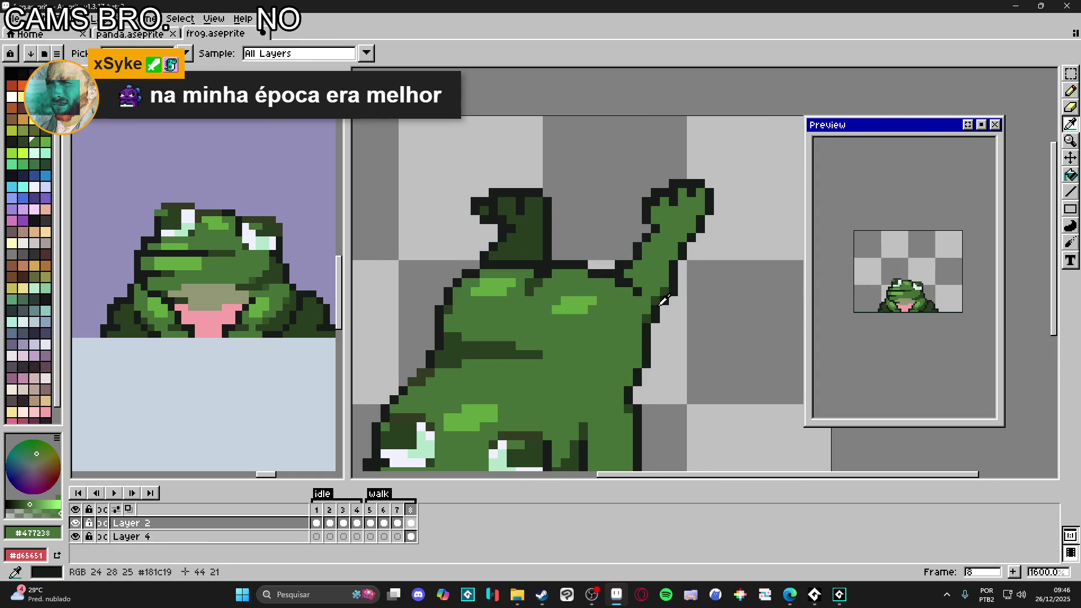
{"action": "left_click", "coordinate": [663, 301], "text": "alt"}
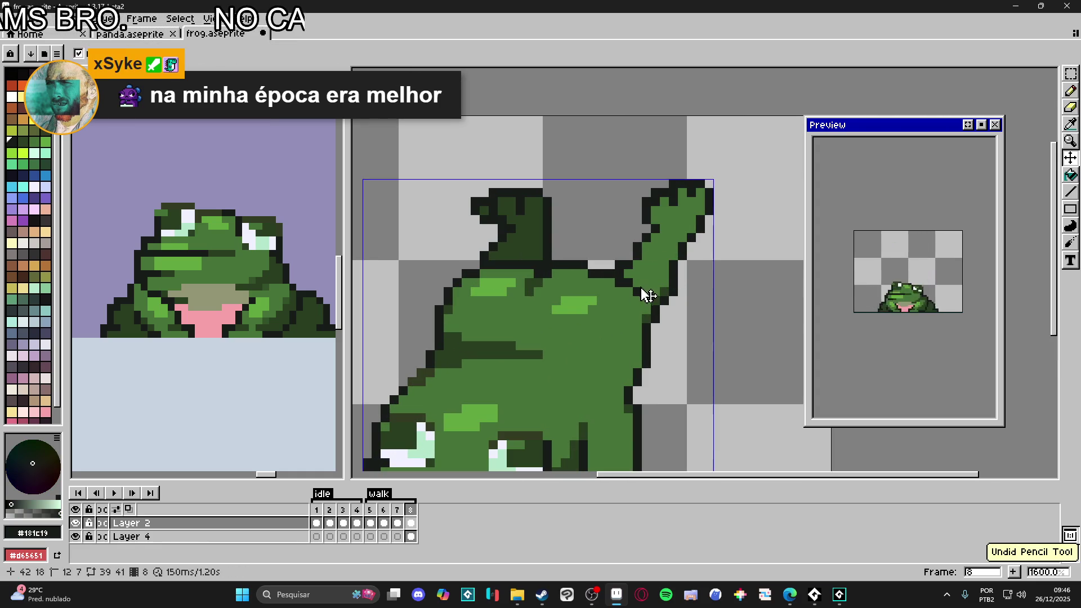
{"action": "left_click", "coordinate": [628, 264], "text": "alt"}
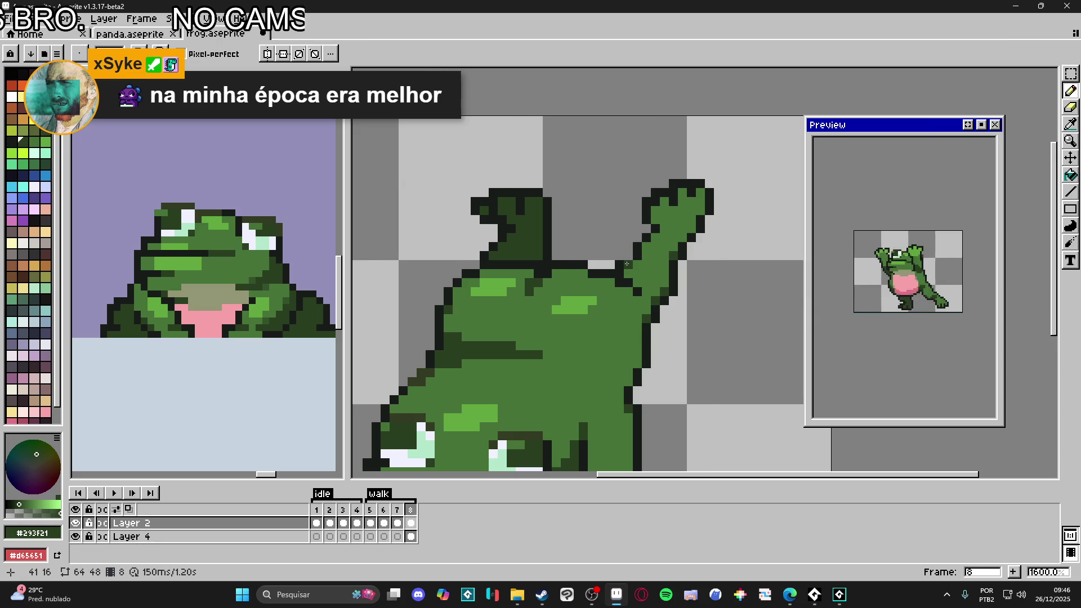
{"action": "left_click", "coordinate": [629, 265]}
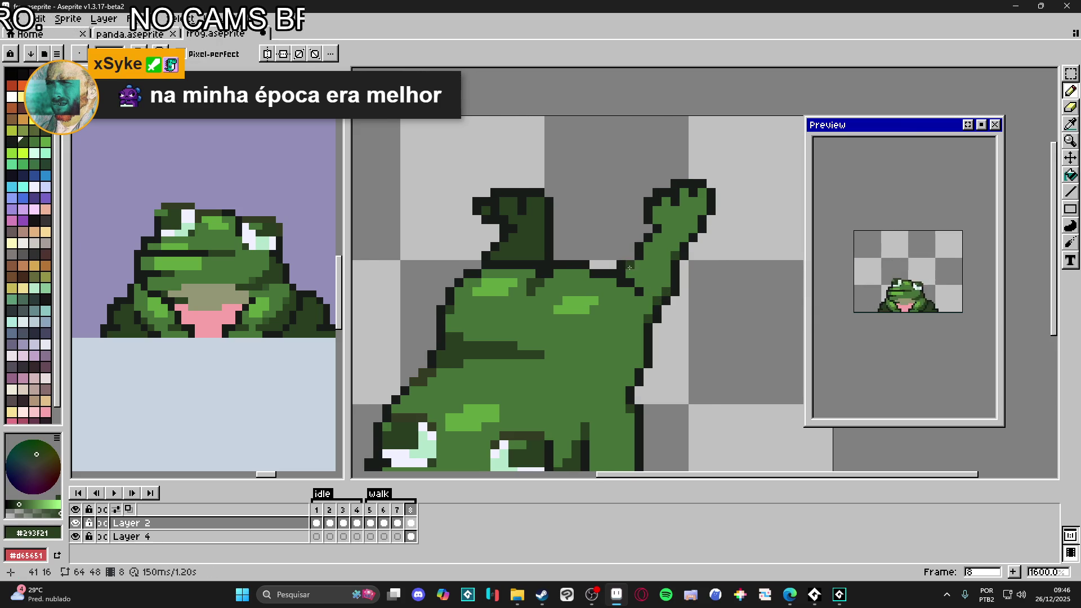
{"action": "left_click", "coordinate": [648, 247]}
{"action": "left_click", "coordinate": [657, 228]}
{"action": "left_click", "coordinate": [658, 222]}
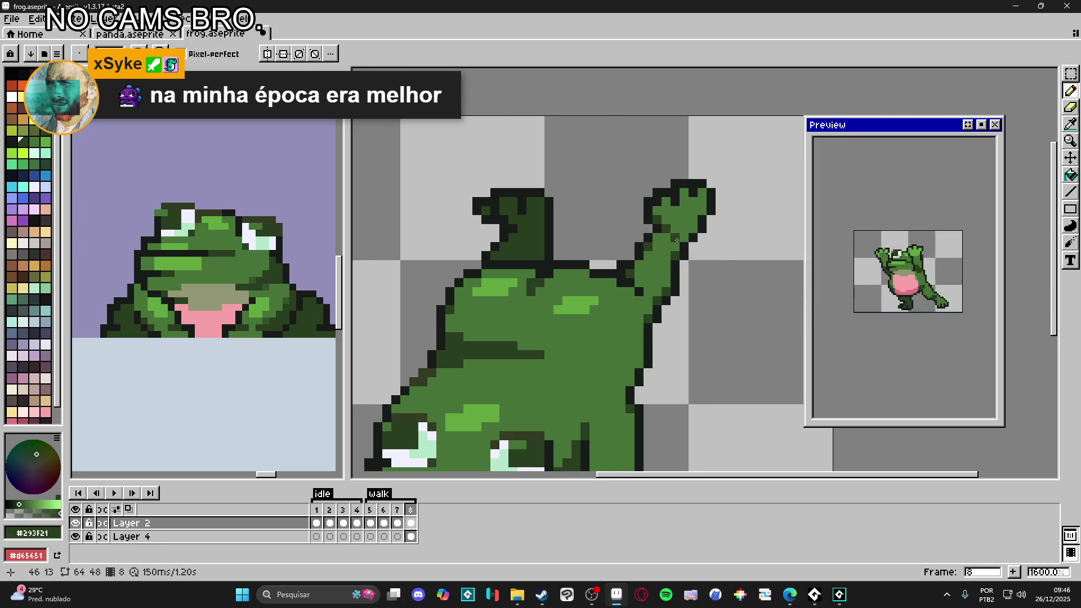
{"action": "left_click", "coordinate": [665, 221]}
{"action": "left_click", "coordinate": [694, 220]}
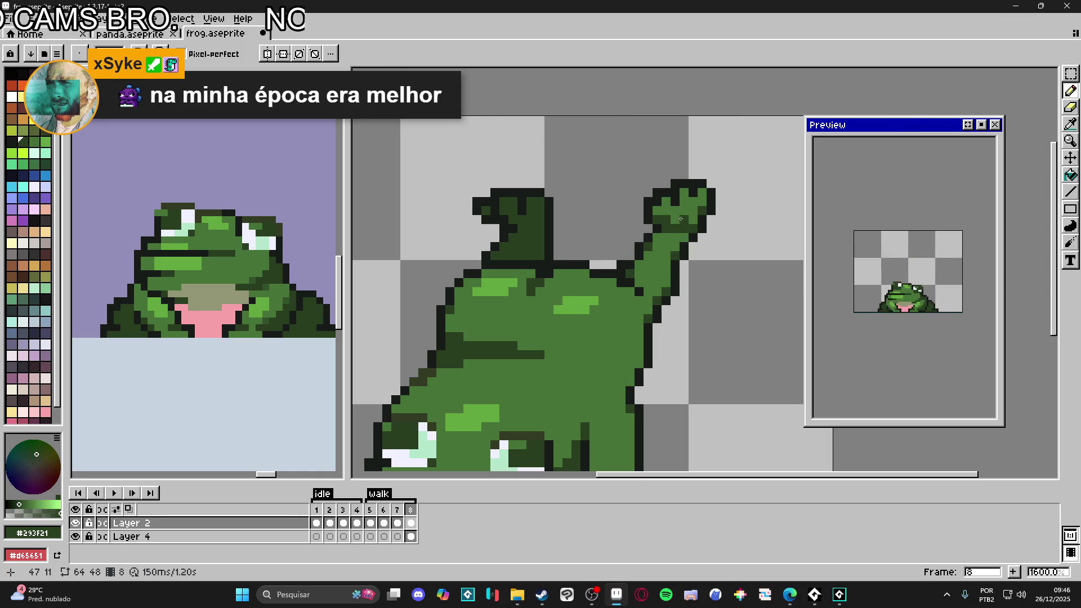
Step: Sample the greens and near-black #181c19, then fill the light gap beside the raised arm
{"action": "left_click", "coordinate": [682, 218], "text": "alt"}
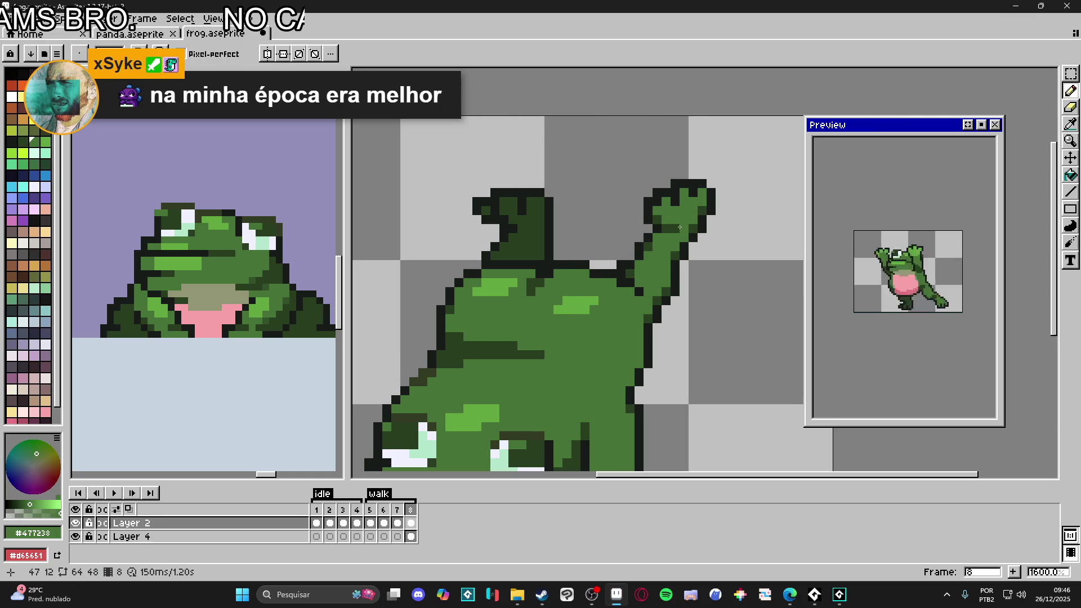
{"action": "left_click", "coordinate": [638, 310], "text": "alt"}
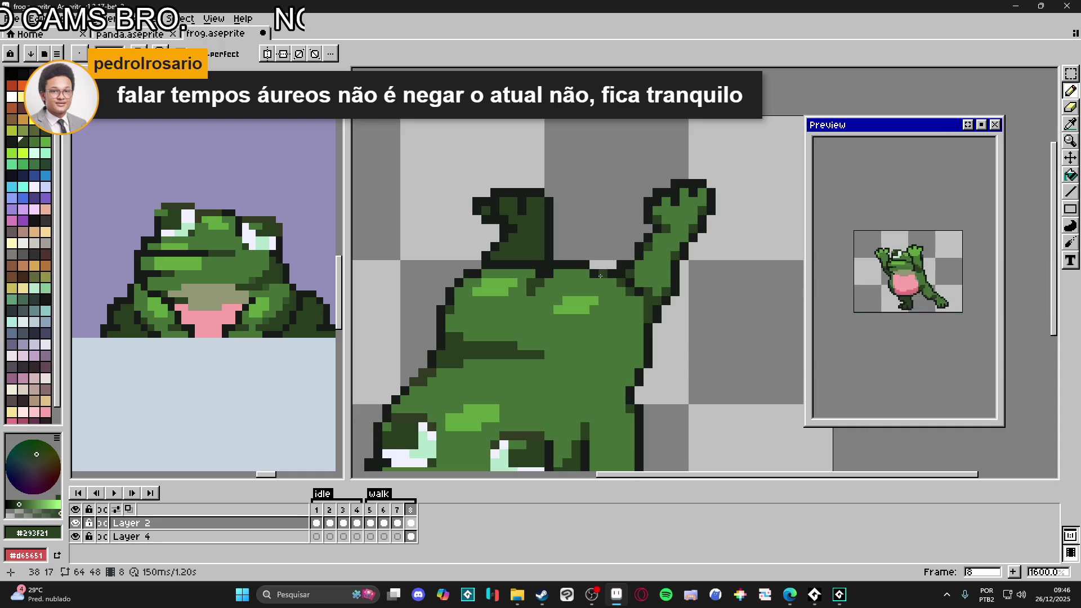
{"action": "left_click", "coordinate": [583, 264], "text": "alt"}
{"action": "scroll", "coordinate": [586, 265], "scroll_direction": "down", "scroll_amount": 3}
{"action": "scroll", "coordinate": [597, 265], "scroll_direction": "up", "scroll_amount": 3}
{"action": "left_click", "coordinate": [604, 270], "text": "alt"}
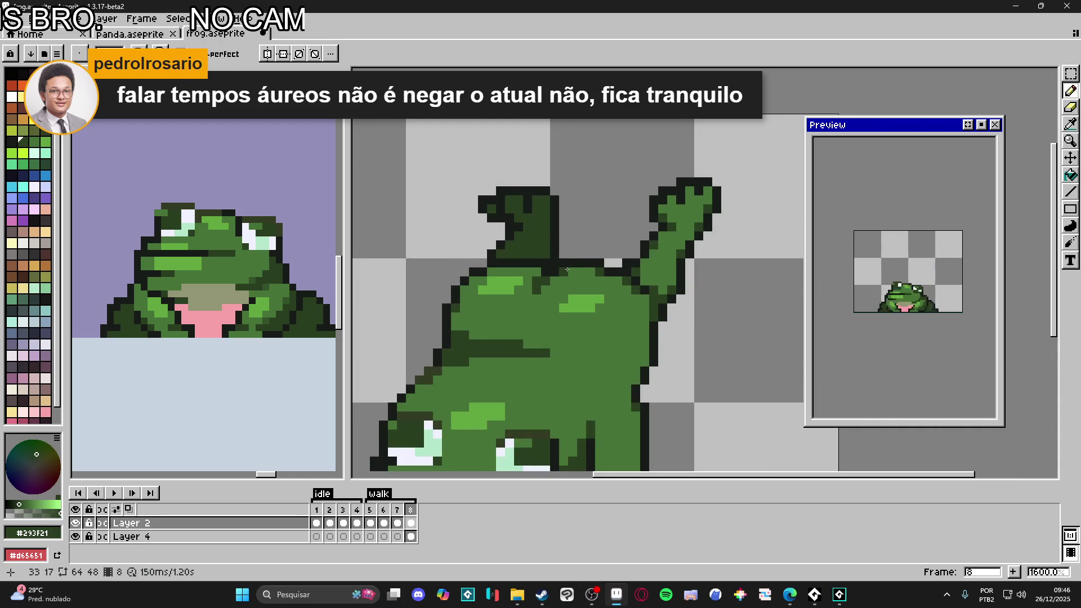
{"action": "scroll", "coordinate": [605, 293], "scroll_direction": "down", "scroll_amount": 3}
{"action": "scroll", "coordinate": [604, 297], "scroll_direction": "up", "scroll_amount": 2}
{"action": "scroll", "coordinate": [604, 296], "scroll_direction": "up", "scroll_amount": 2}
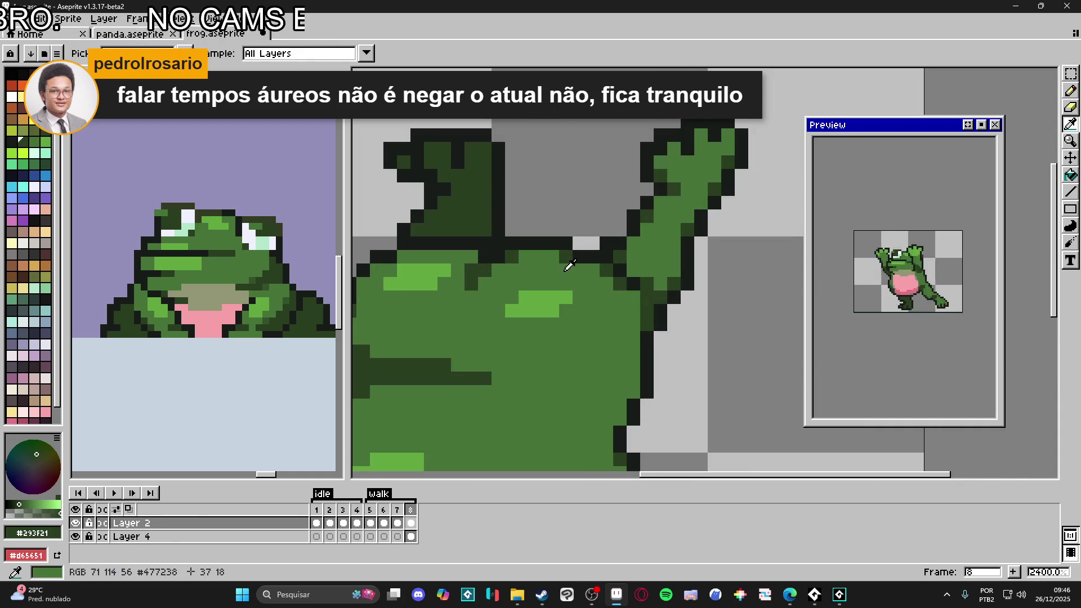
{"action": "left_click", "coordinate": [567, 259], "text": "alt"}
{"action": "left_click", "coordinate": [613, 276], "text": "alt"}
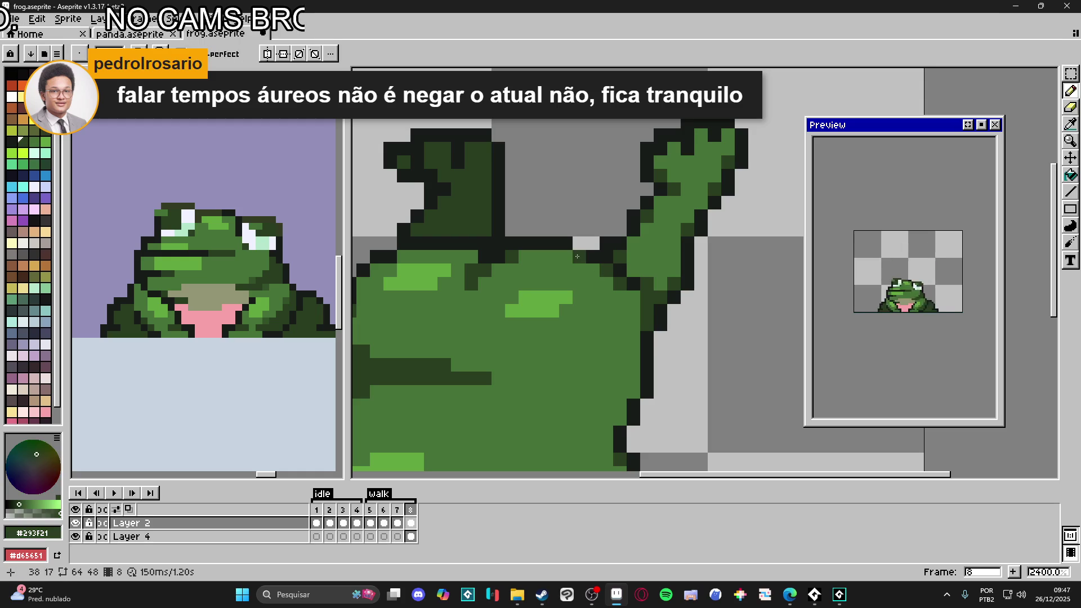
{"action": "left_click", "coordinate": [579, 243]}
{"action": "scroll", "coordinate": [613, 287], "scroll_direction": "down", "scroll_amount": 5}
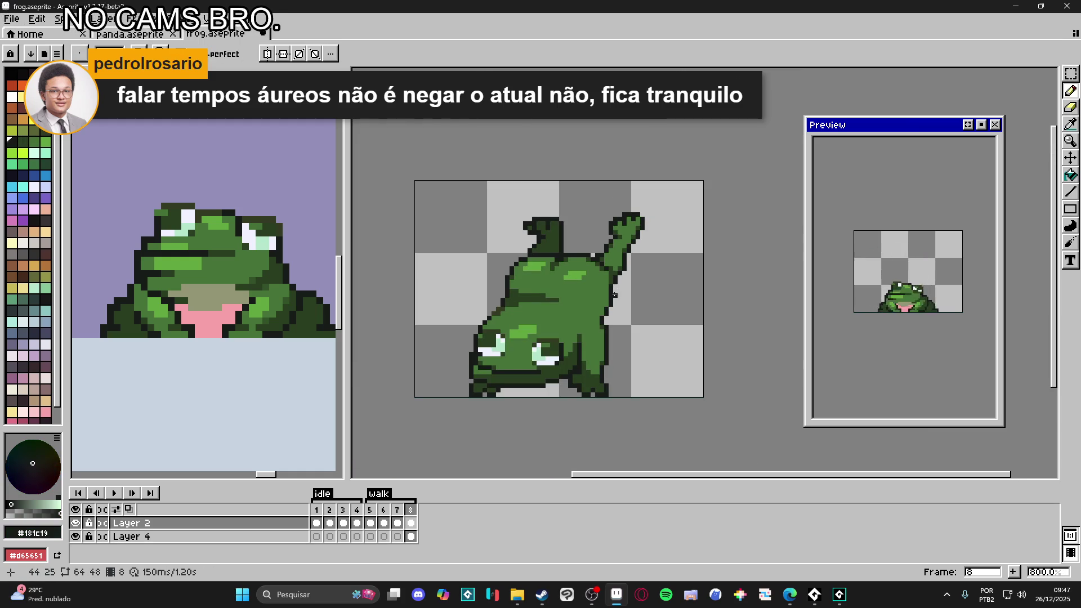
Step: Paint dark green #293f21 outline pixels along the arm's edge
{"action": "scroll", "coordinate": [611, 277], "scroll_direction": "up", "scroll_amount": 3}
{"action": "left_click", "coordinate": [610, 262], "text": "alt"}
{"action": "left_click_drag", "start_coordinate": [596, 255], "coordinate": [596, 269]}
{"action": "left_click", "coordinate": [597, 282]}
Step: Zoom around the canvas, save frog.aseprite, and select the first idle frame
{"action": "scroll", "coordinate": [598, 284], "scroll_direction": "down", "scroll_amount": 2}
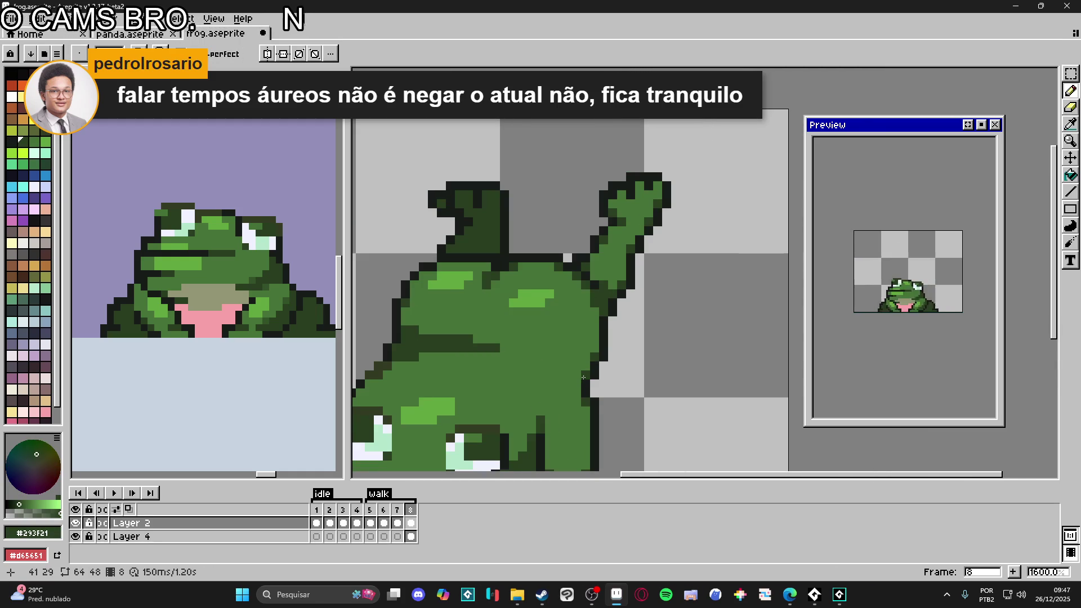
{"action": "scroll", "coordinate": [588, 371], "scroll_direction": "down", "scroll_amount": 3}
{"action": "scroll", "coordinate": [541, 355], "scroll_direction": "down", "scroll_amount": 2}
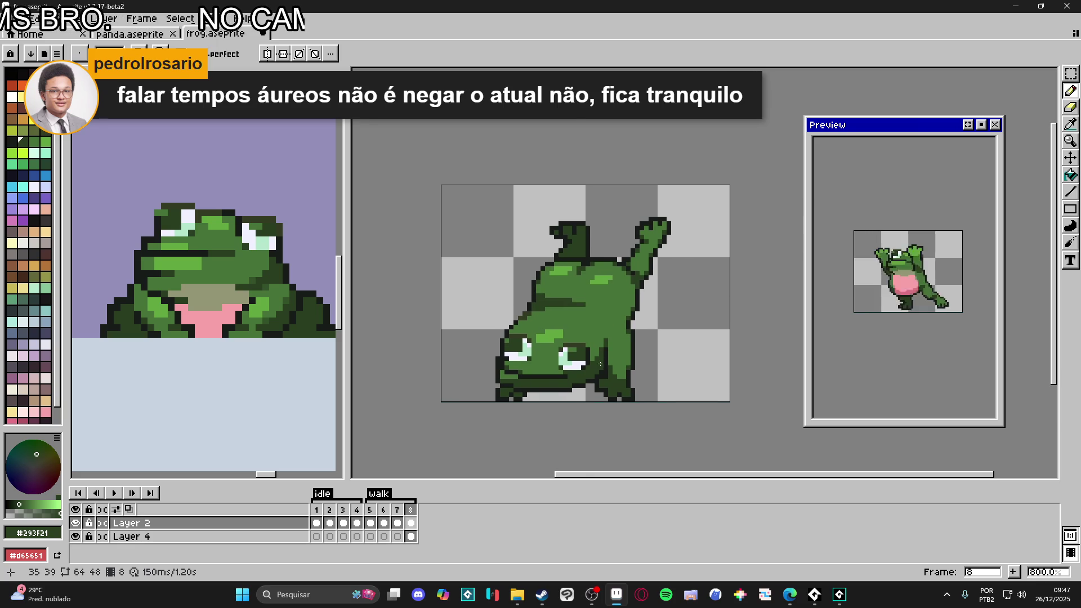
{"action": "scroll", "coordinate": [600, 364], "scroll_direction": "up", "scroll_amount": 3}
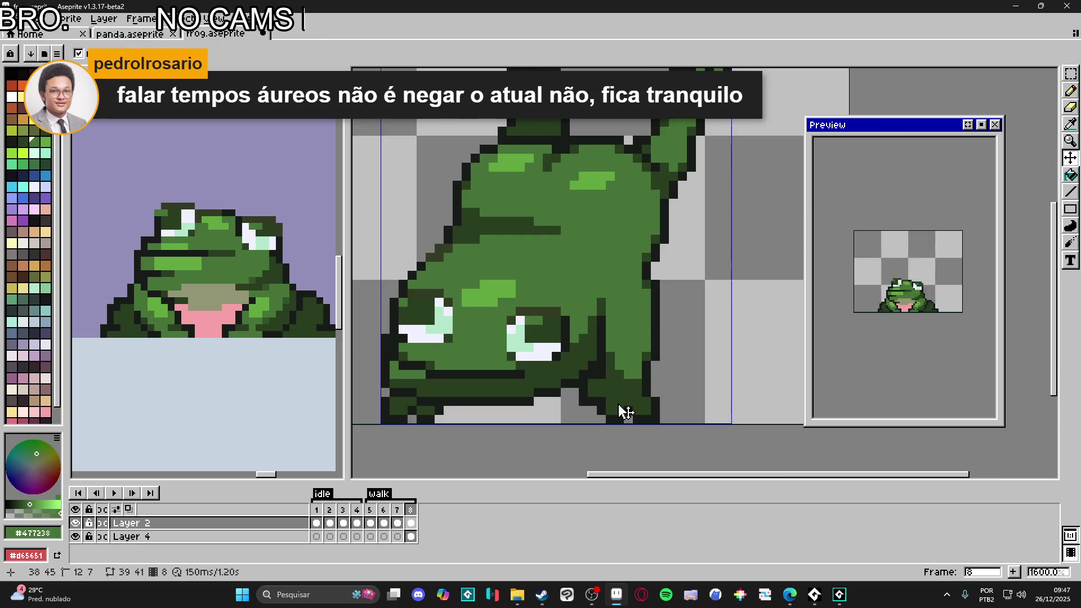
{"action": "key", "text": "b"}
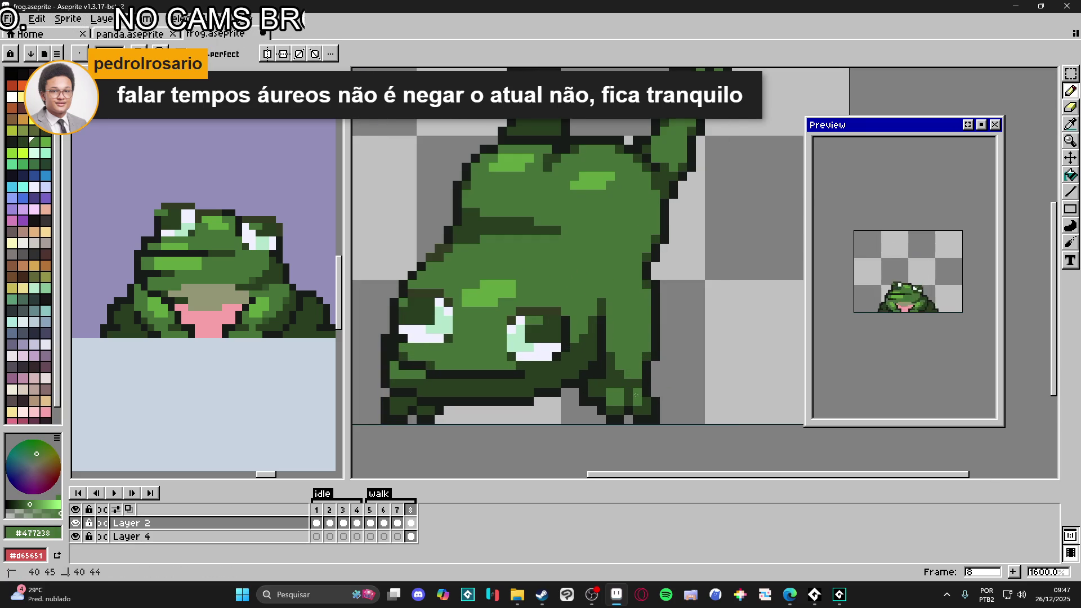
{"action": "scroll", "coordinate": [635, 395], "scroll_direction": "down", "scroll_amount": 3}
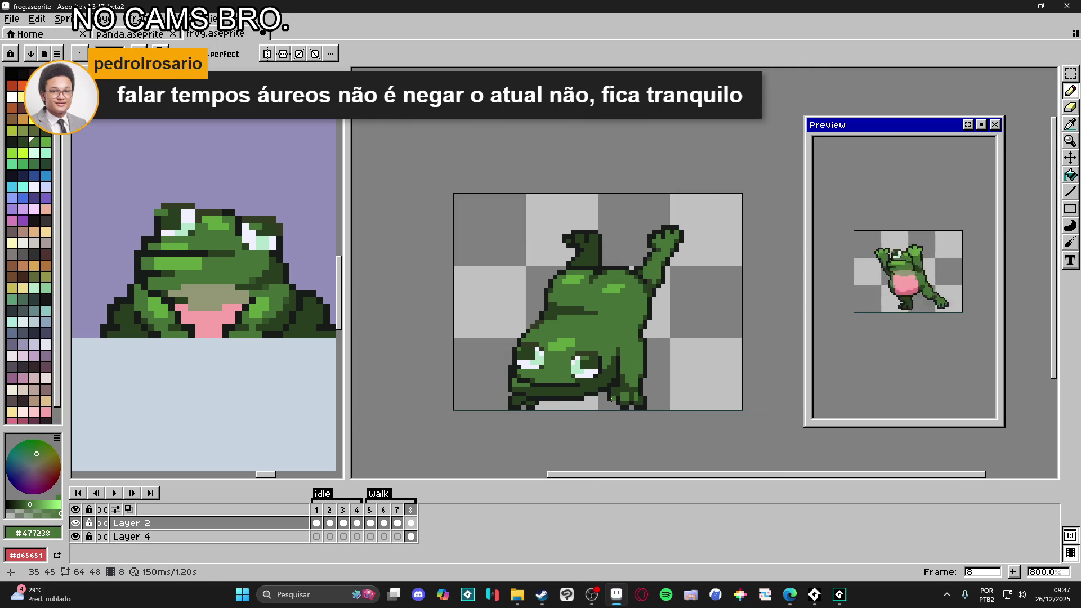
{"action": "scroll", "coordinate": [572, 386], "scroll_direction": "up", "scroll_amount": 2}
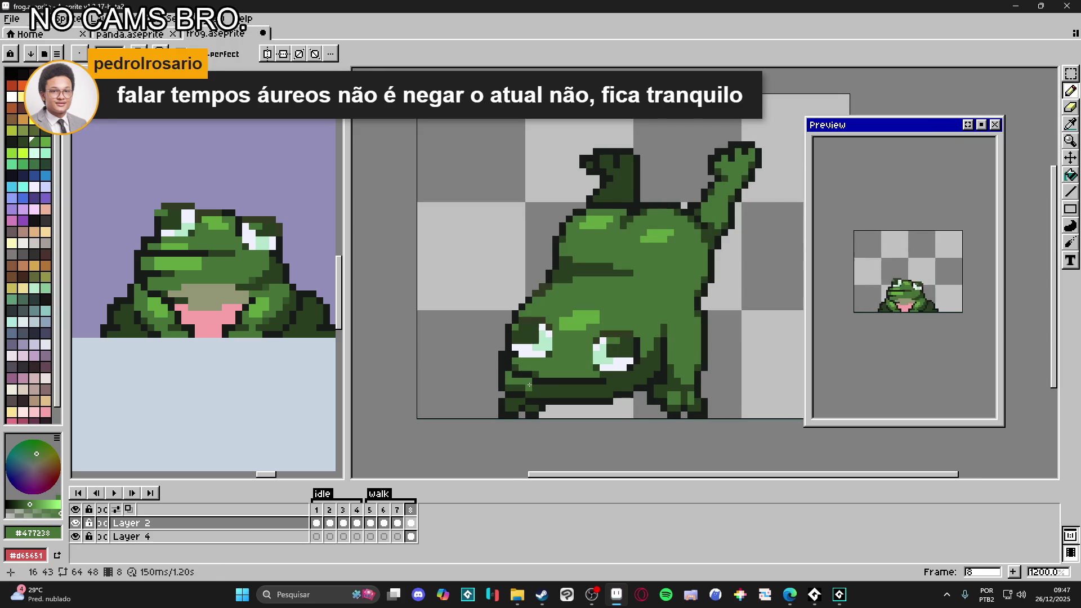
{"action": "scroll", "coordinate": [617, 401], "scroll_direction": "down", "scroll_amount": 4}
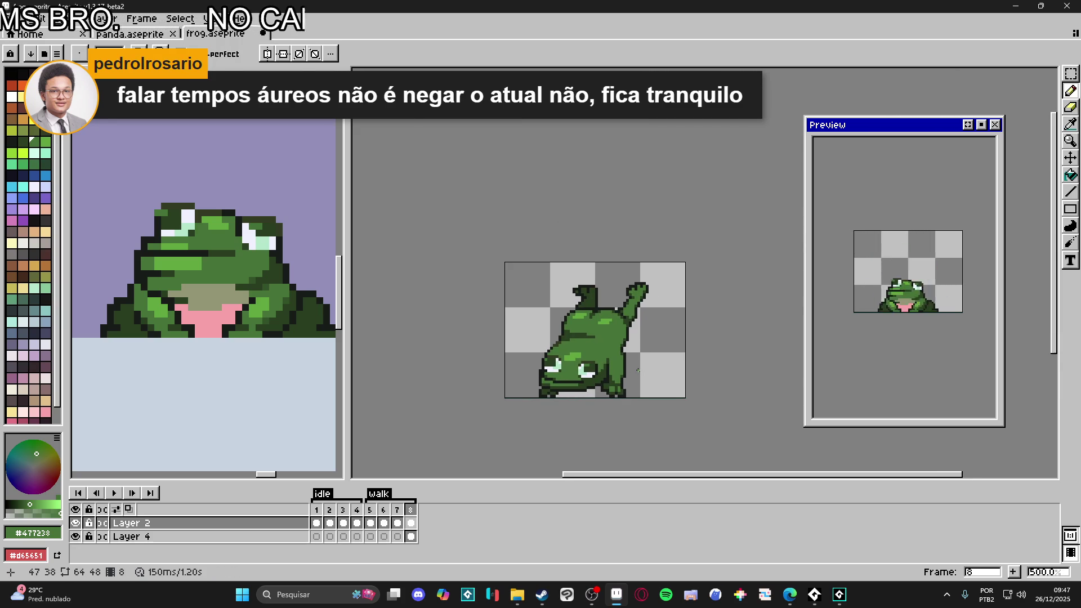
{"action": "scroll", "coordinate": [638, 371], "scroll_direction": "down", "scroll_amount": 1}
{"action": "key", "text": "ctrl+s"}
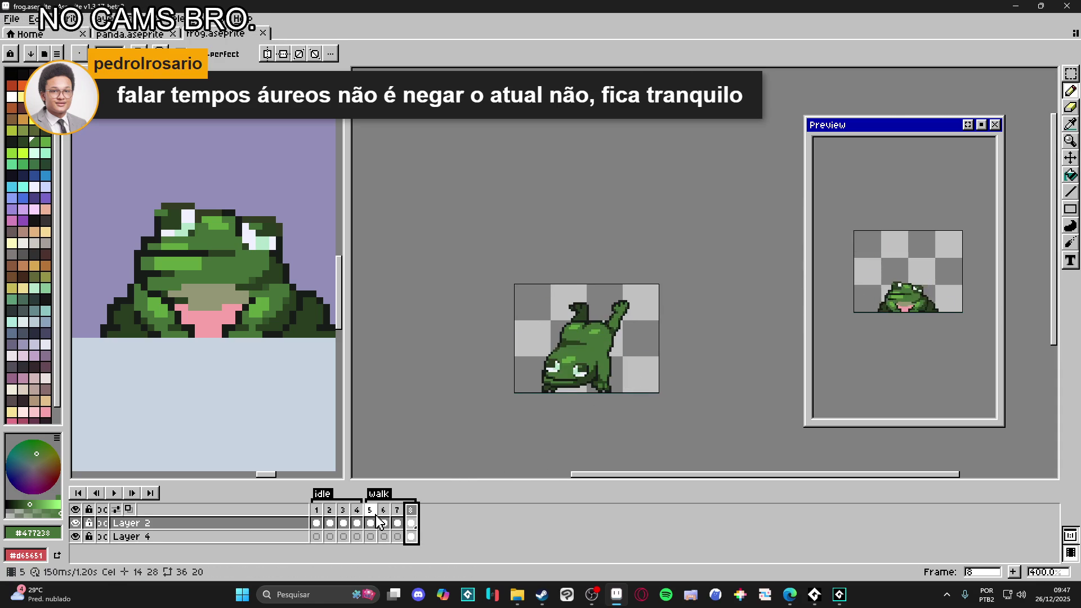
{"action": "left_click", "coordinate": [317, 507]}
Step: Compare the frog poses in frames 1, 5, 7 and 6
{"action": "scroll", "coordinate": [631, 302], "scroll_direction": "up", "scroll_amount": 2}
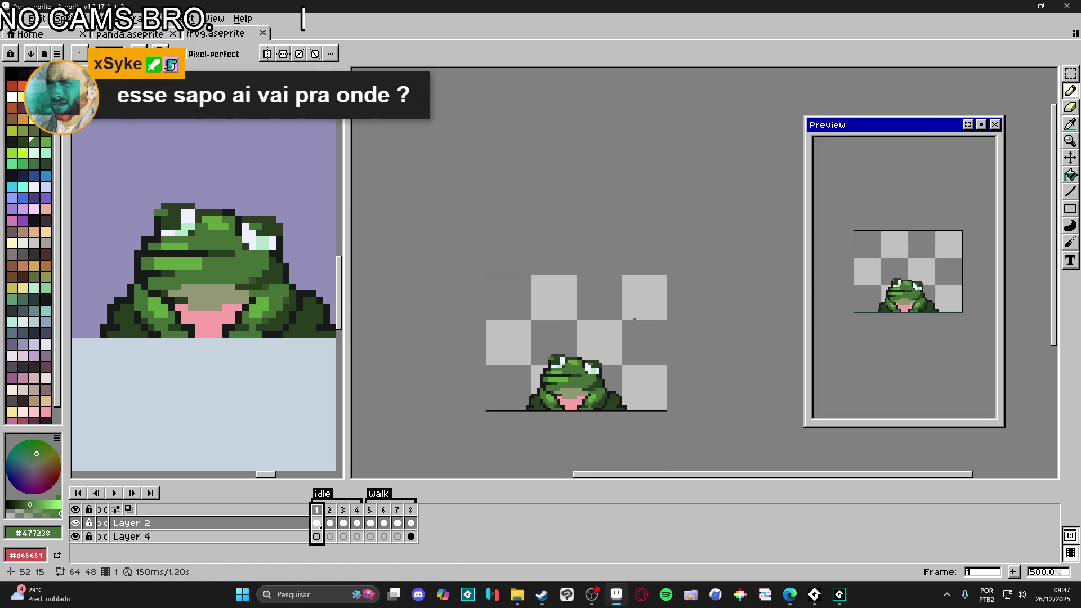
{"action": "key", "text": "v"}
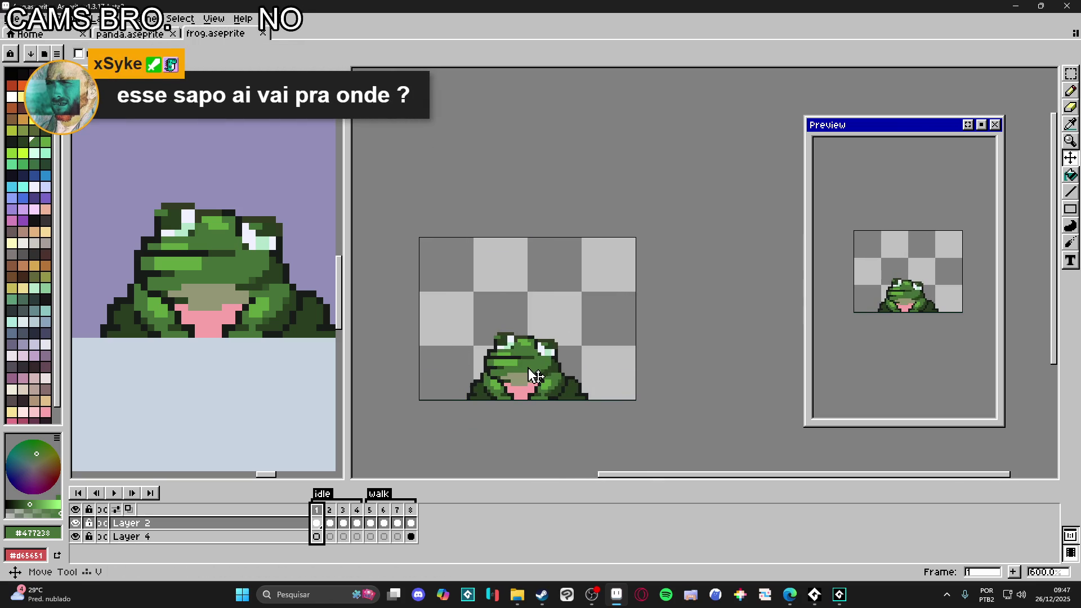
{"action": "left_click", "coordinate": [371, 509]}
{"action": "left_click", "coordinate": [321, 524]}
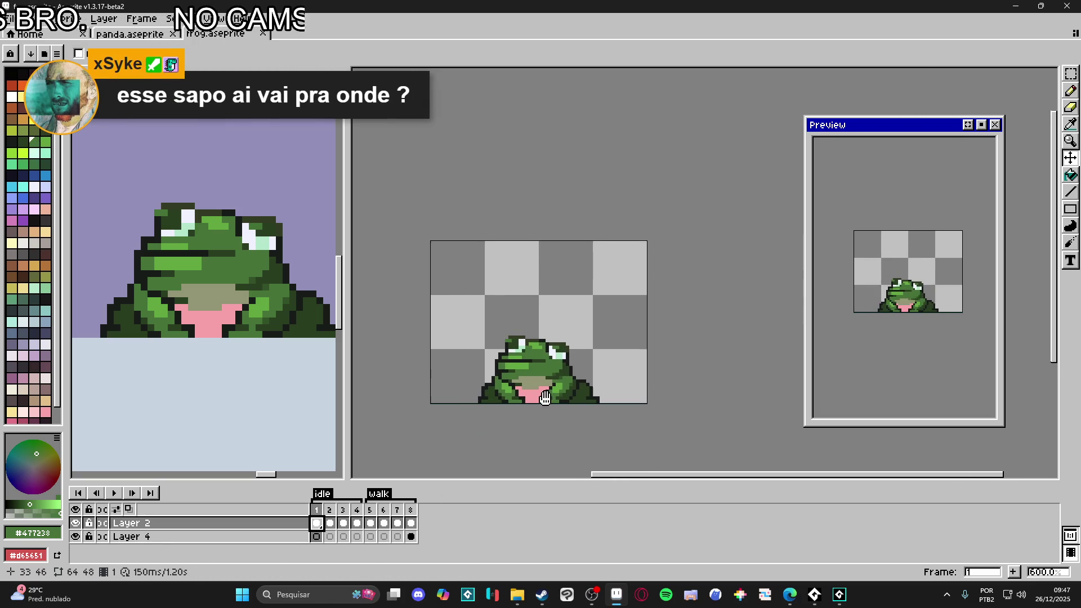
{"action": "left_click", "coordinate": [371, 514]}
{"action": "left_click", "coordinate": [316, 515]}
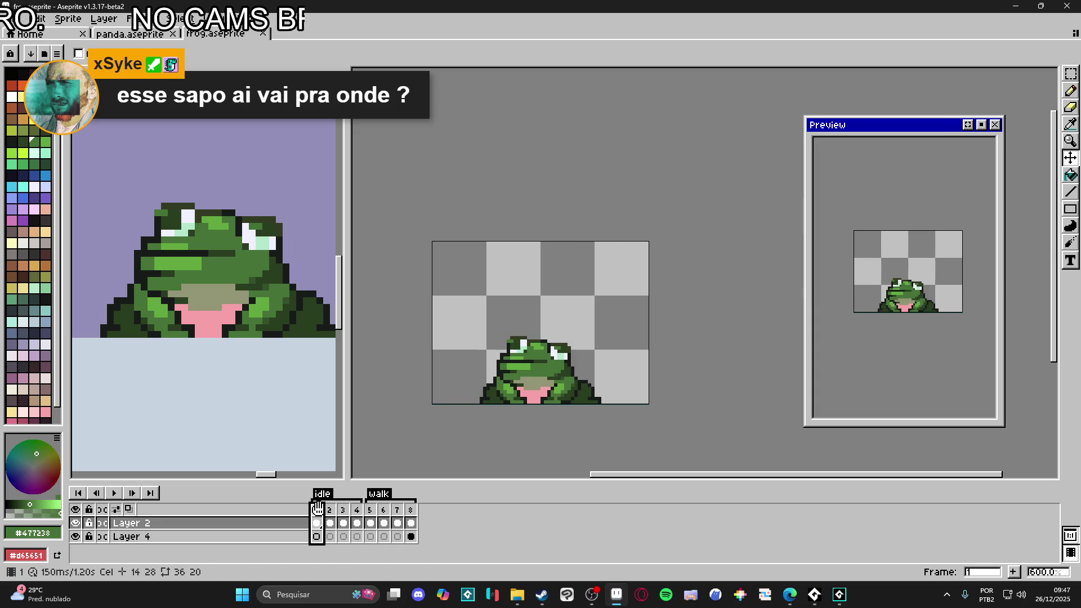
{"action": "left_click", "coordinate": [371, 524]}
{"action": "left_click", "coordinate": [397, 519]}
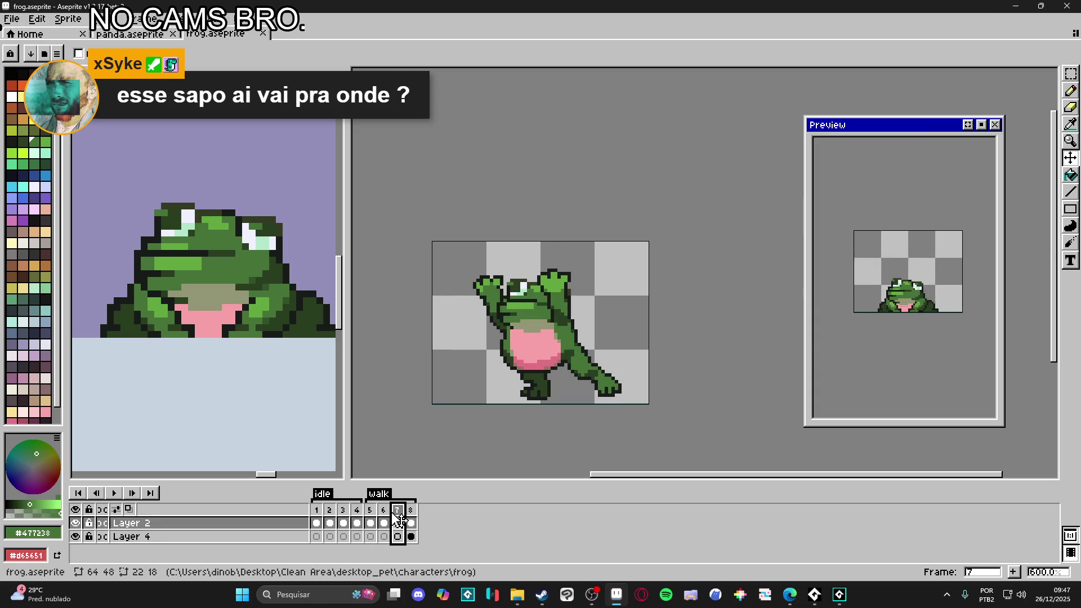
{"action": "left_click", "coordinate": [373, 510]}
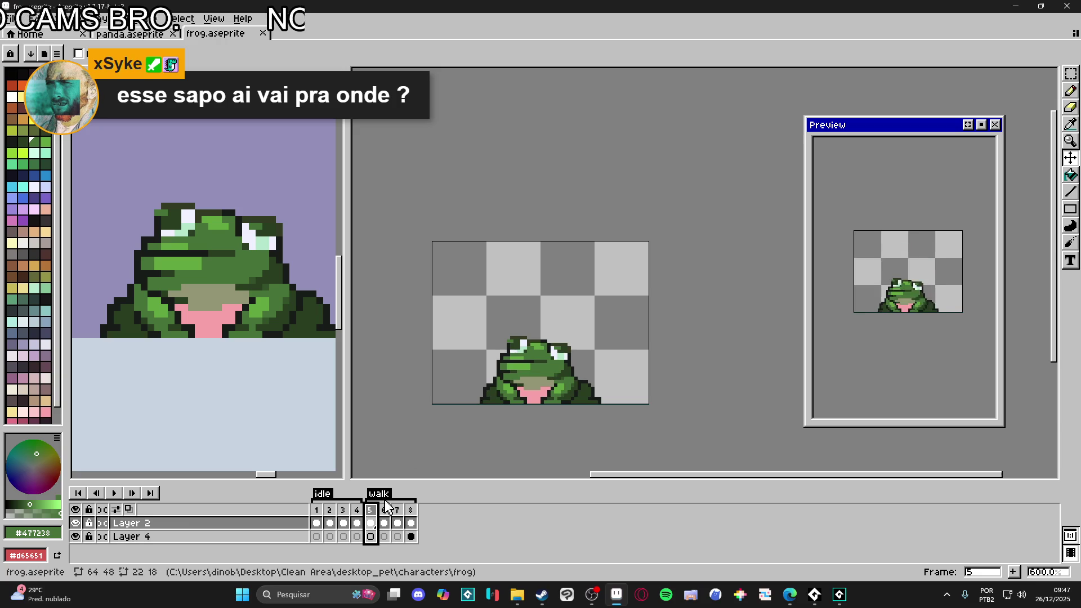
{"action": "left_click", "coordinate": [388, 515]}
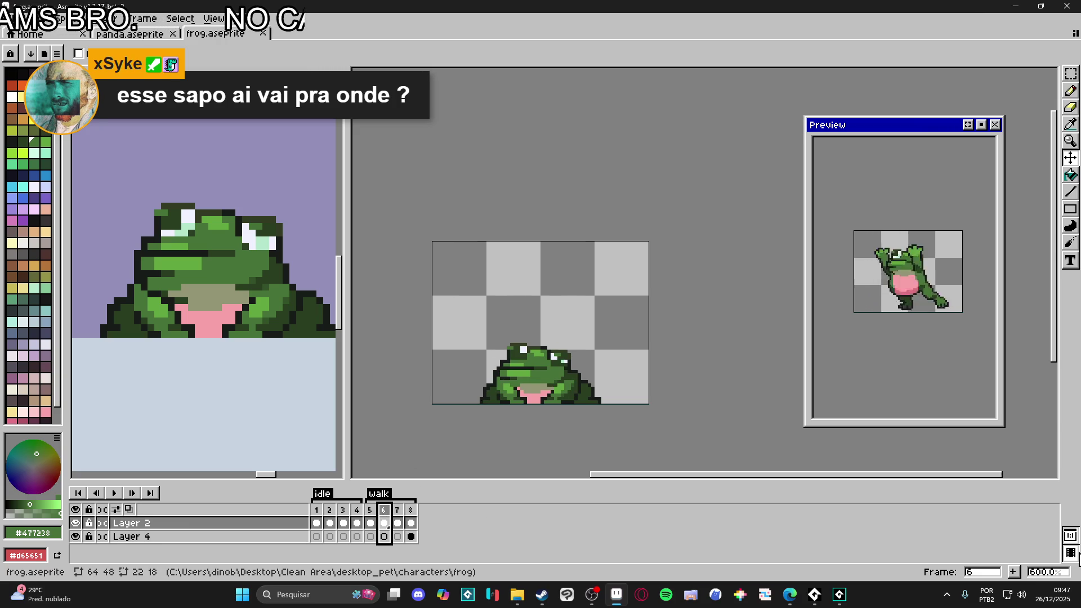
Step: Insert an empty frame after frame 6 and move it to the end as frame 9
{"action": "left_click", "coordinate": [1014, 572]}
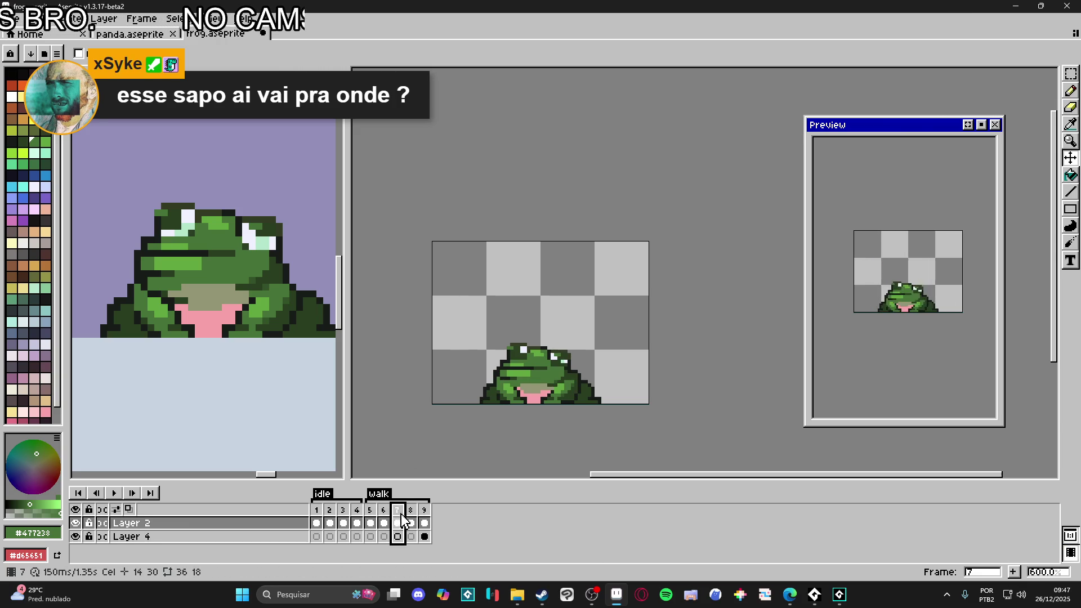
{"action": "left_click_drag", "start_coordinate": [413, 524], "coordinate": [432, 524]}
{"action": "right_click", "coordinate": [426, 512]}
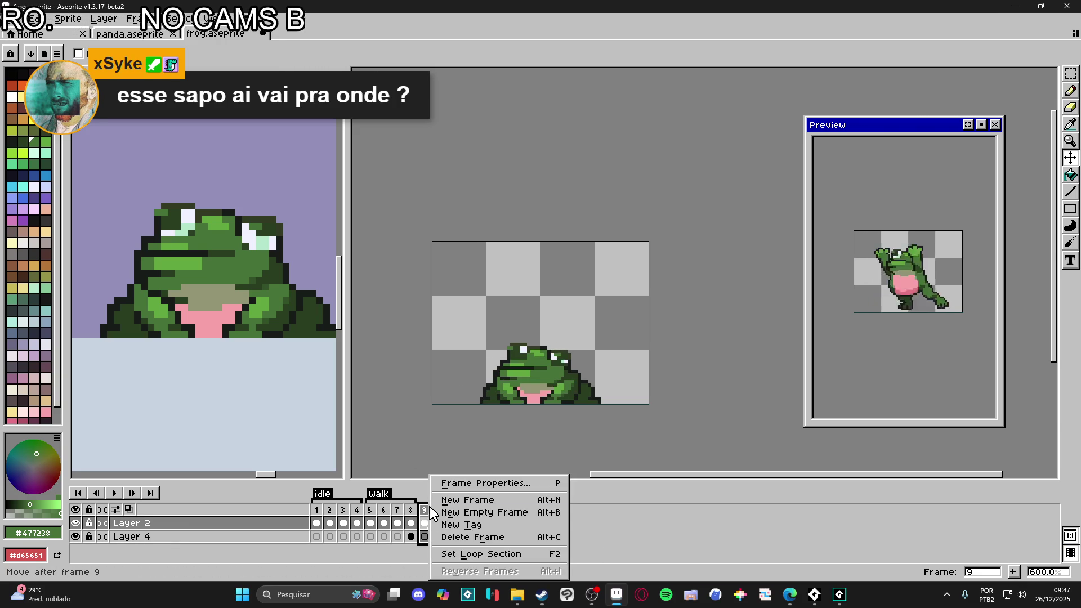
Step: Create a preparing_jump tag on frame 9, removing an extra frame 10 added by mistake
{"action": "left_click", "coordinate": [460, 525]}
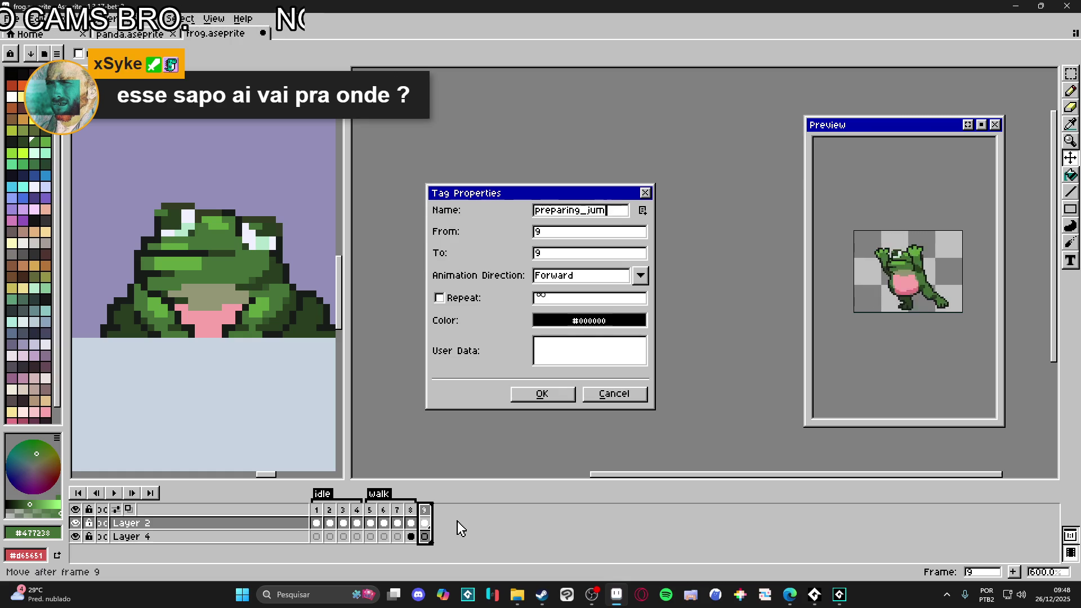
{"action": "type", "text": "p"}
{"action": "key", "text": "Return"}
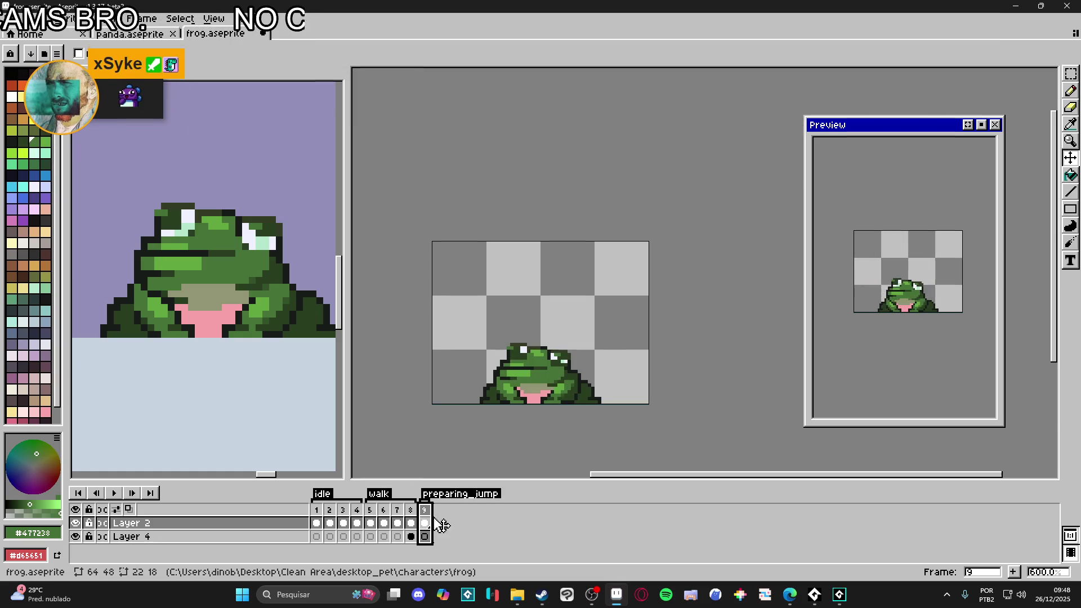
{"action": "left_click", "coordinate": [1014, 572]}
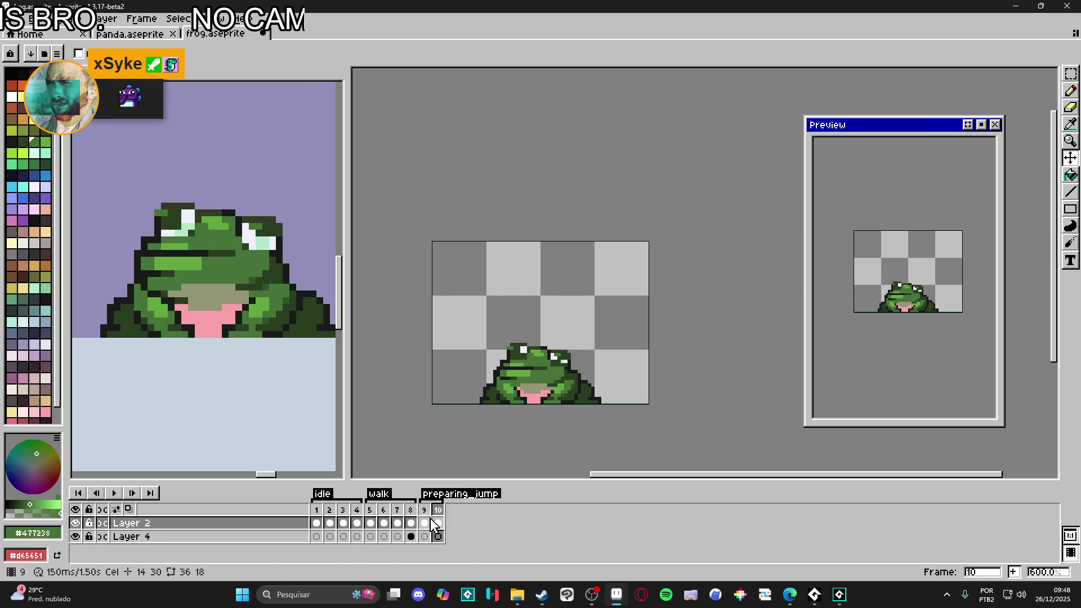
{"action": "double_click", "coordinate": [434, 494]}
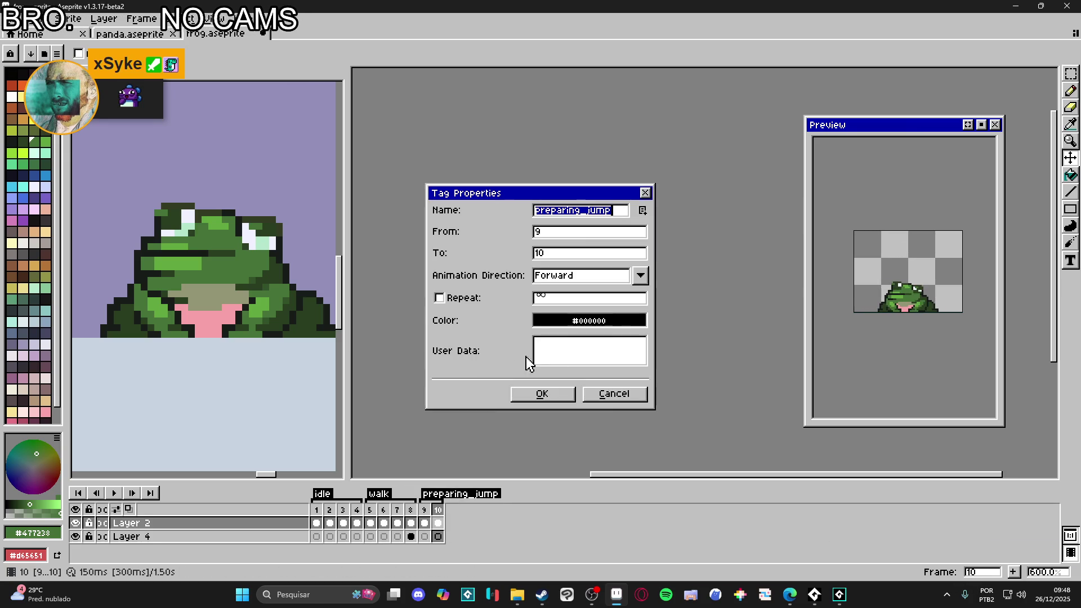
{"action": "left_click", "coordinate": [623, 400]}
{"action": "key", "text": "alt+minus"}
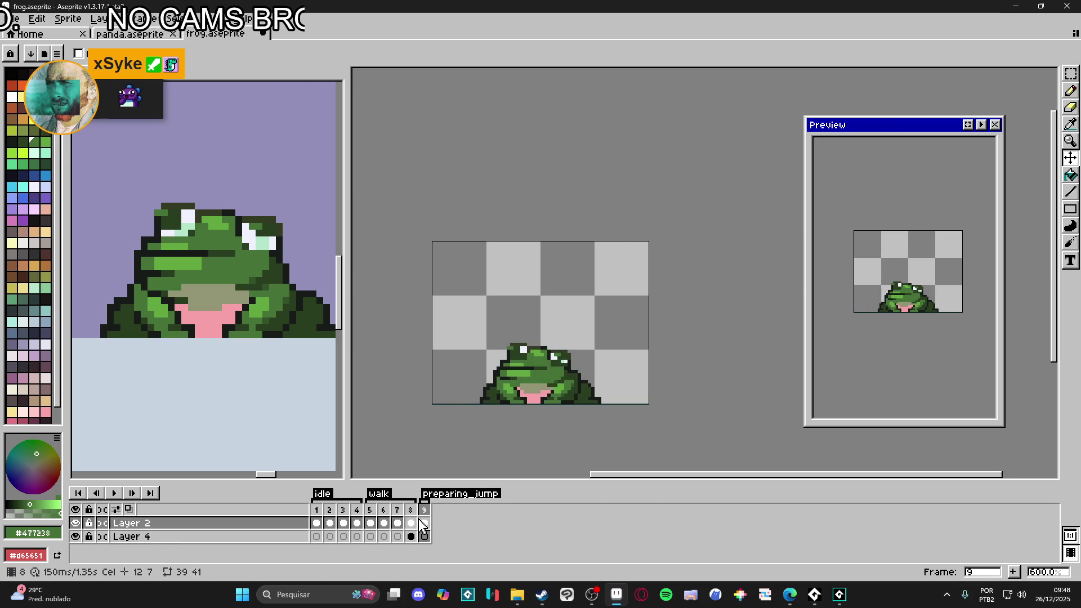
Step: Insert a new frame after frame 7 and move it to the end as frame 10
{"action": "left_click", "coordinate": [371, 511]}
{"action": "left_click", "coordinate": [385, 510]}
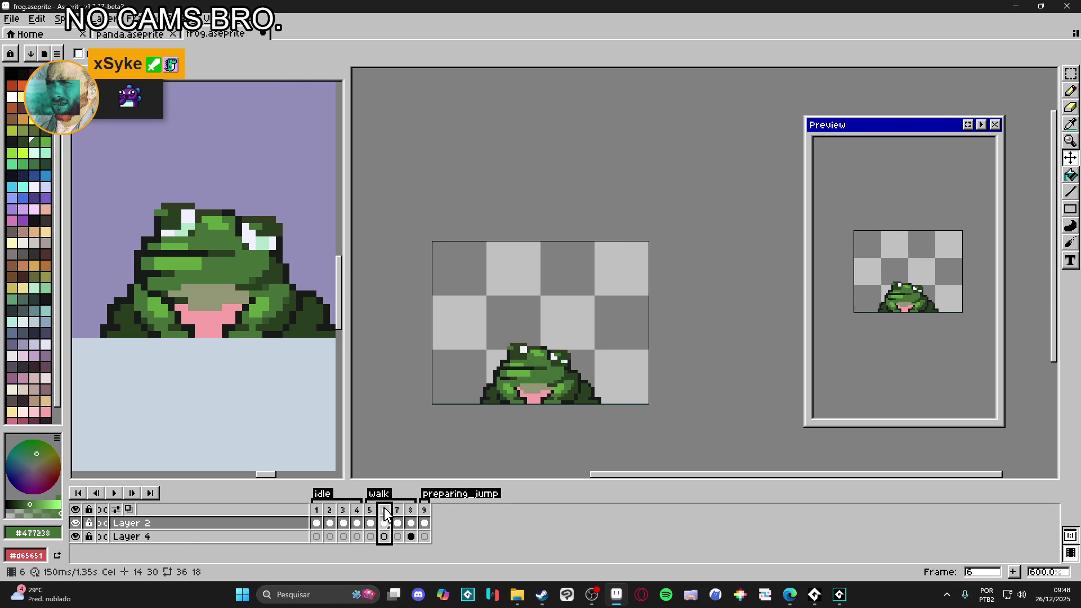
{"action": "left_click", "coordinate": [397, 510]}
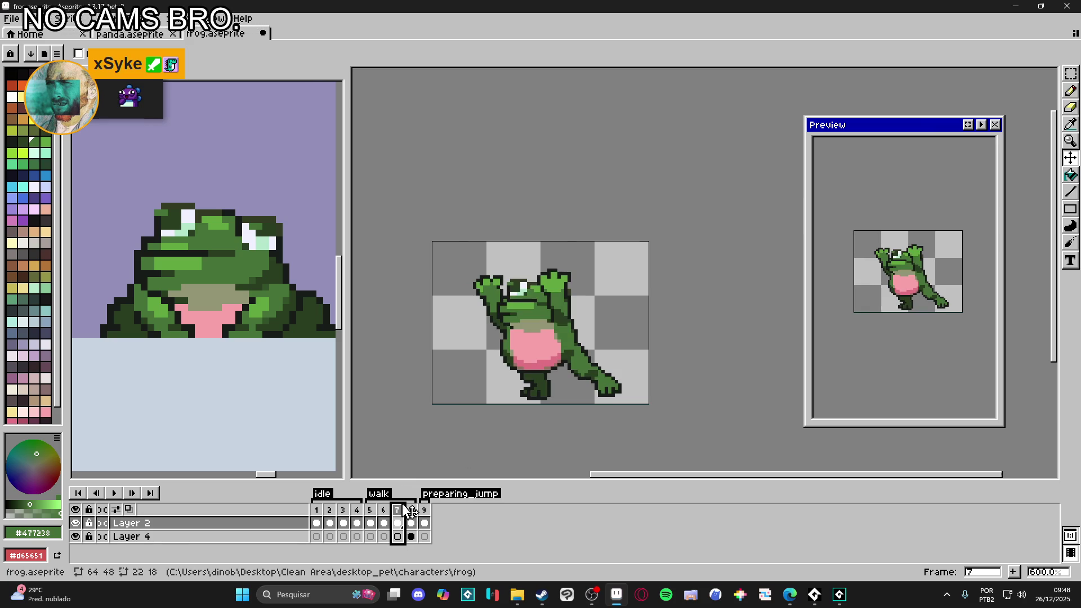
{"action": "left_click", "coordinate": [1014, 572]}
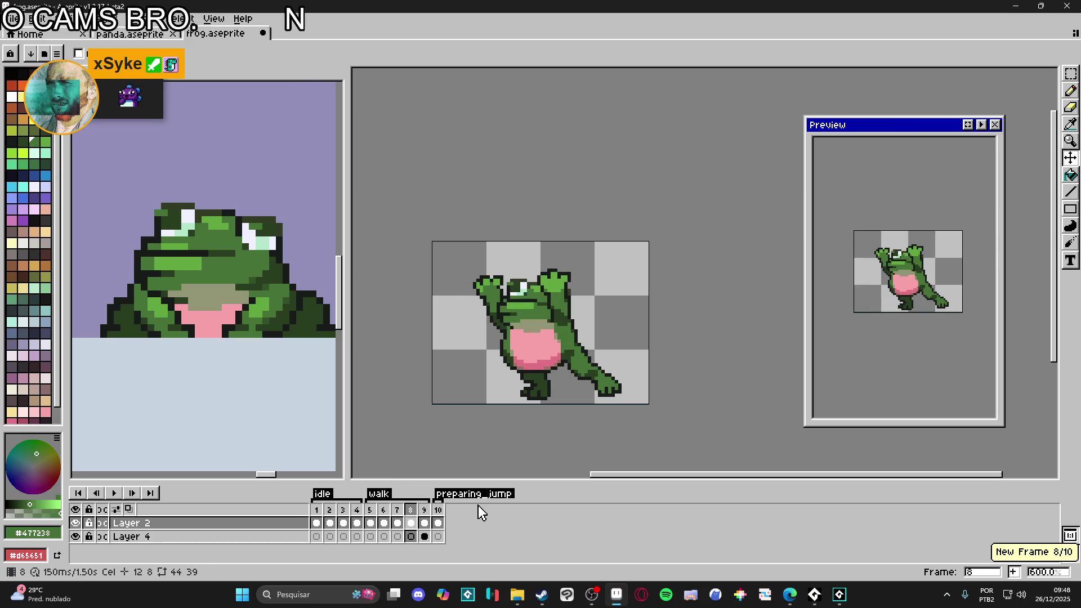
{"action": "mouse_move", "coordinate": [411, 513]}
{"action": "left_mouse_down"}
{"action": "mouse_move", "coordinate": [454, 514]}
{"action": "mouse_move", "coordinate": [440, 521]}
{"action": "left_mouse_up"}
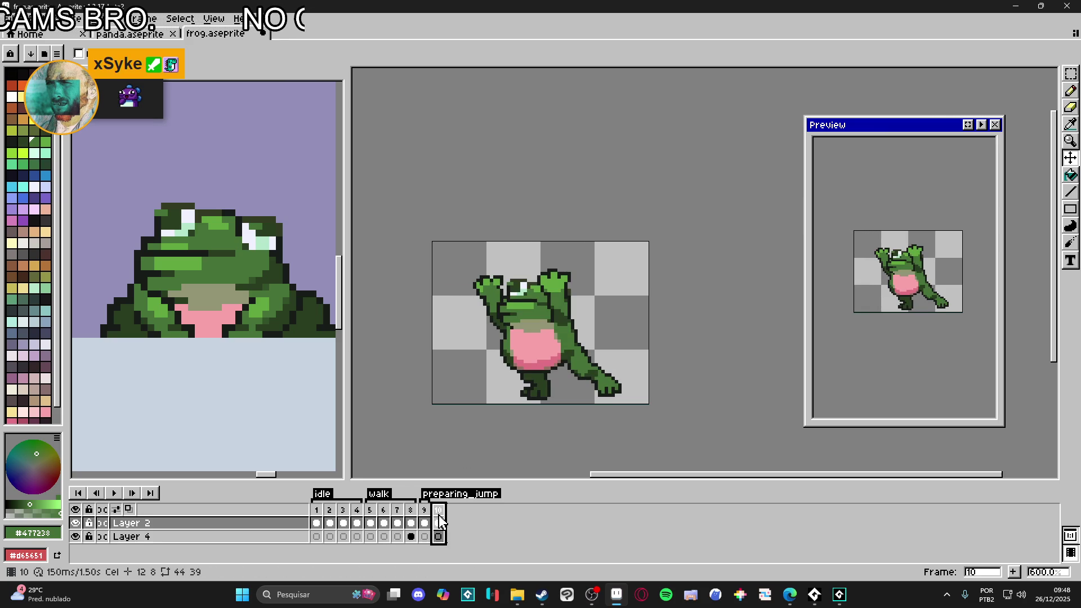
Step: Tag frame 10 as 'jumping', add frame 11 inside it, and confirm the 10–11 span
{"action": "right_click", "coordinate": [440, 516]}
{"action": "left_click", "coordinate": [476, 527]}
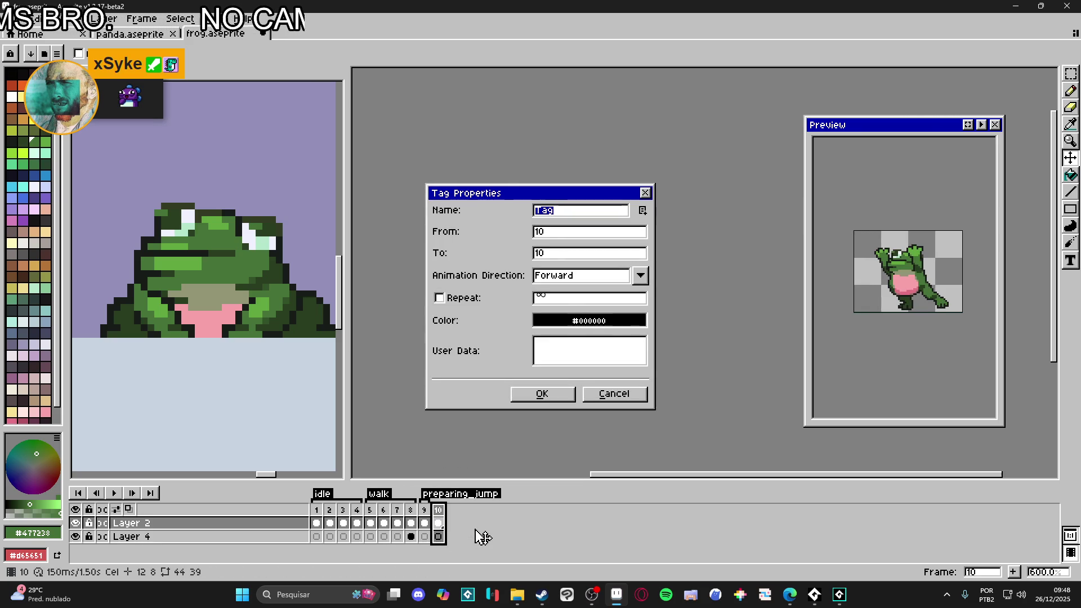
{"action": "type", "text": "g"}
{"action": "key", "text": "Return"}
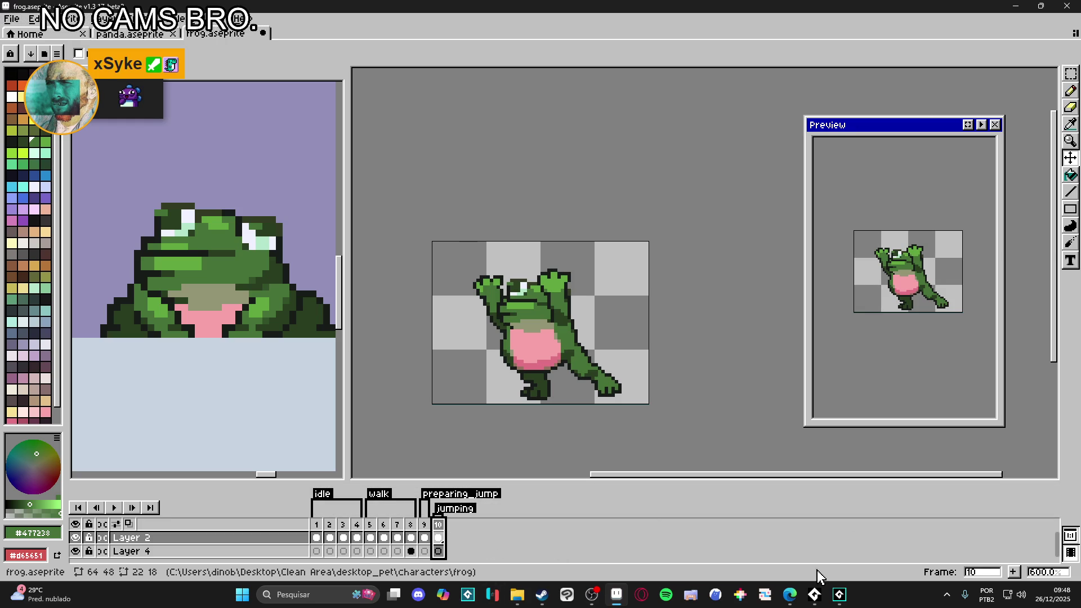
{"action": "left_click", "coordinate": [1014, 574]}
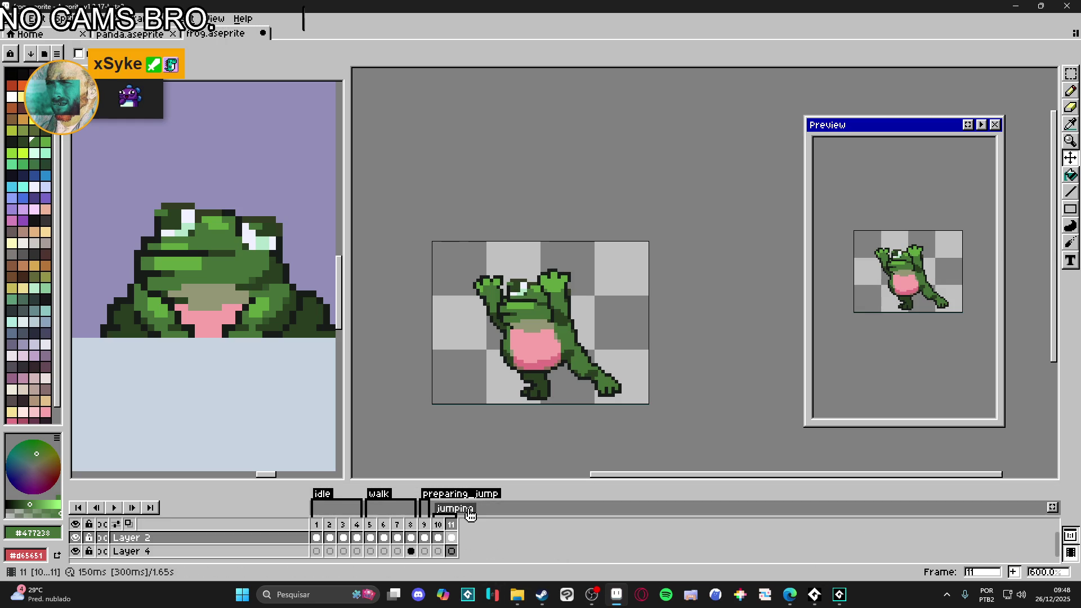
{"action": "double_click", "coordinate": [468, 509]}
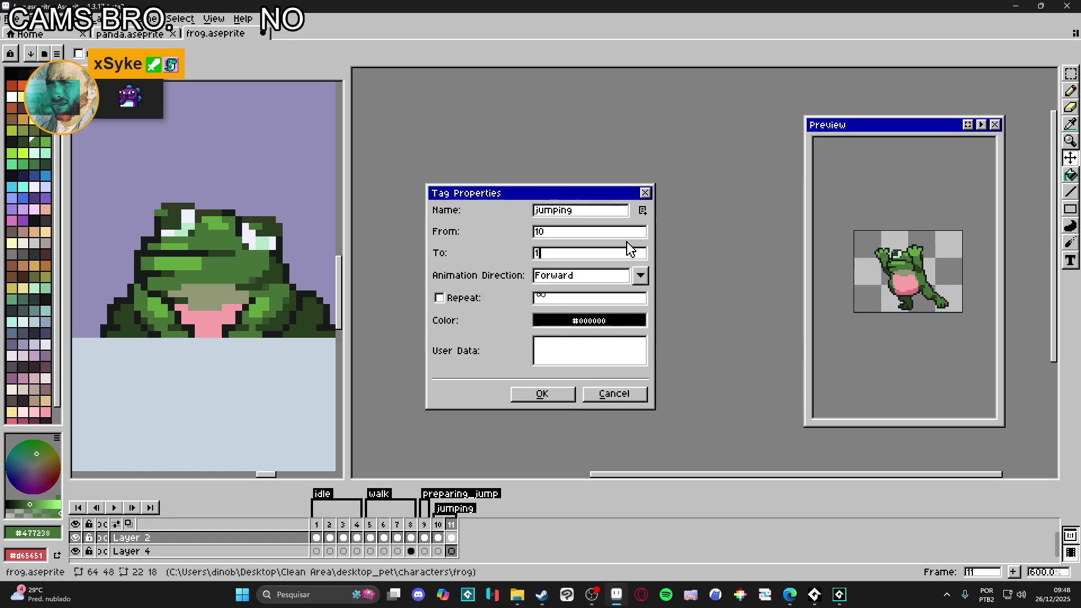
{"action": "key", "text": "Return"}
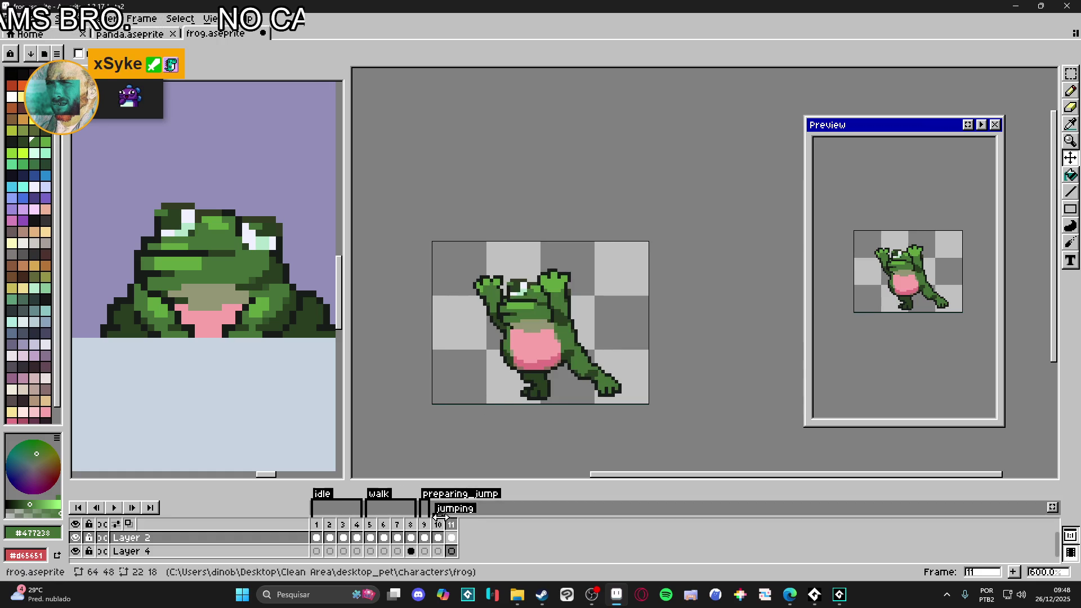
{"action": "left_click", "coordinate": [411, 524]}
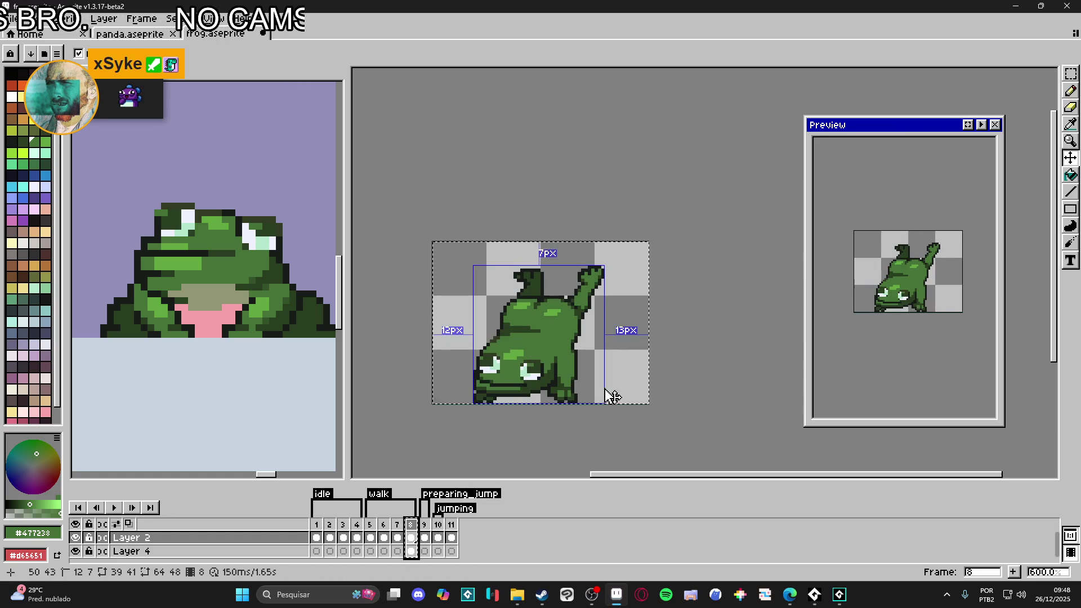
Step: Copy frame 8's lying frog into frame 11, adjust frame 12's duration, and play the animation
{"action": "mouse_move", "coordinate": [411, 525]}
{"action": "left_mouse_down"}
{"action": "mouse_move", "coordinate": [449, 521]}
{"action": "mouse_move", "coordinate": [454, 534]}
{"action": "left_mouse_up"}
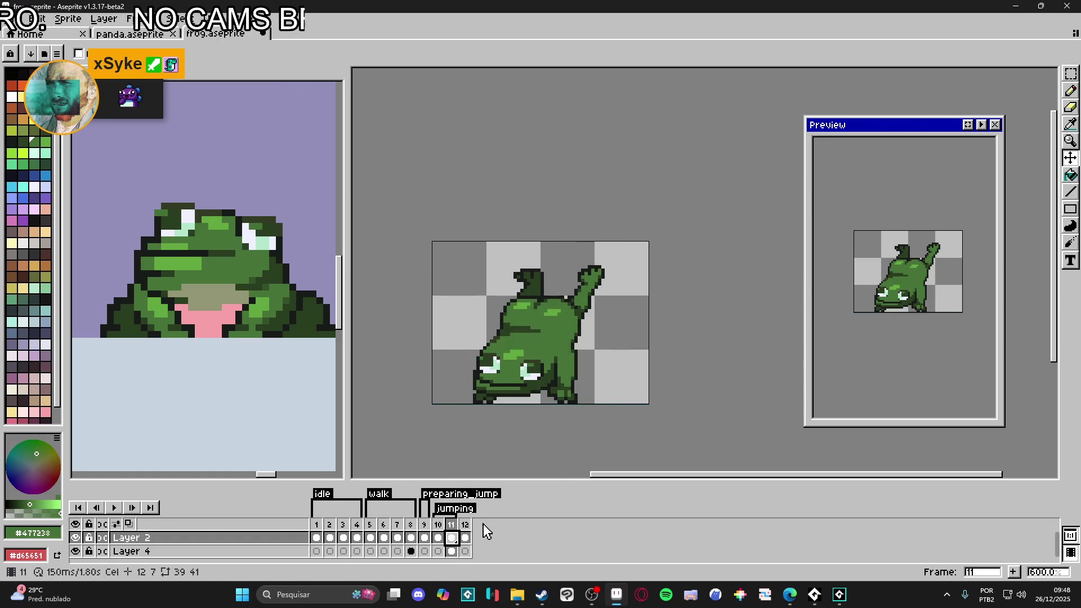
{"action": "double_click", "coordinate": [465, 524]}
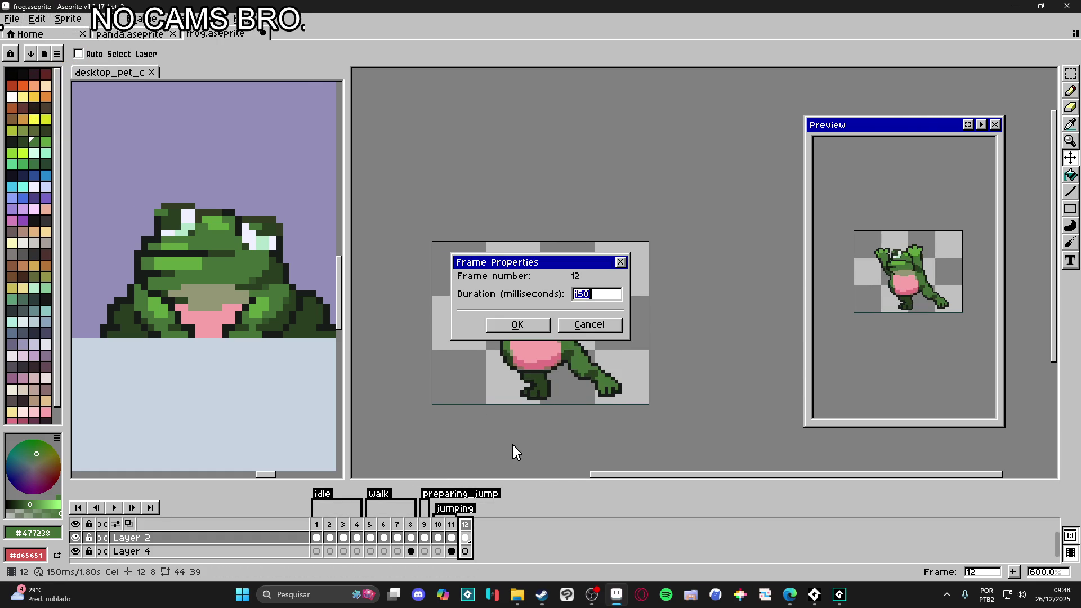
{"action": "key", "text": "BackSpace"}
{"action": "key", "text": "BackSpace"}
{"action": "key", "text": "BackSpace"}
{"action": "key", "text": "Return"}
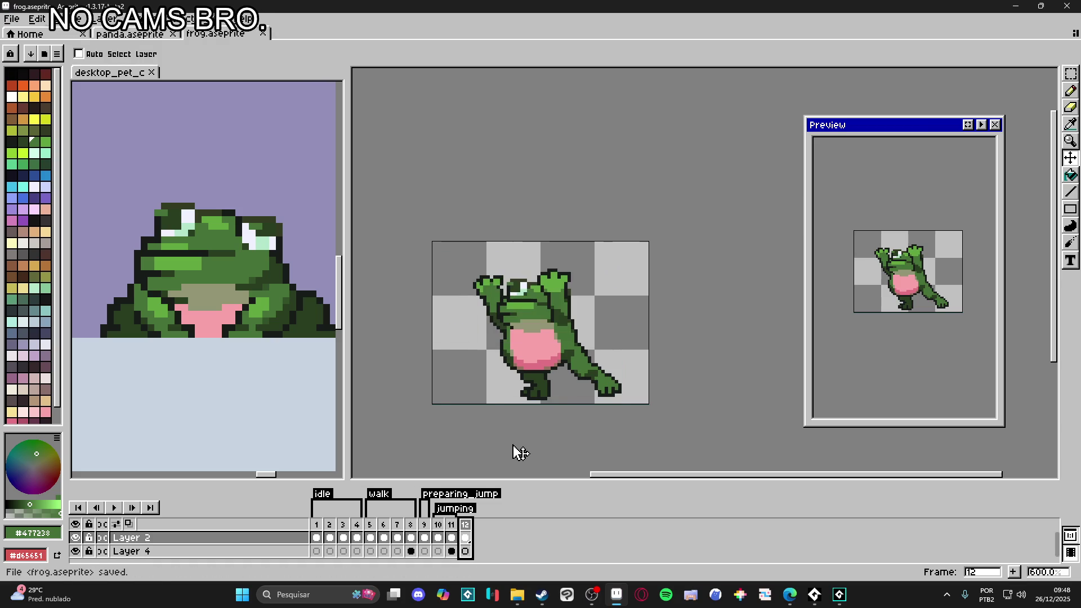
{"action": "left_click", "coordinate": [338, 535]}
{"action": "left_click", "coordinate": [114, 507]}
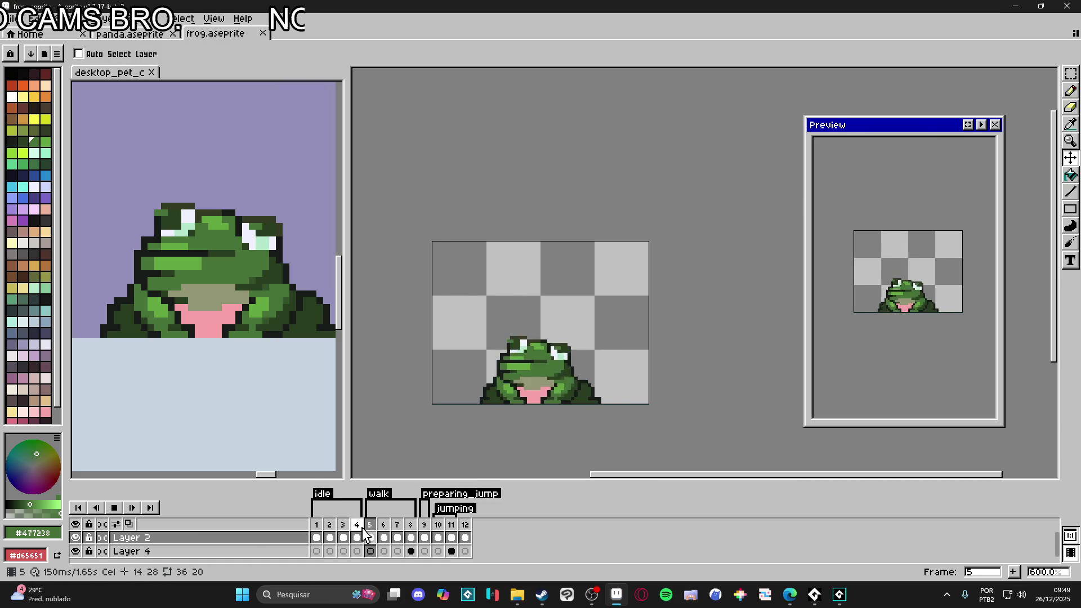
Step: Shorten the jumping tag so it ends at frame 10
{"action": "left_click", "coordinate": [452, 525]}
{"action": "double_click", "coordinate": [455, 509]}
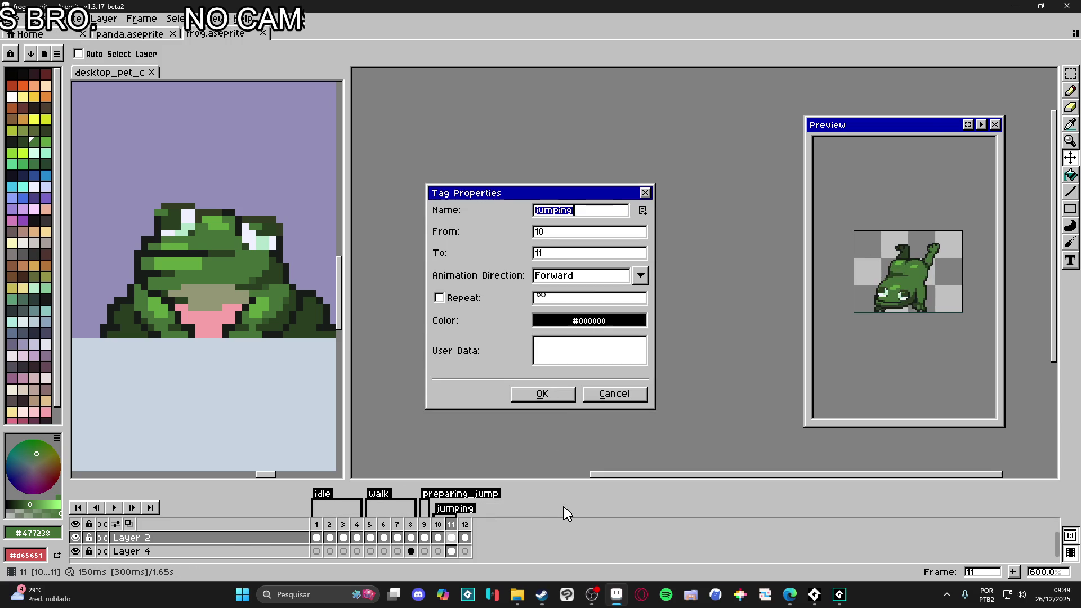
{"action": "left_click", "coordinate": [554, 254]}
{"action": "key", "text": "Tab"}
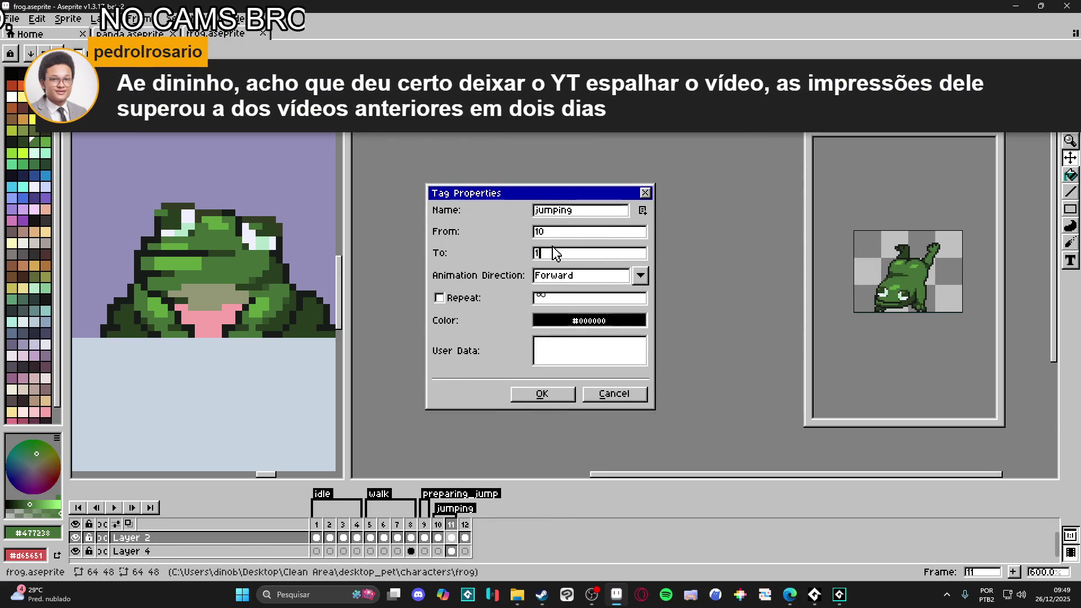
{"action": "key", "text": "Return"}
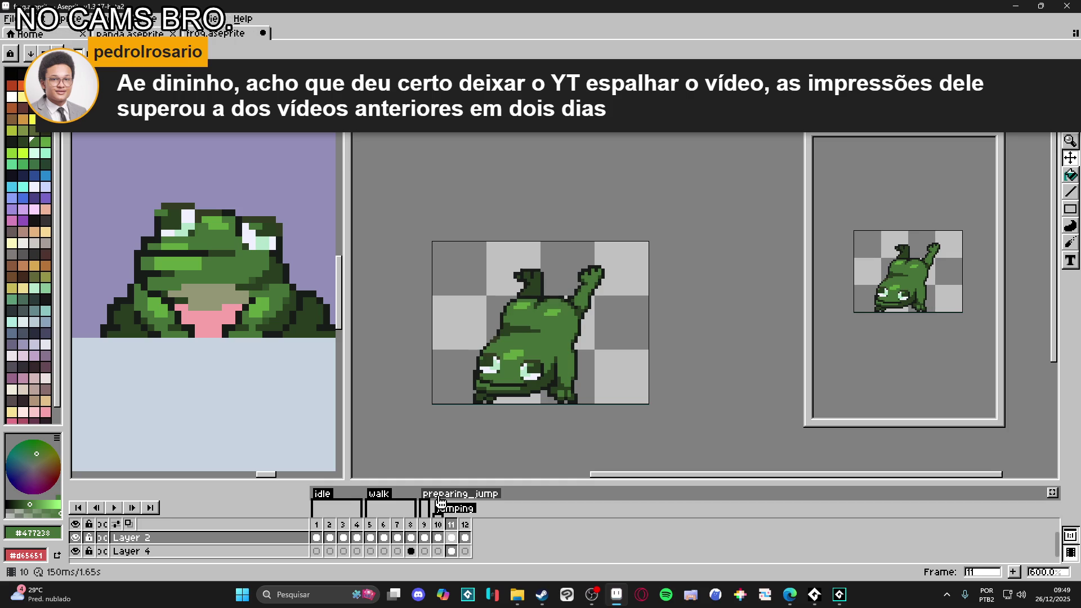
Step: Add a new tag named falling on frame 11
{"action": "left_click", "coordinate": [438, 538]}
{"action": "left_click", "coordinate": [454, 534]}
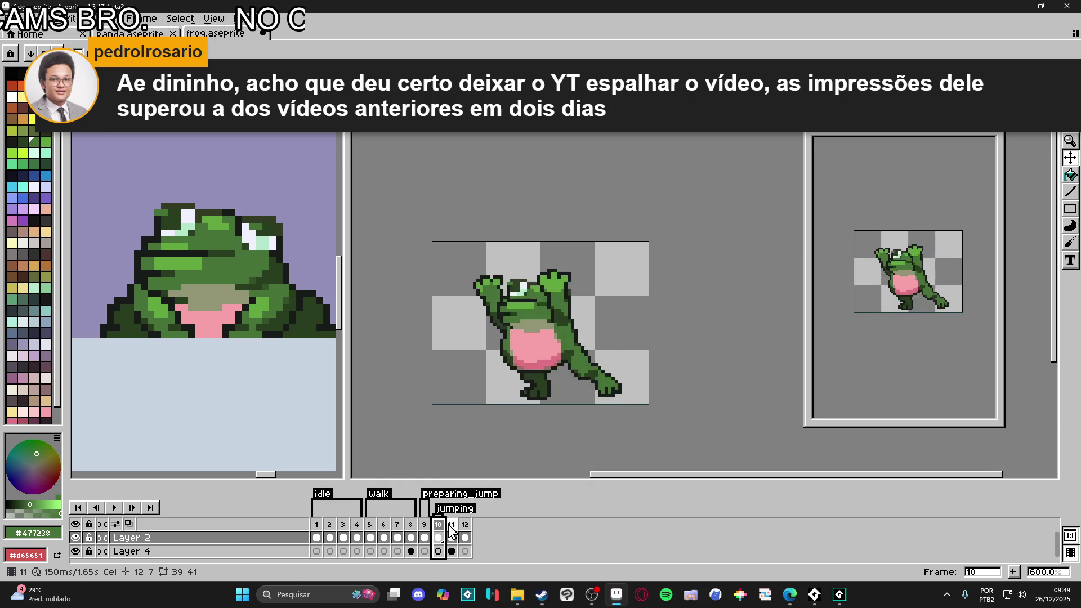
{"action": "right_click", "coordinate": [452, 534]}
{"action": "left_click", "coordinate": [485, 527]}
{"action": "type", "text": "f"}
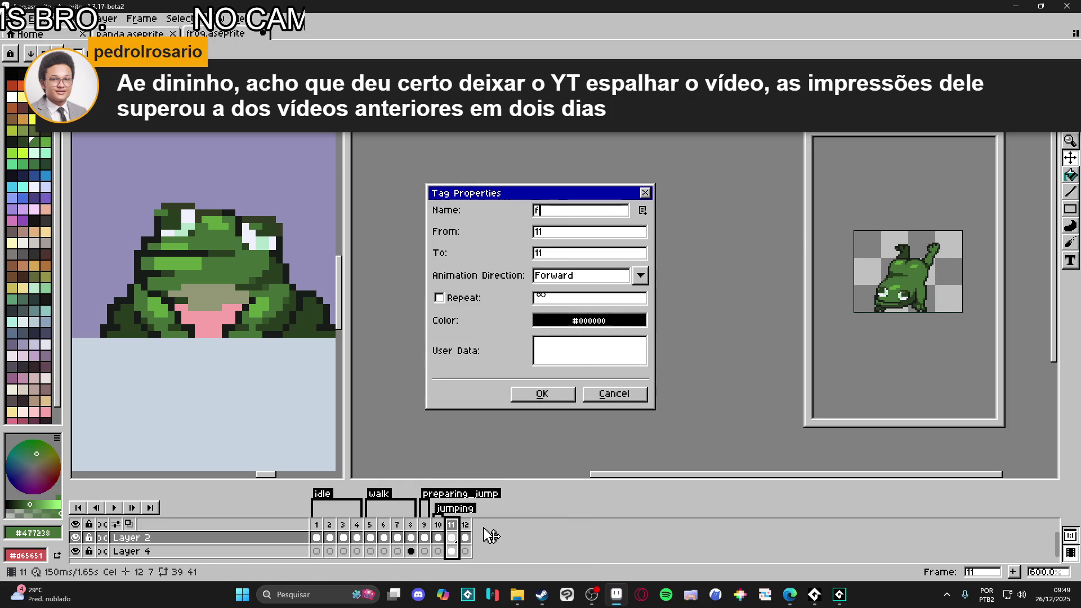
{"action": "type", "text": "g"}
{"action": "key", "text": "Return"}
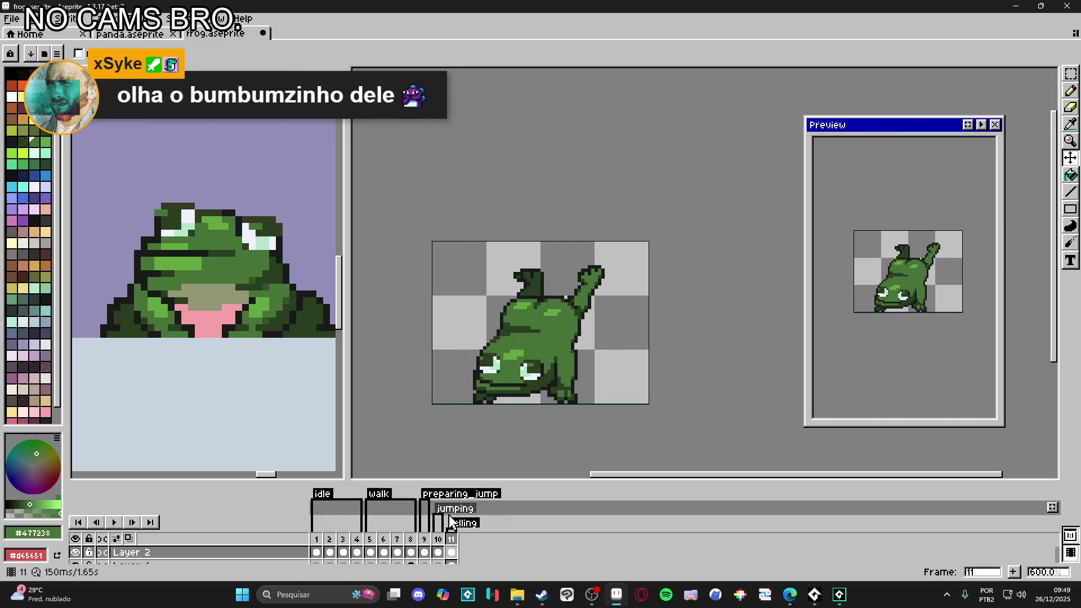
Step: Return the frog to frame 1 and widen the reference sprite sheet pane
{"action": "left_click", "coordinate": [322, 536]}
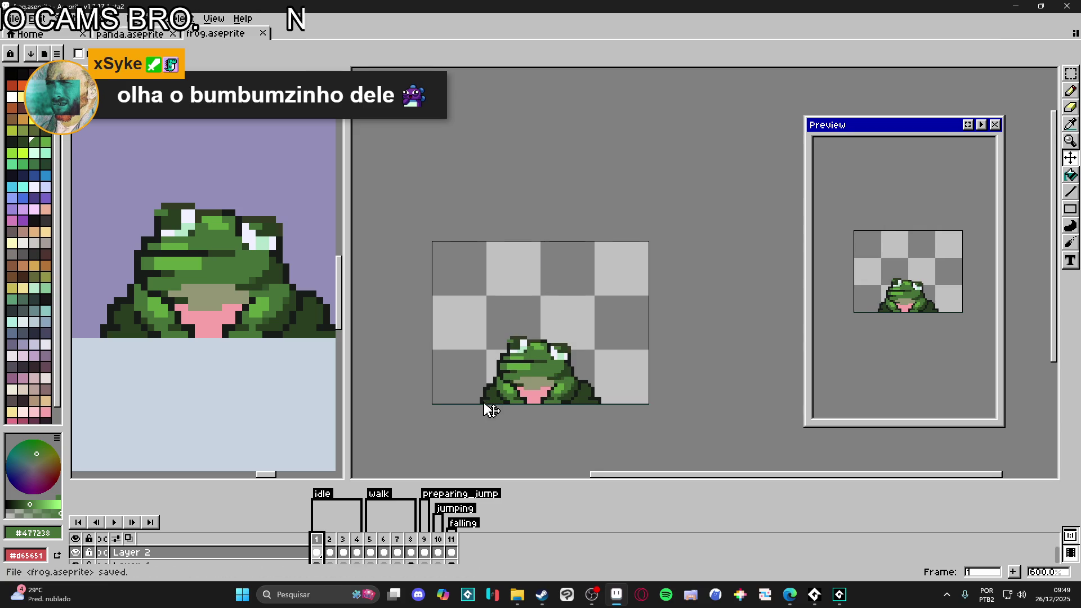
{"action": "scroll", "coordinate": [493, 394], "scroll_direction": "down", "scroll_amount": 1}
{"action": "scroll", "coordinate": [304, 214], "scroll_direction": "down", "scroll_amount": 4}
{"action": "left_click", "coordinate": [299, 226]}
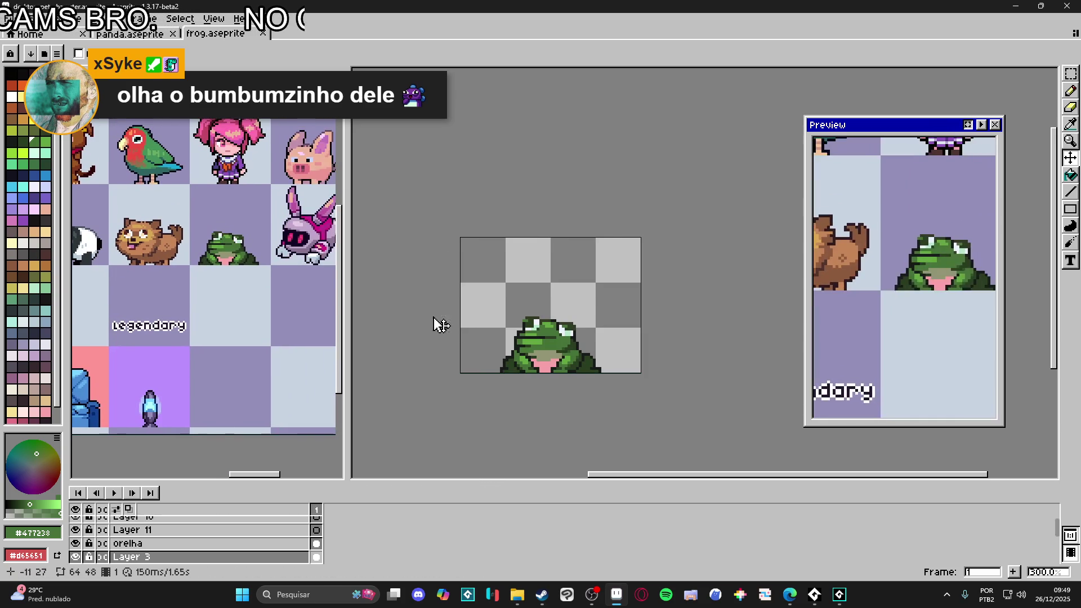
{"action": "left_click_drag", "start_coordinate": [347, 275], "coordinate": [452, 276]}
{"action": "scroll", "coordinate": [357, 326], "scroll_direction": "left", "scroll_amount": 4}
{"action": "scroll", "coordinate": [357, 326], "scroll_direction": "up", "scroll_amount": 2}
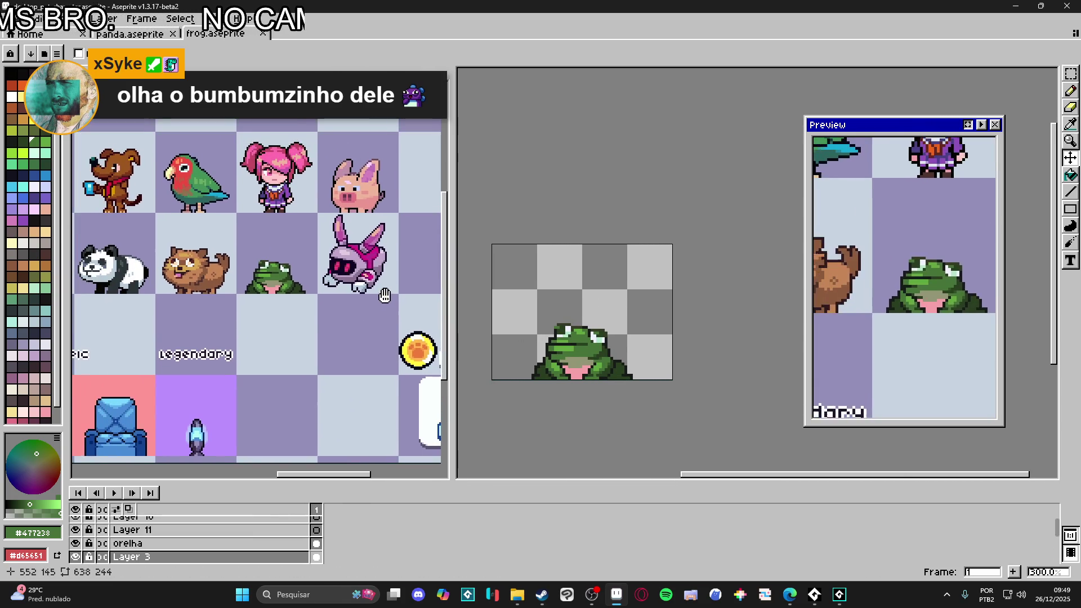
Step: Switch to the Rectangular Marquee and pan the reference sheet to show the animals
{"action": "left_click", "coordinate": [526, 321]}
{"action": "left_click", "coordinate": [290, 312]}
{"action": "scroll", "coordinate": [290, 314], "scroll_direction": "up", "scroll_amount": 1}
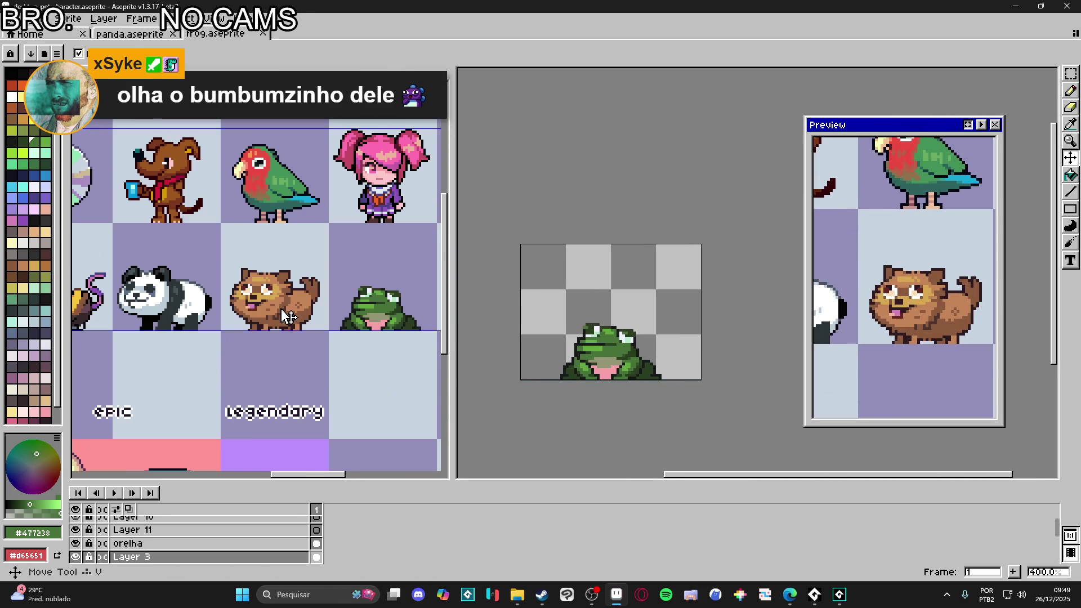
{"action": "key", "text": "m"}
{"action": "scroll", "coordinate": [214, 219], "scroll_direction": "up", "scroll_amount": 1}
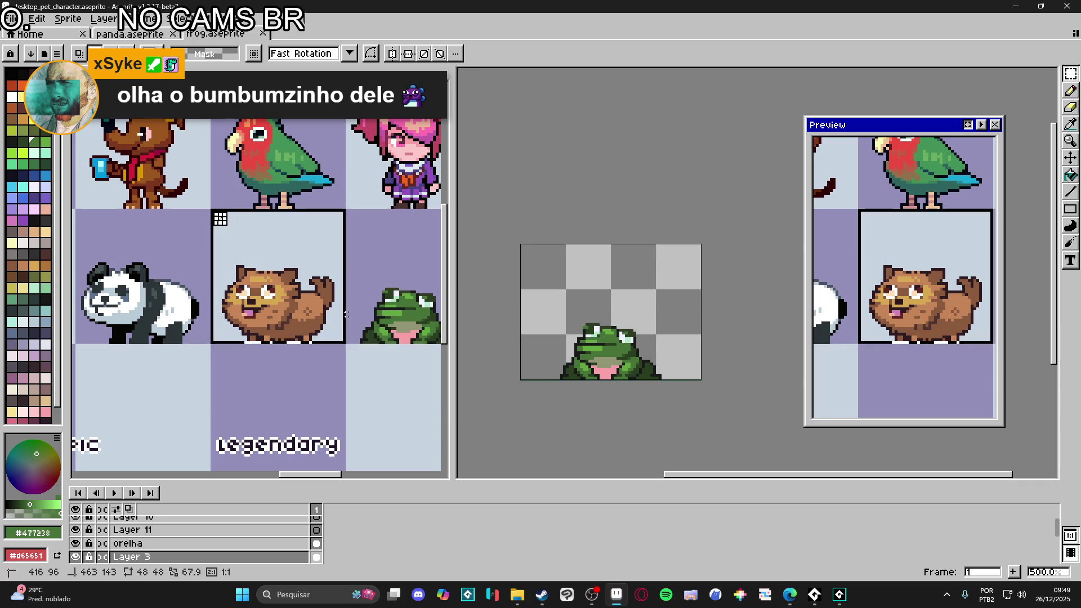
{"action": "left_click_drag", "start_coordinate": [453, 353], "coordinate": [319, 353]}
{"action": "scroll", "coordinate": [178, 394], "scroll_direction": "down", "scroll_amount": 2}
{"action": "mouse_move", "coordinate": [178, 393]}
{"action": "left_mouse_down"}
{"action": "mouse_move", "coordinate": [168, 353]}
{"action": "mouse_move", "coordinate": [154, 350]}
{"action": "mouse_move", "coordinate": [129, 369]}
{"action": "mouse_move", "coordinate": [144, 360]}
{"action": "mouse_move", "coordinate": [99, 361]}
{"action": "mouse_move", "coordinate": [261, 359]}
{"action": "left_mouse_up"}
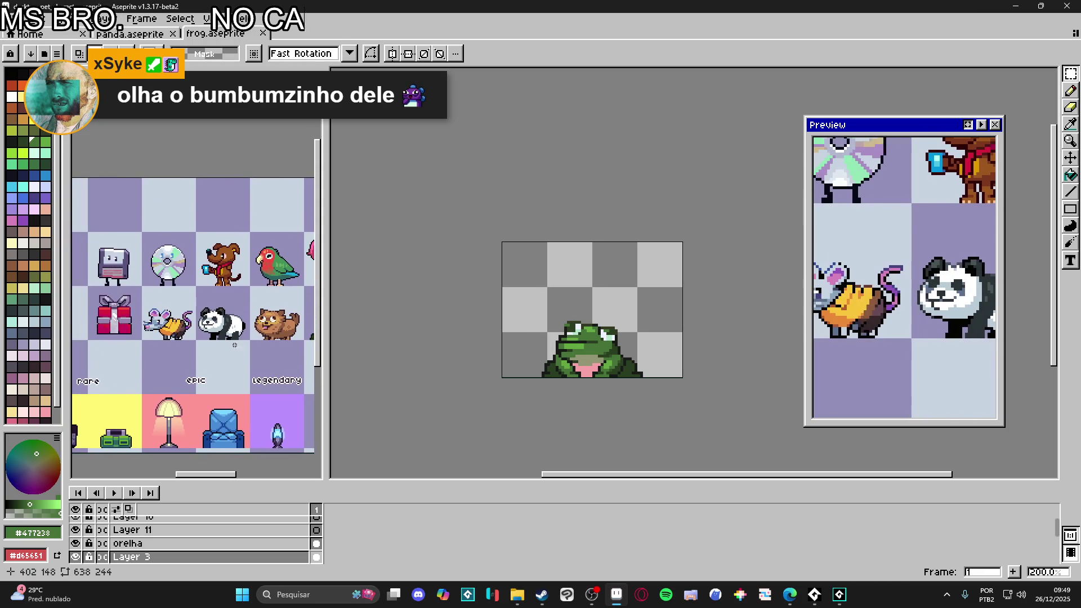
Step: Switch between the frog document and the reference sheet, reselecting the Rectangular Marquee
{"action": "left_click", "coordinate": [597, 378]}
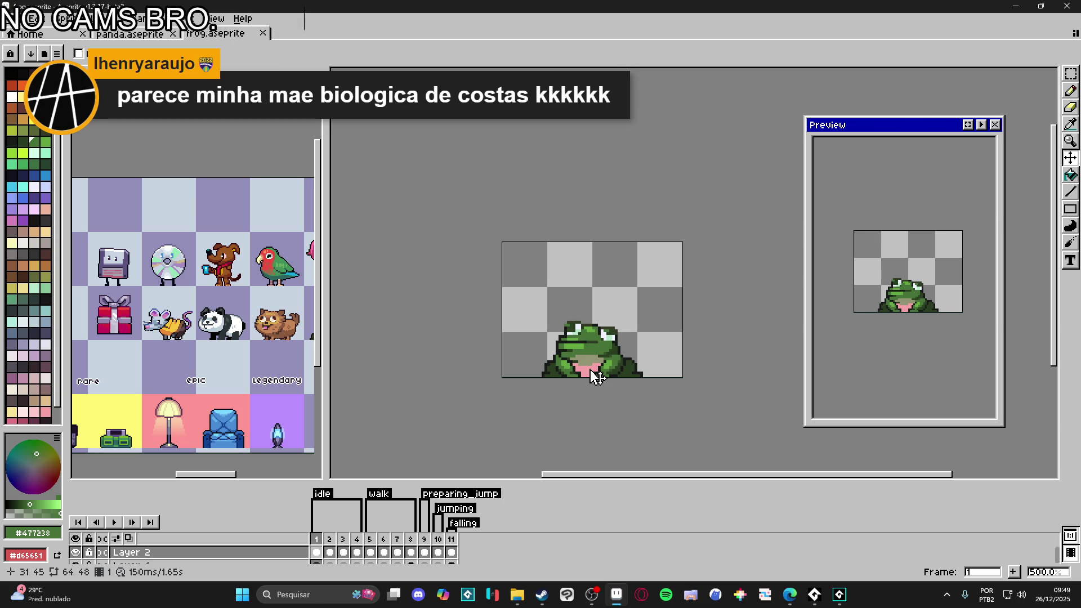
{"action": "scroll", "coordinate": [597, 377], "scroll_direction": "up", "scroll_amount": 4}
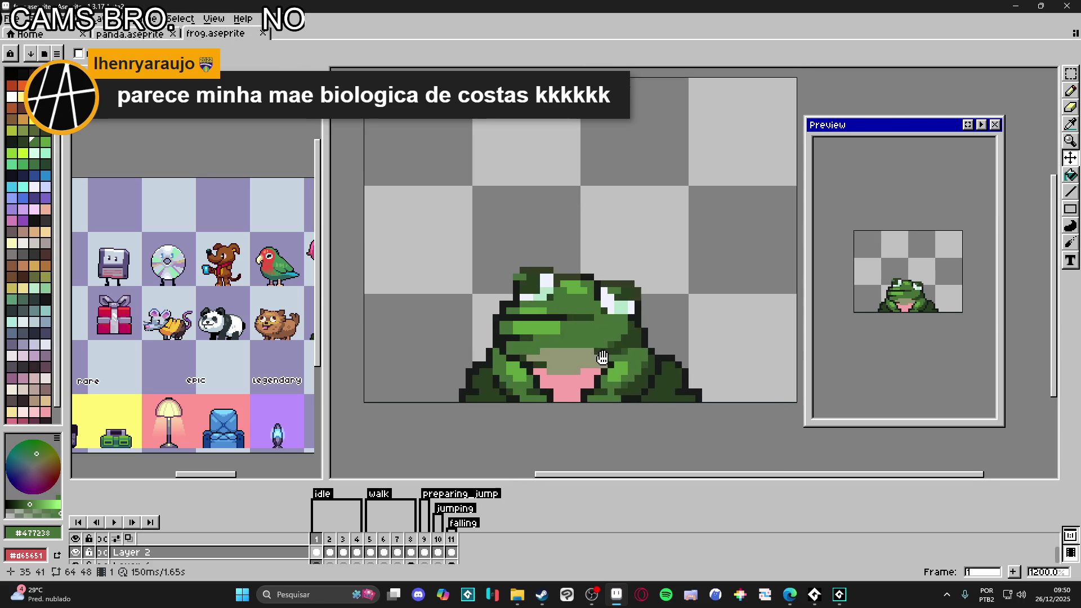
{"action": "left_click", "coordinate": [273, 337]}
{"action": "key", "text": "m"}
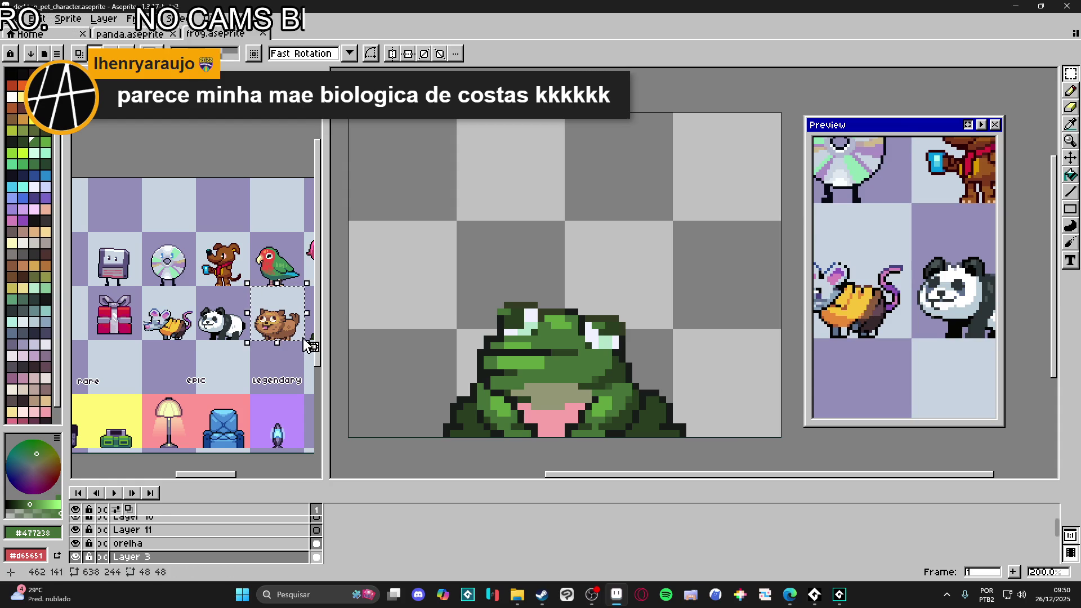
{"action": "left_click", "coordinate": [592, 374]}
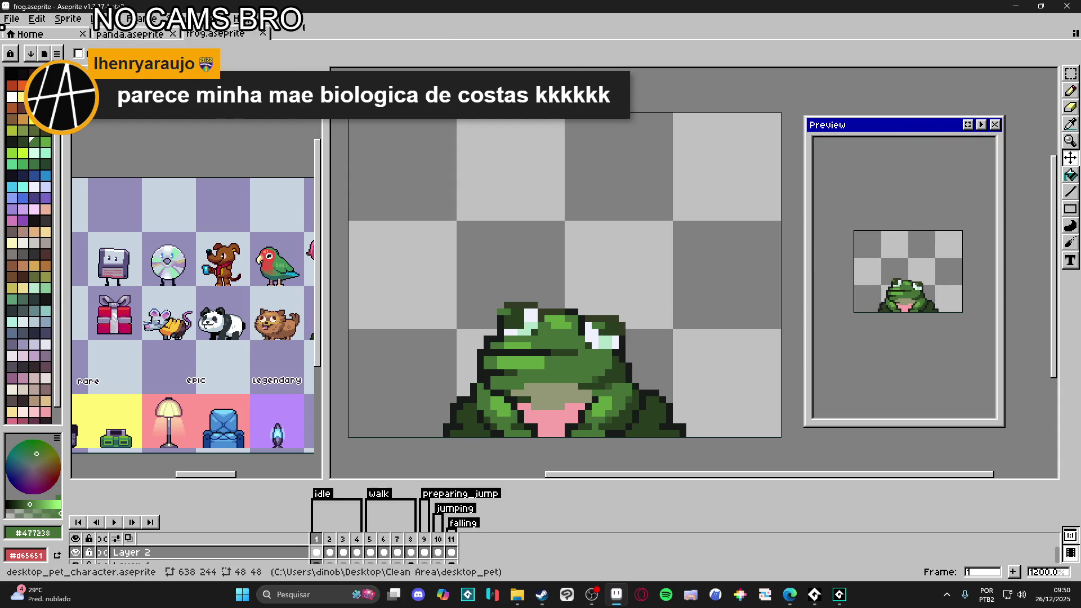
Step: Close the frog file and paste the brown dog into a new 48×48 sprite
{"action": "left_click", "coordinate": [263, 33]}
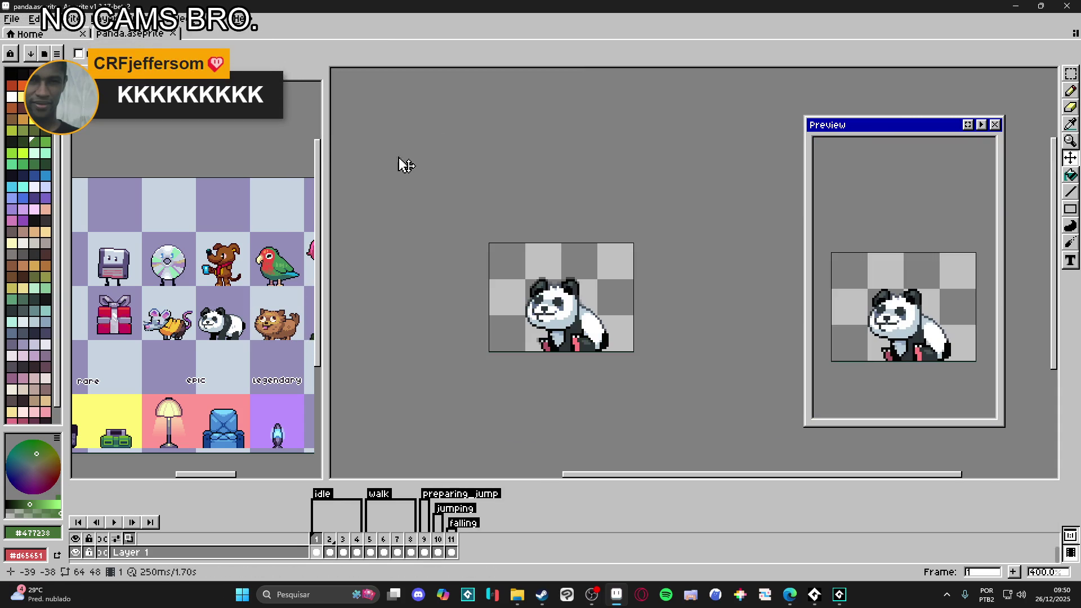
{"action": "left_click", "coordinate": [13, 19]}
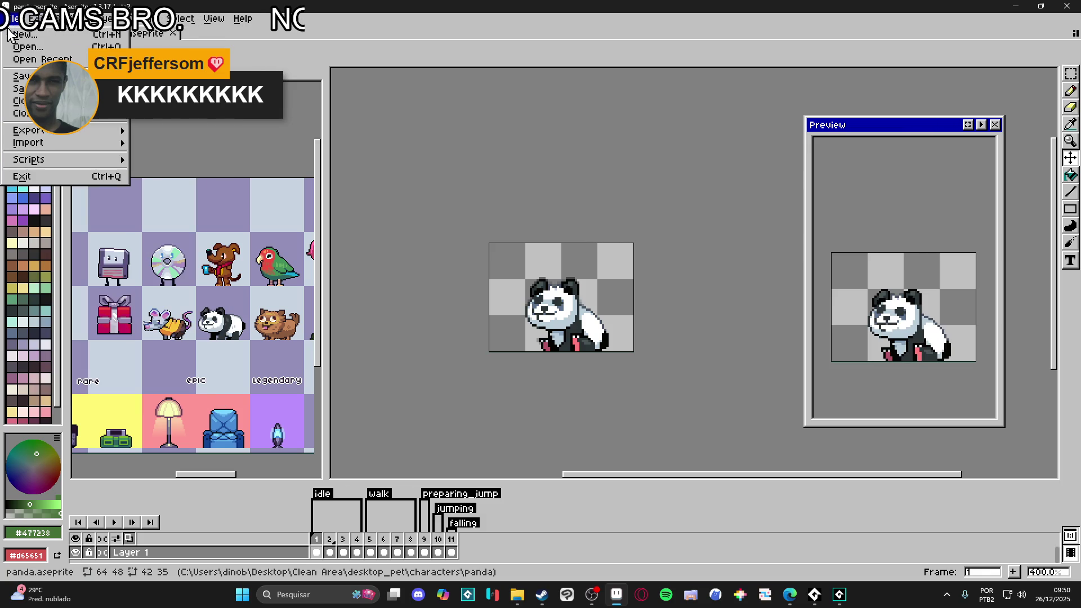
{"action": "left_click", "coordinate": [16, 37]}
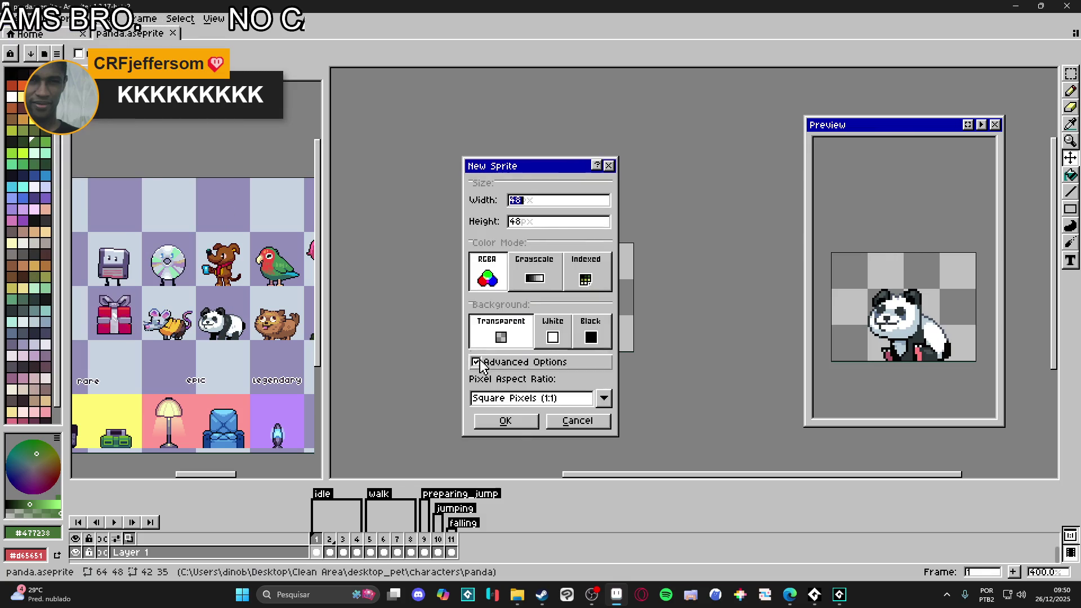
{"action": "left_click", "coordinate": [505, 420]}
{"action": "key", "text": "ctrl+v"}
Step: Widen the new sprite's canvas to 64×48
{"action": "scroll", "coordinate": [718, 283], "scroll_direction": "up", "scroll_amount": 4}
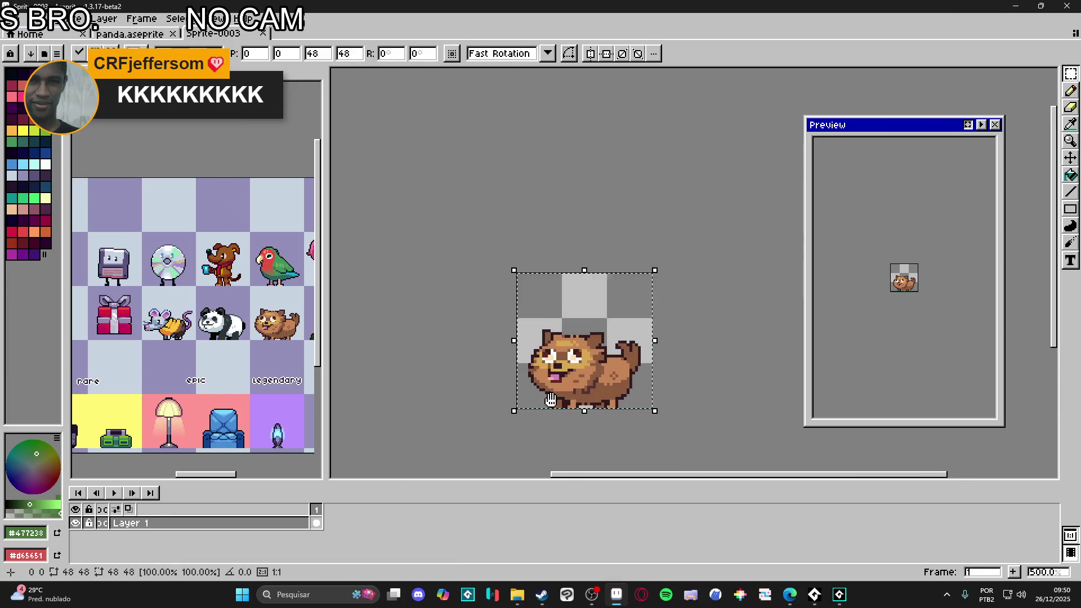
{"action": "scroll", "coordinate": [544, 312], "scroll_direction": "up", "scroll_amount": 1}
{"action": "key", "text": "ctrl+alt+c"}
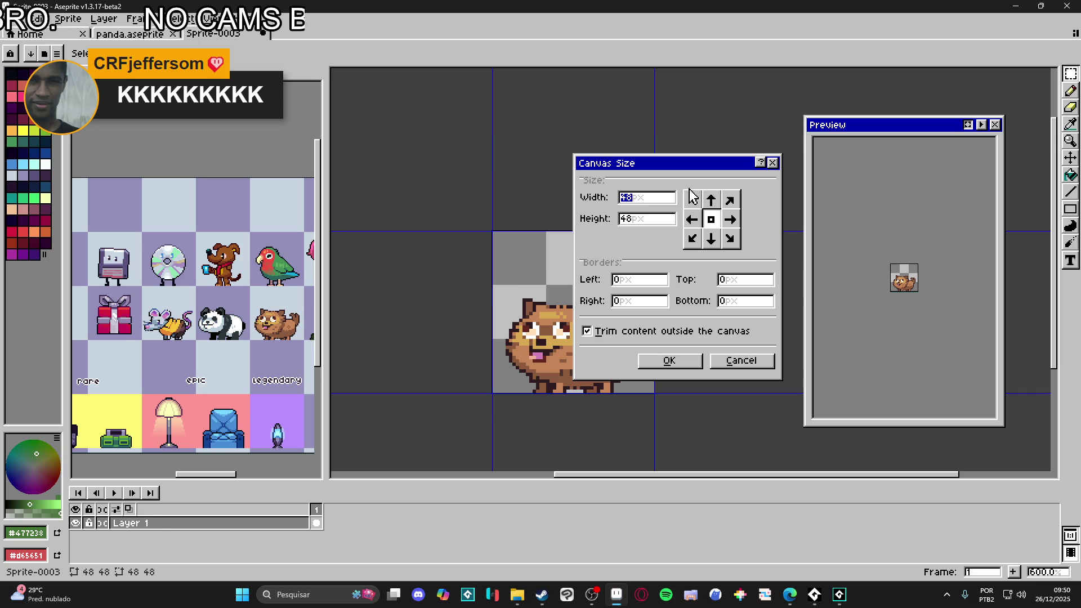
{"action": "type", "text": "64"}
{"action": "key", "text": "Return"}
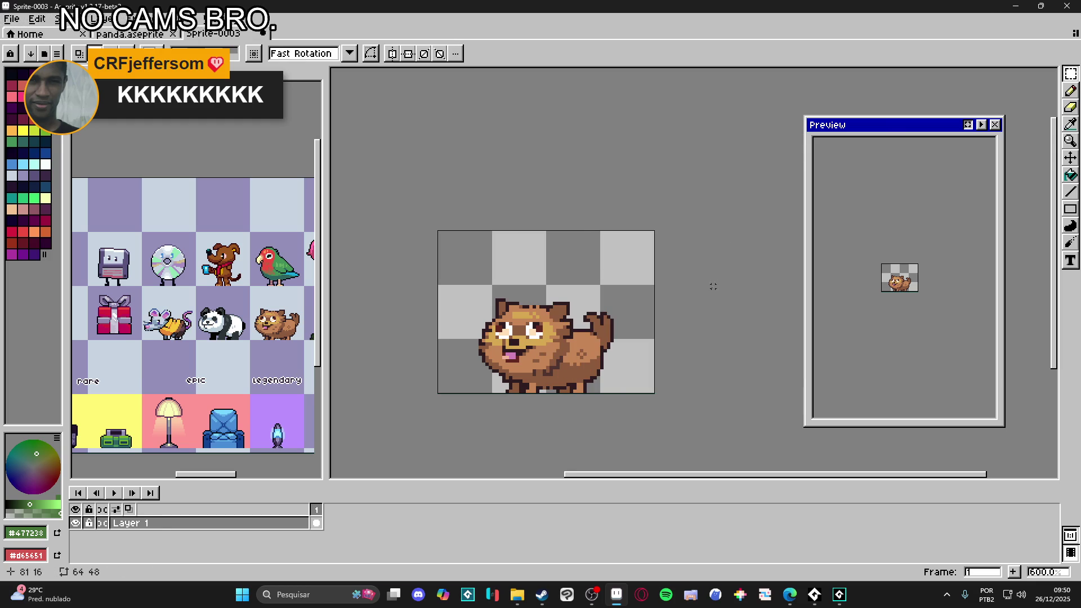
Step: Pan the dog preview and reference sheet, then start saving the new sprite
{"action": "scroll", "coordinate": [922, 301], "scroll_direction": "up", "scroll_amount": 2}
{"action": "mouse_move", "coordinate": [922, 302]}
{"action": "left_mouse_down"}
{"action": "mouse_move", "coordinate": [963, 351]}
{"action": "mouse_move", "coordinate": [901, 352]}
{"action": "mouse_move", "coordinate": [910, 367]}
{"action": "left_mouse_up"}
{"action": "scroll", "coordinate": [902, 352], "scroll_direction": "up", "scroll_amount": 1}
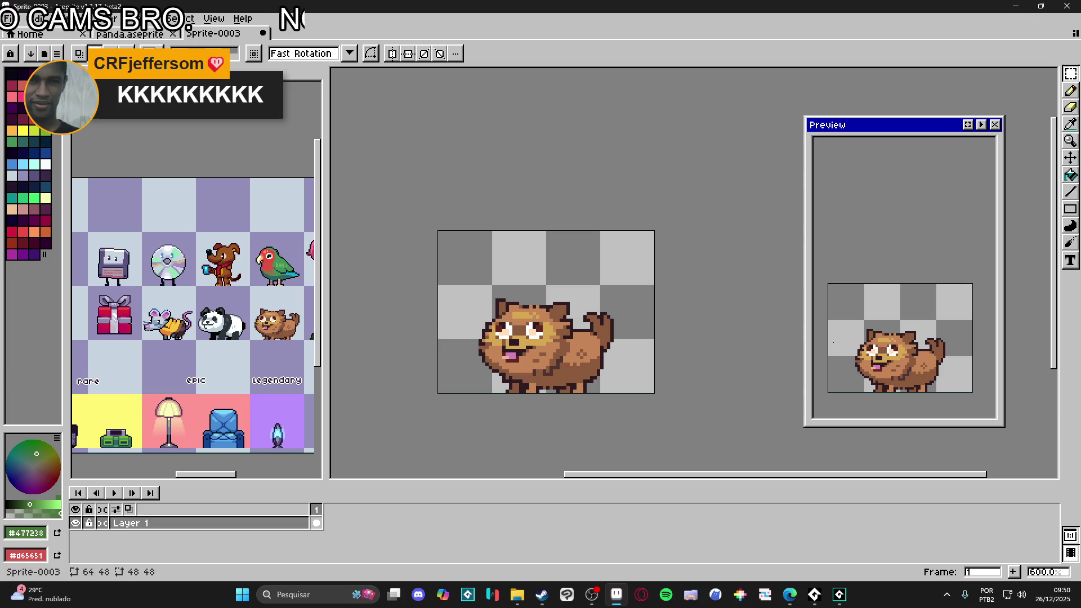
{"action": "scroll", "coordinate": [568, 320], "scroll_direction": "up", "scroll_amount": 1}
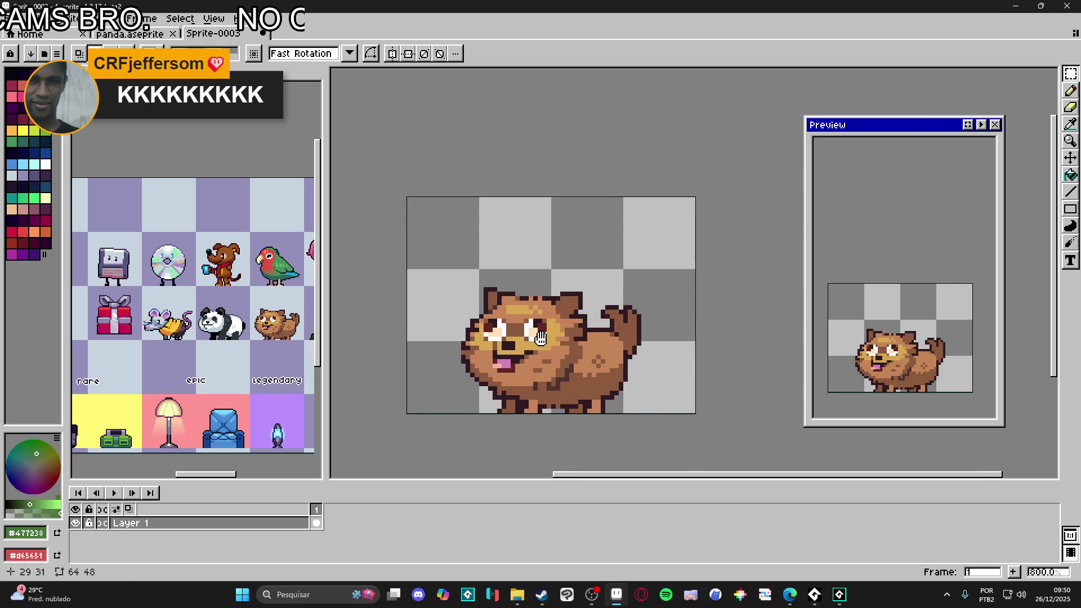
{"action": "scroll", "coordinate": [294, 357], "scroll_direction": "up", "scroll_amount": 1}
{"action": "left_click_drag", "start_coordinate": [294, 358], "coordinate": [249, 381]}
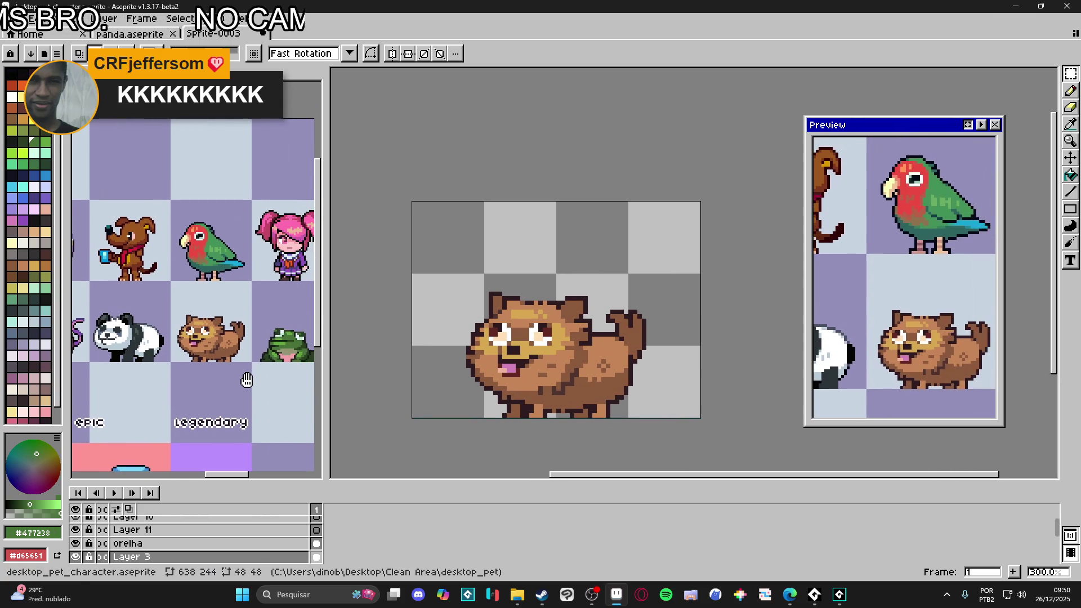
{"action": "left_click_drag", "start_coordinate": [446, 368], "coordinate": [457, 371]}
{"action": "key", "text": "ctrl+s"}
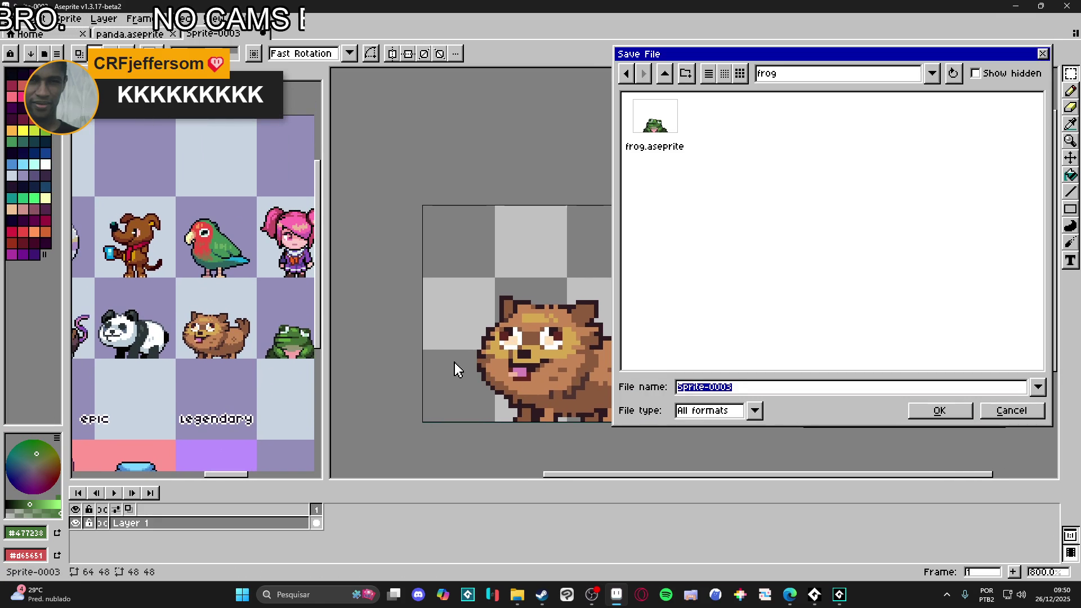
Step: Make a dog folder under characters and save the sprite there as dog.aseprite
{"action": "left_click", "coordinate": [668, 75]}
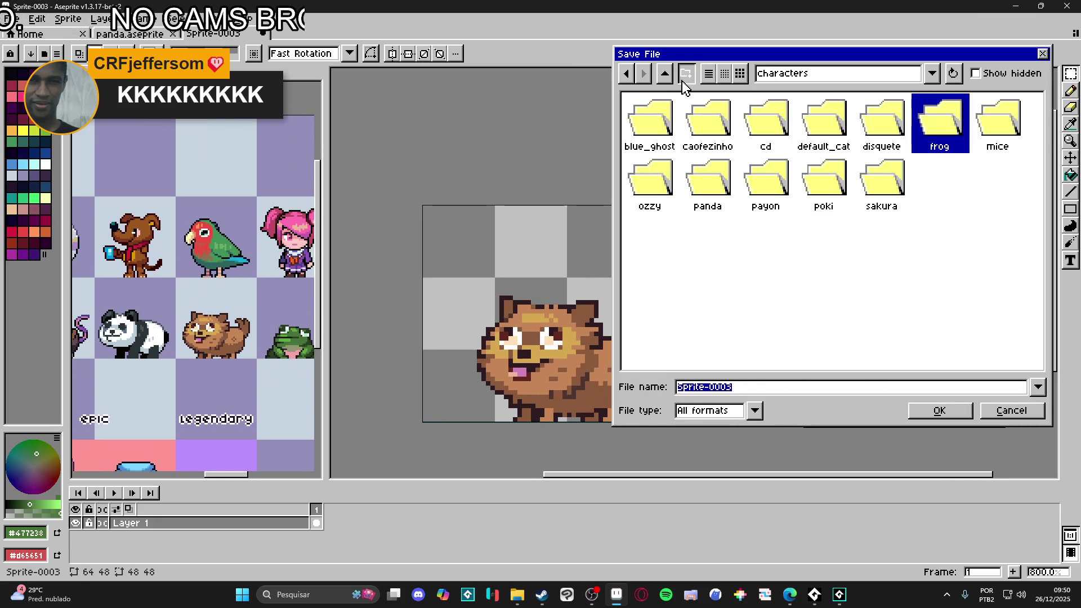
{"action": "left_click", "coordinate": [686, 75]}
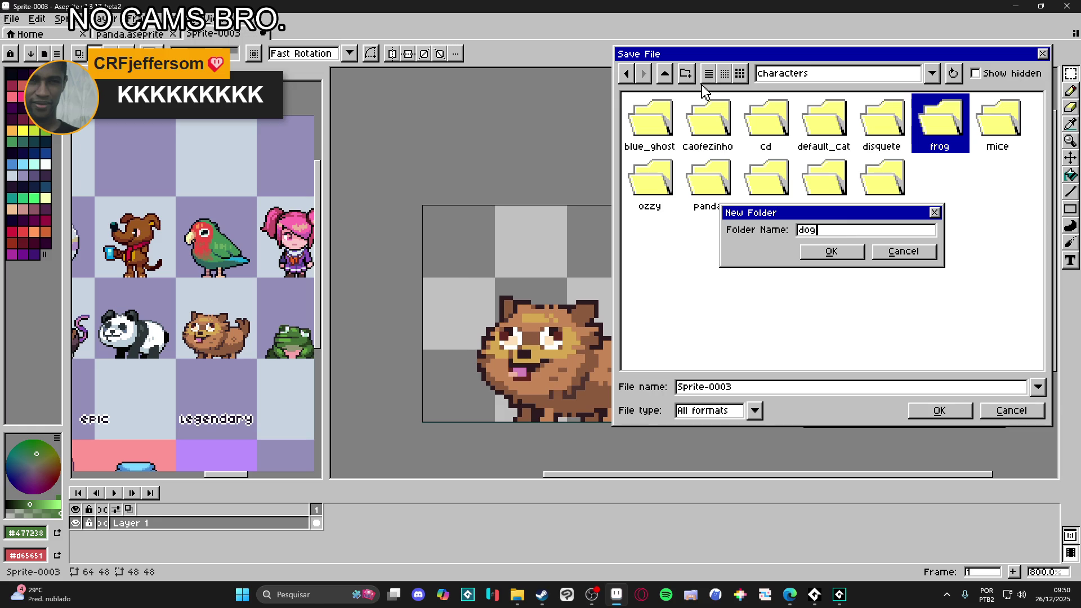
{"action": "key", "text": "Return"}
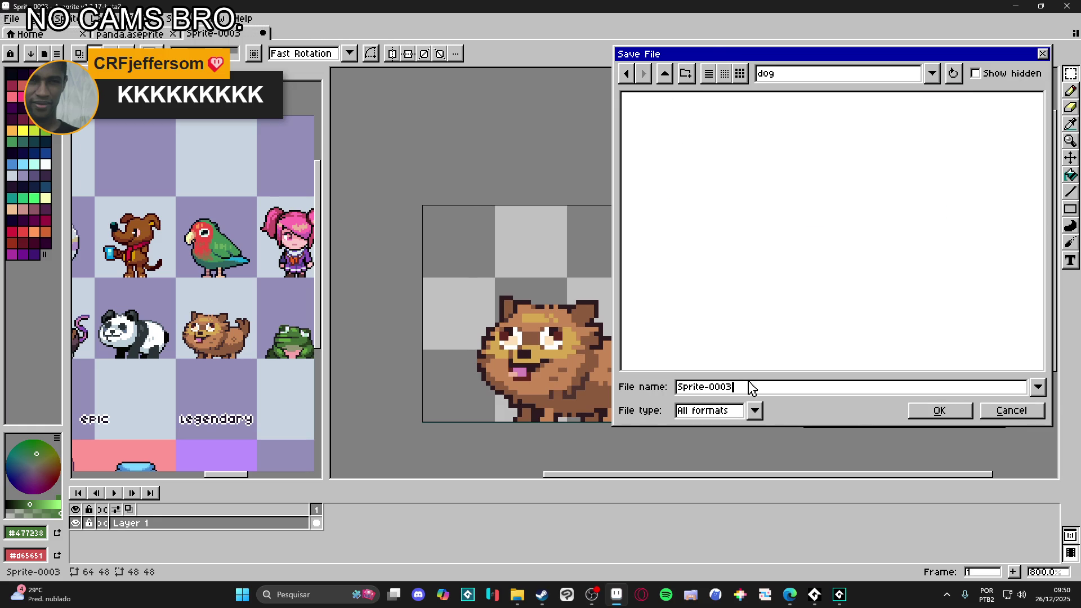
{"action": "type", "text": "dog"}
{"action": "key", "text": "Return"}
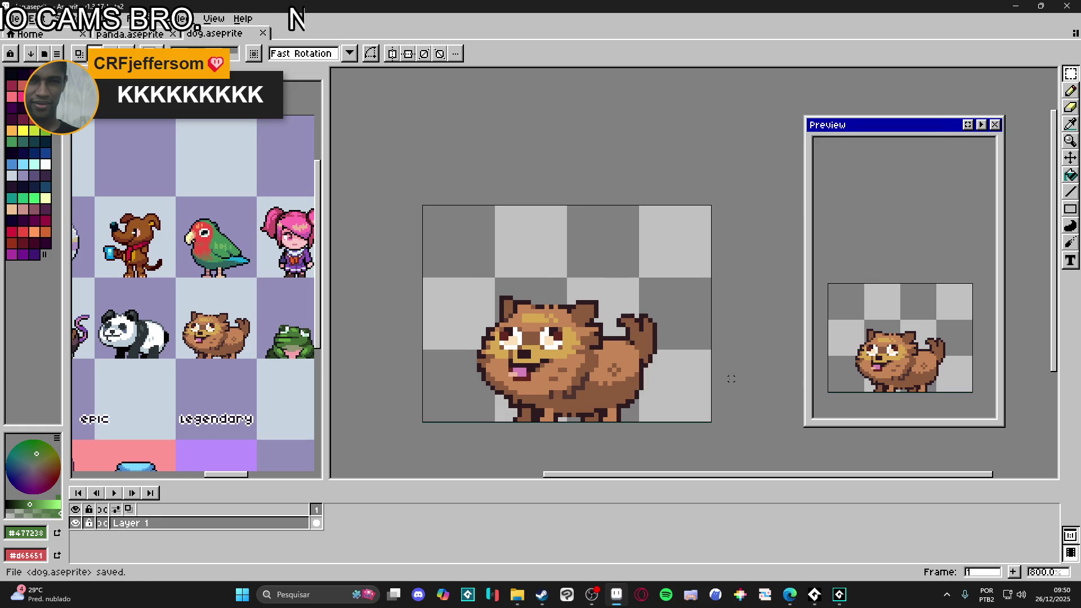